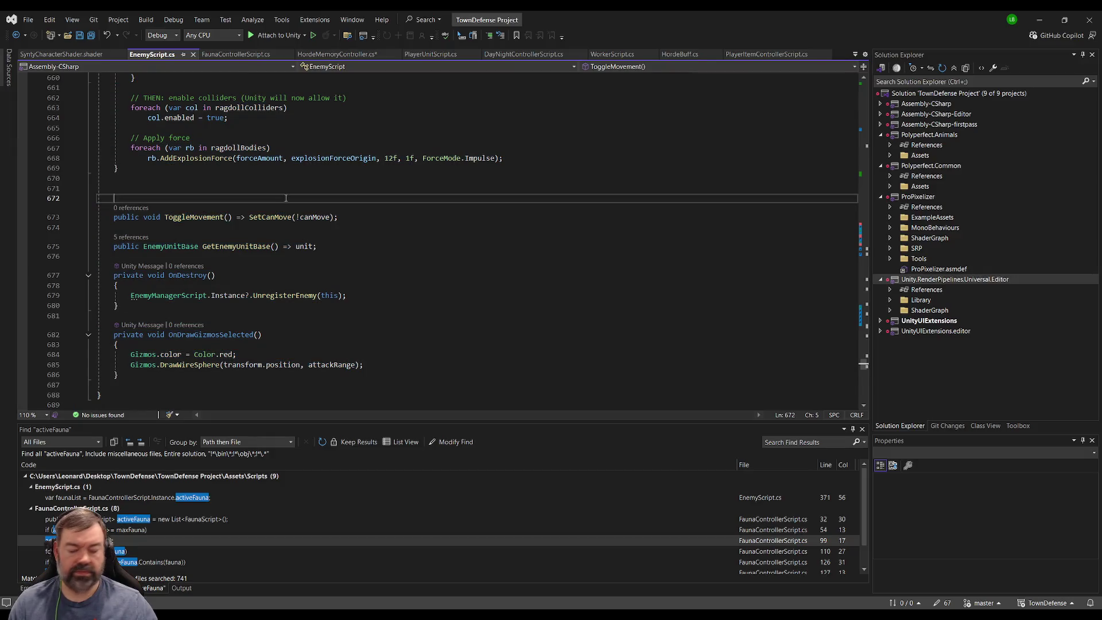
# Replace SetTint's old tint loop with code that clones each renderer's materials.
pyautogui.hotkey('ctrl', 'f')
pyautogui.write('settin')
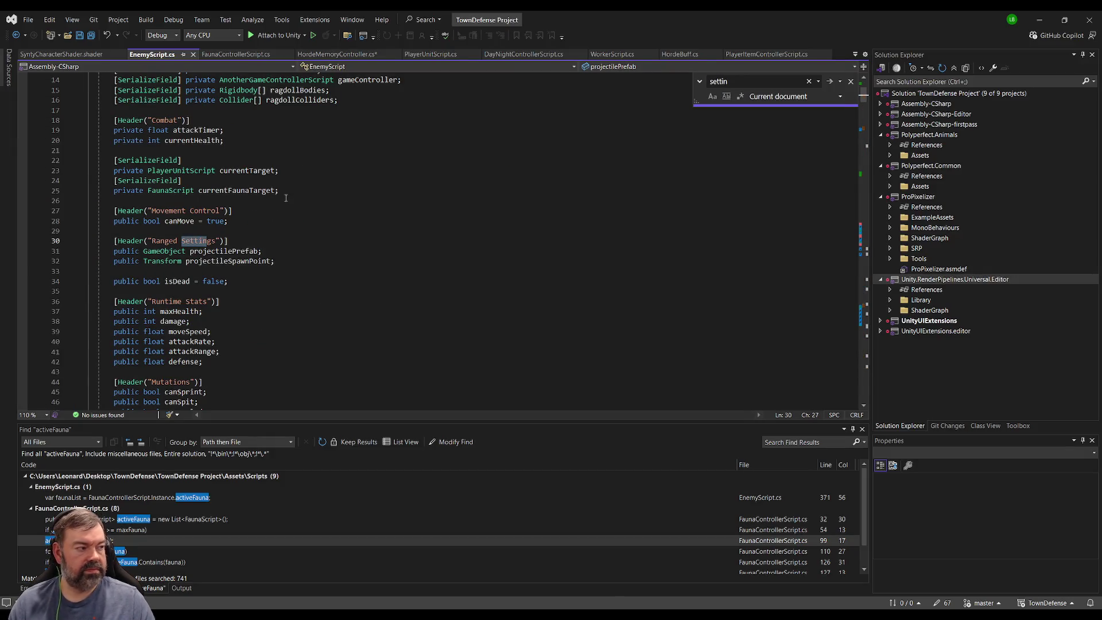
pyautogui.press('Return')
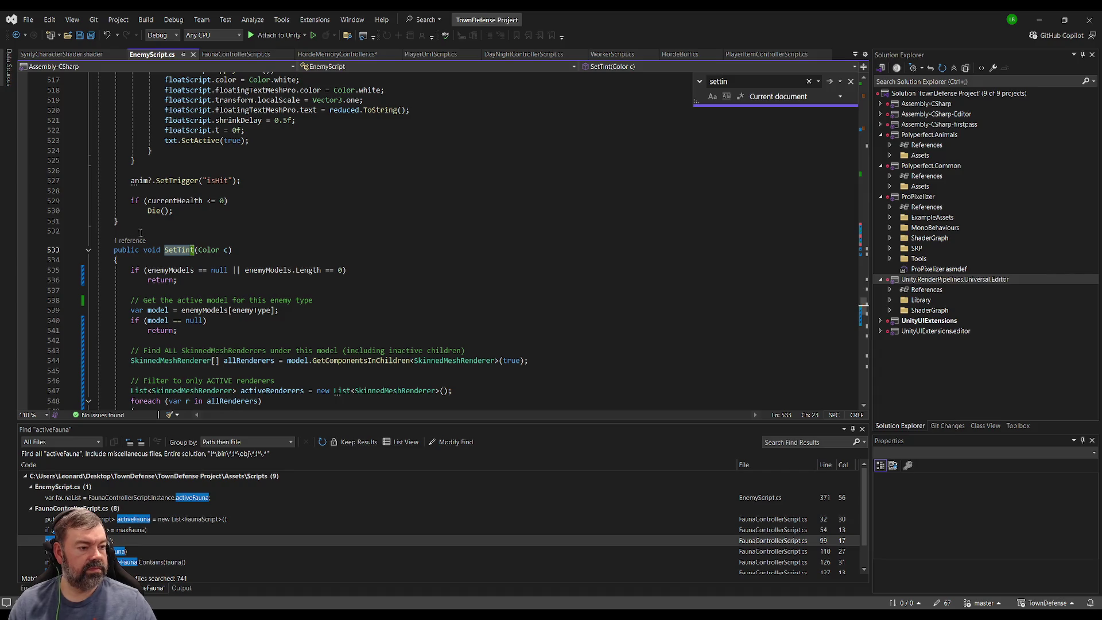
pyautogui.click(113, 251)
pyautogui.scroll(-12, 141, 241)
pyautogui.keyDown('shift'); pyautogui.click(167, 270); pyautogui.keyUp('shift')
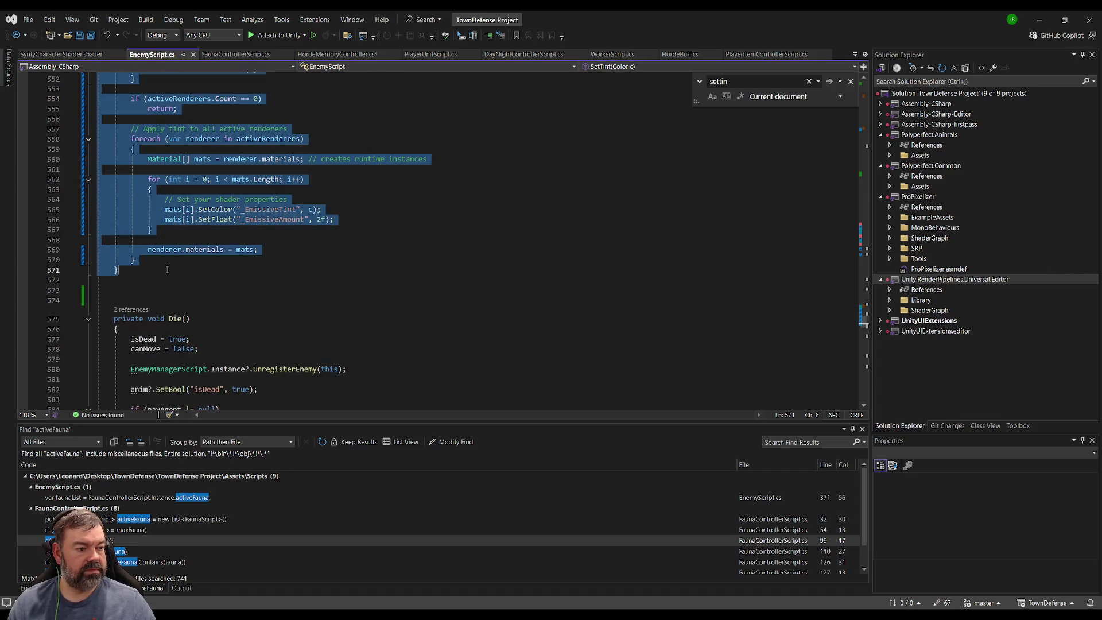
pyautogui.hotkey('ctrl', 'v')
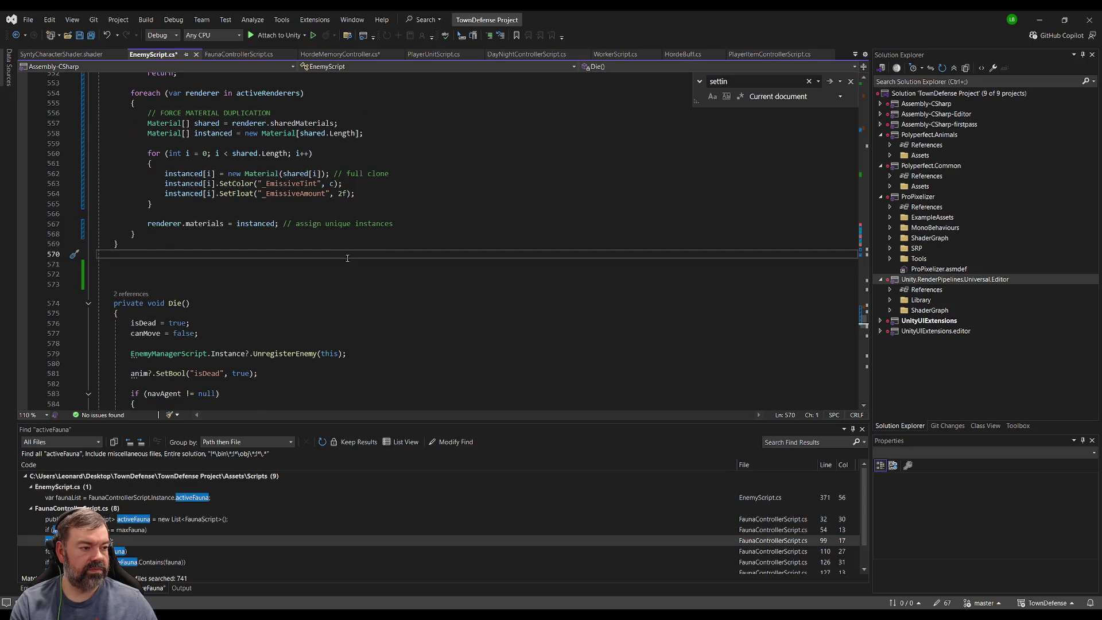
# Delete the extra blank lines before Die(), save EnemyScript.cs, and return to Unity.
pyautogui.click(320, 269)
pyautogui.press('Up')
pyautogui.press('Delete')
pyautogui.press('Delete')
pyautogui.press('Delete')
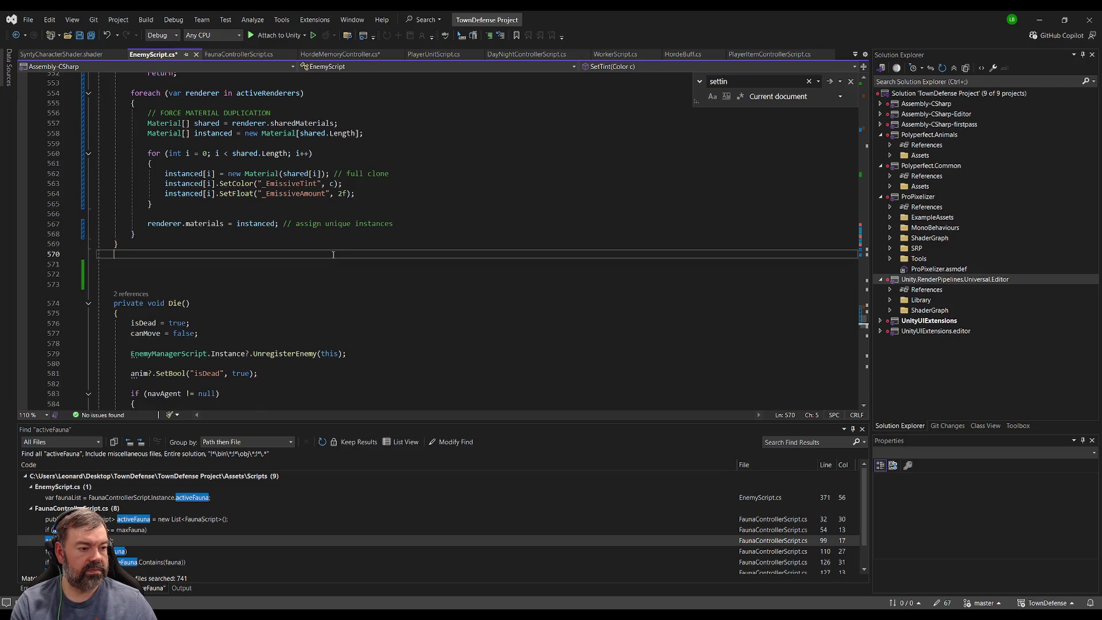
pyautogui.hotkey('ctrl', 's')
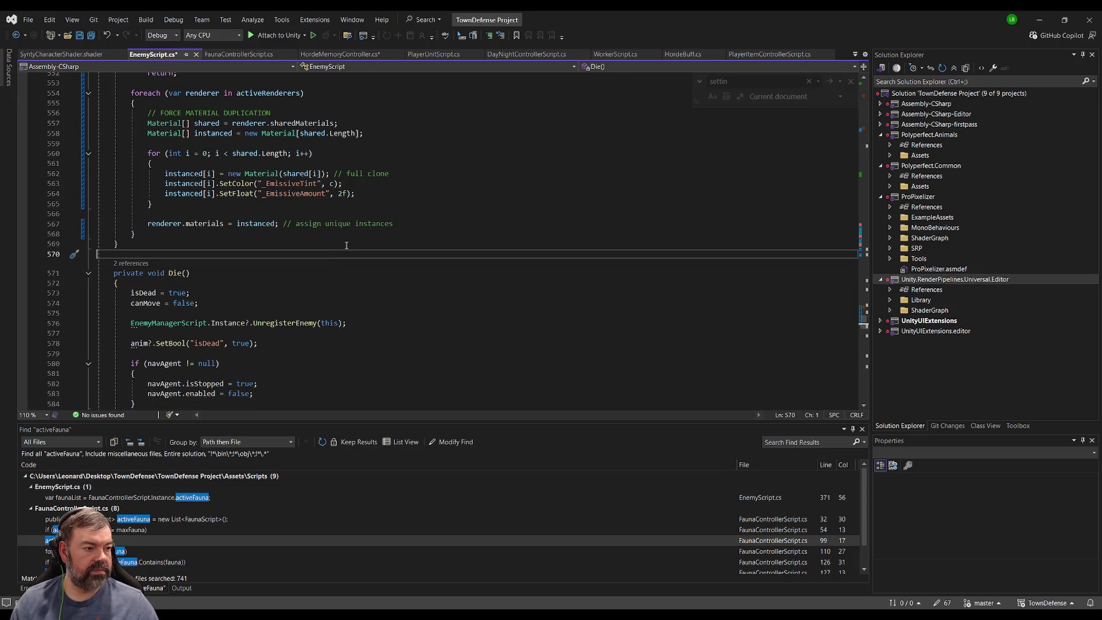
pyautogui.scroll(8, 347, 244)
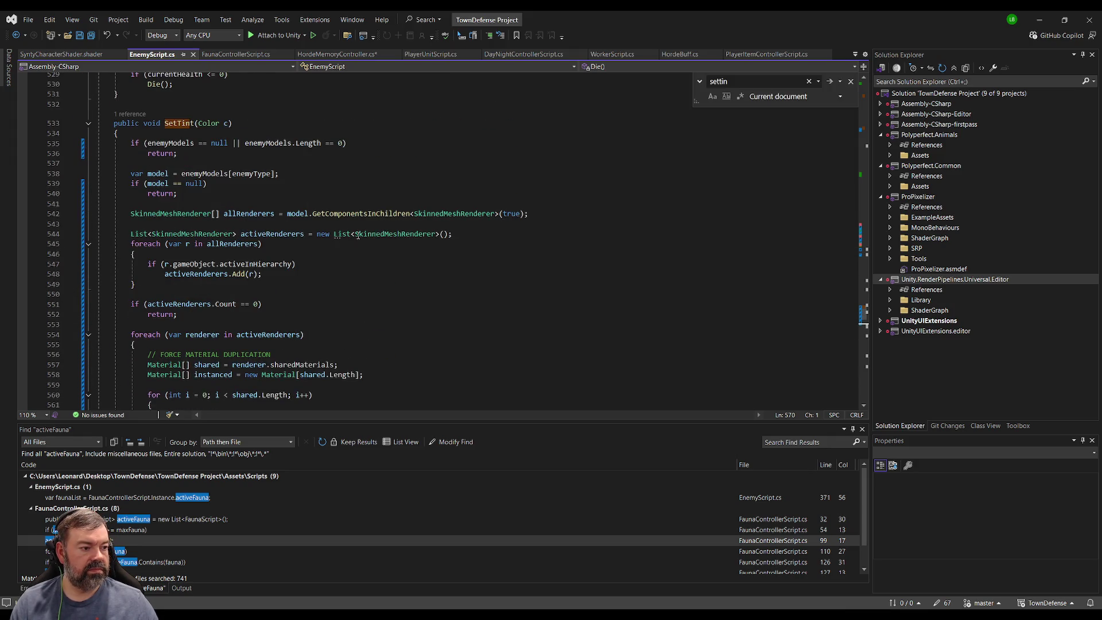
pyautogui.scroll(-7, 387, 292)
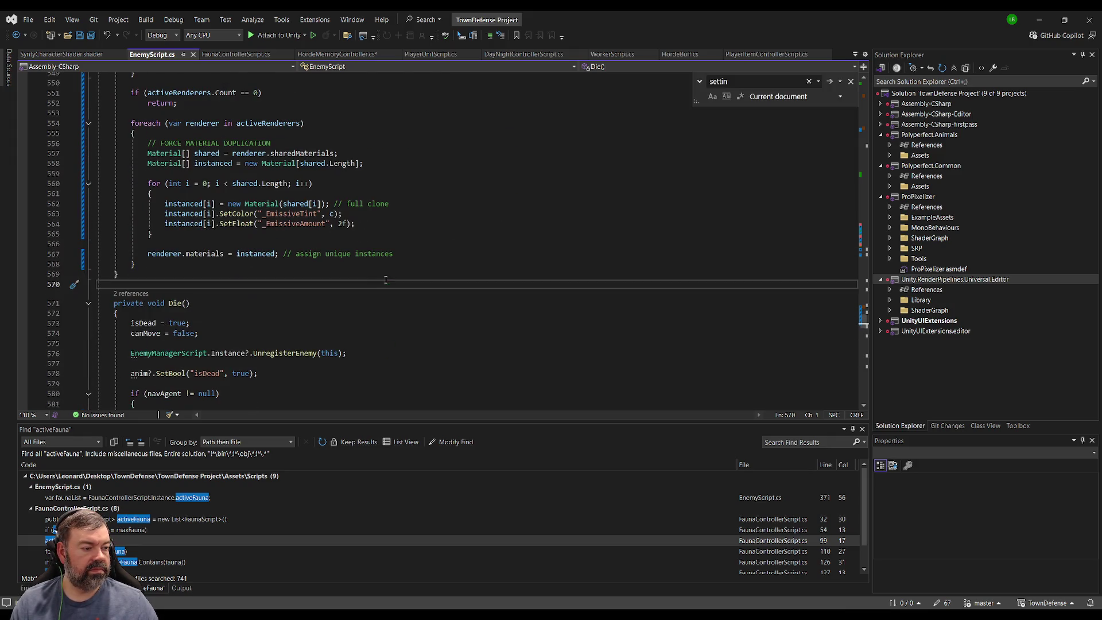
pyautogui.click(387, 245)
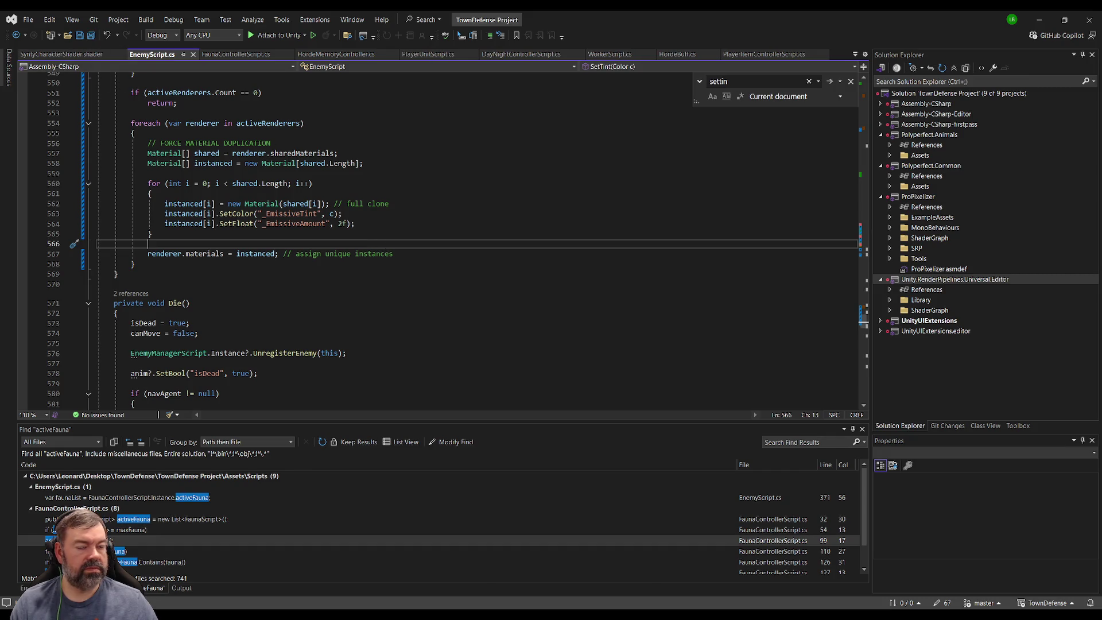
pyautogui.hotkey('alt', 'Tab')
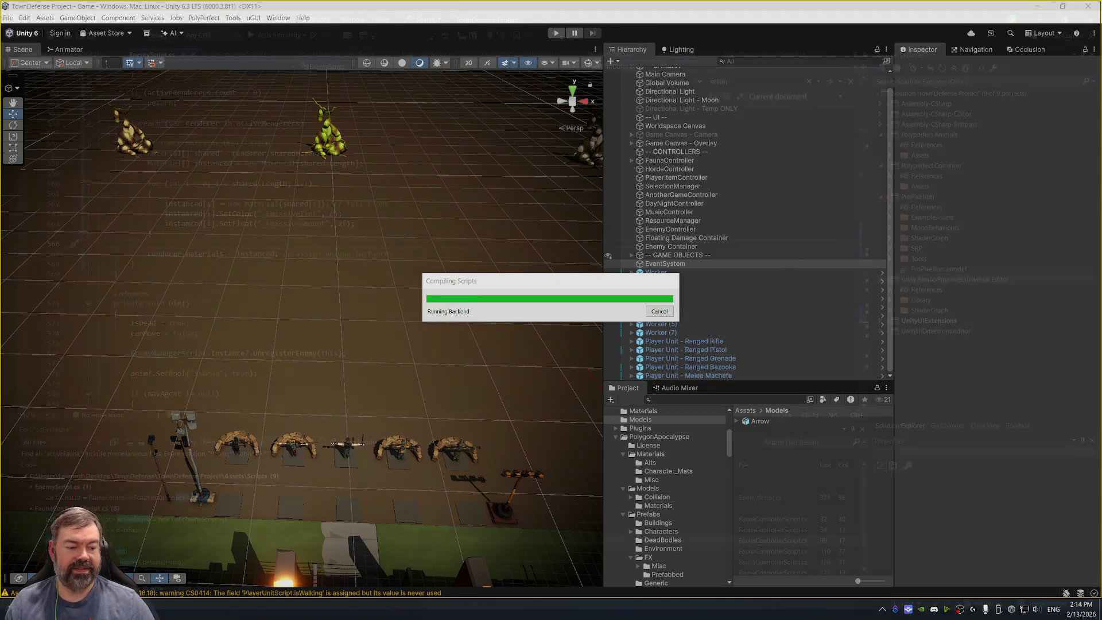
# Wait for Unity to recompile EnemyScript, then start play mode.
pyautogui.hotkey('alt', 'Tab')
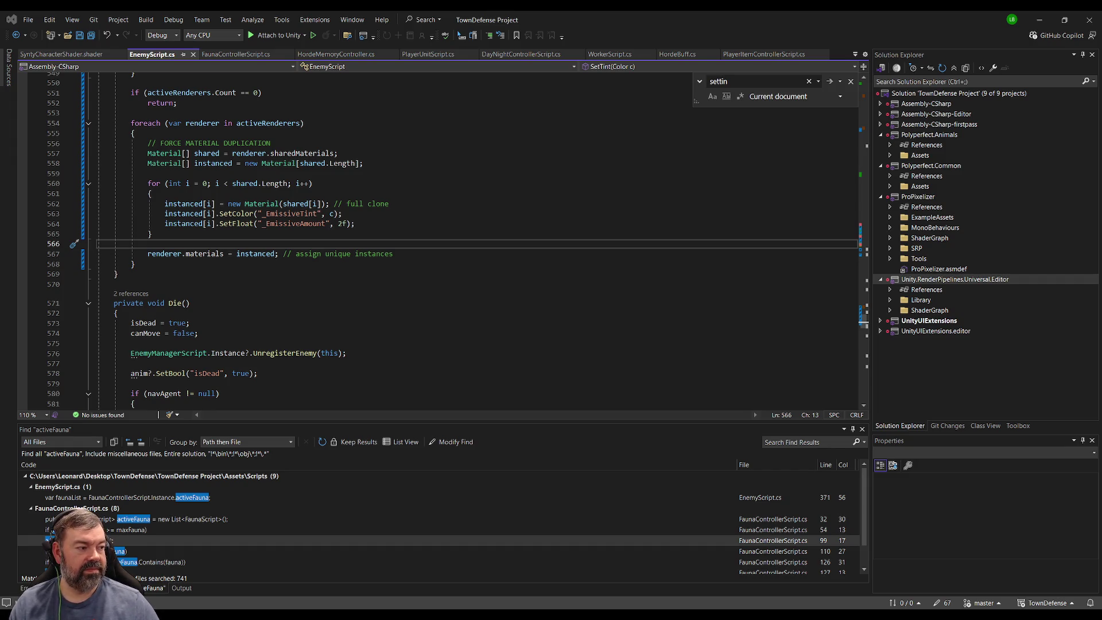
pyautogui.hotkey('alt', 'Tab')
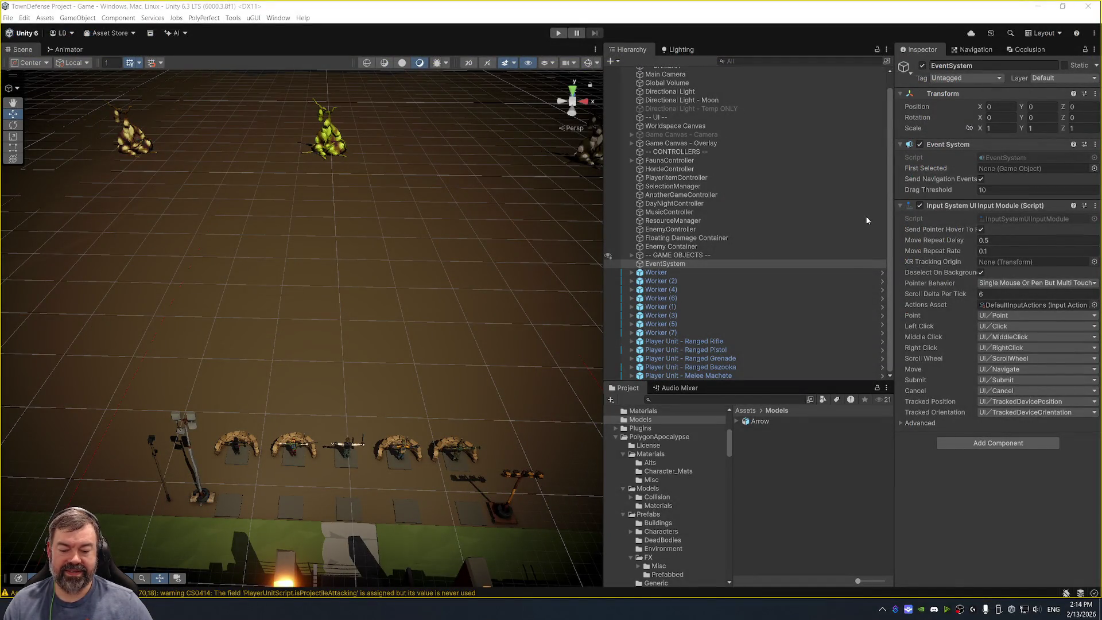
pyautogui.hotkey('alt', 'Tab')
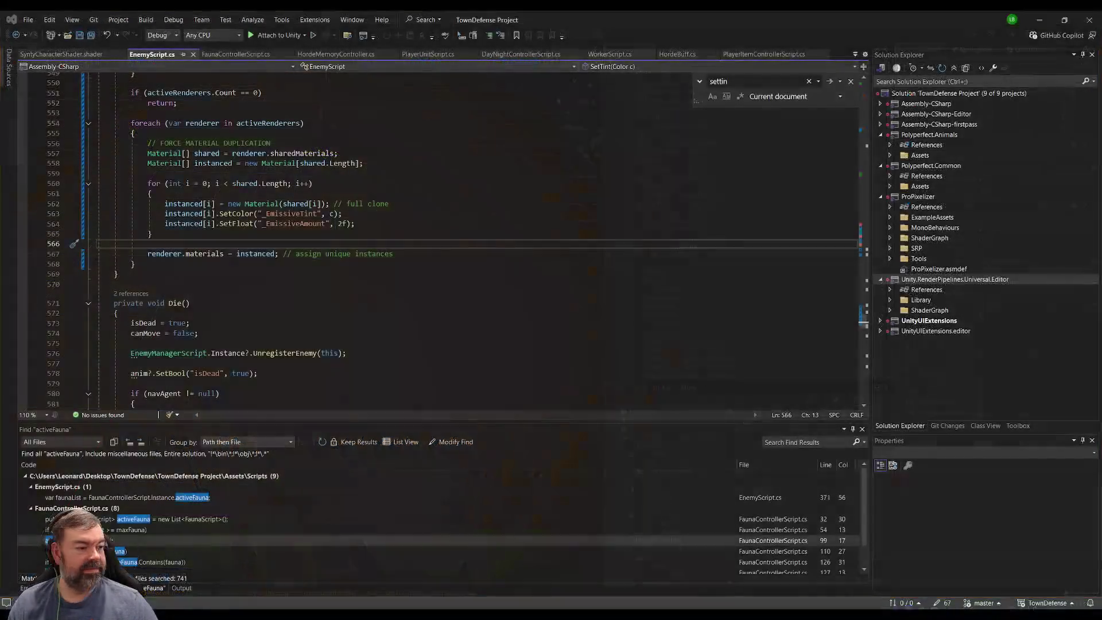
pyautogui.hotkey('alt', 'Tab')
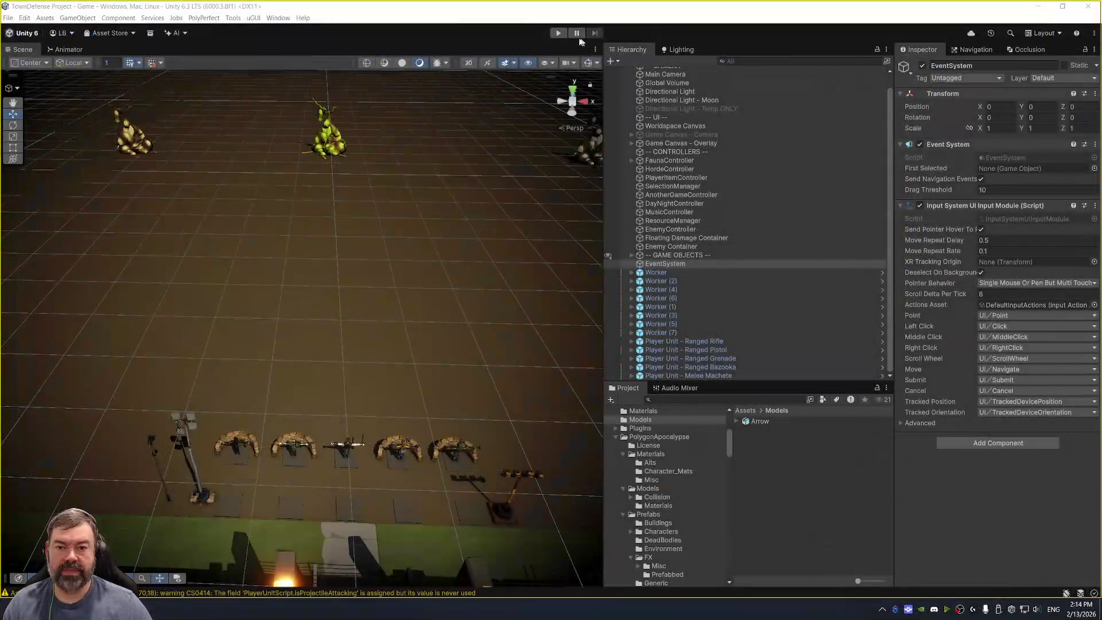
pyautogui.click(557, 34)
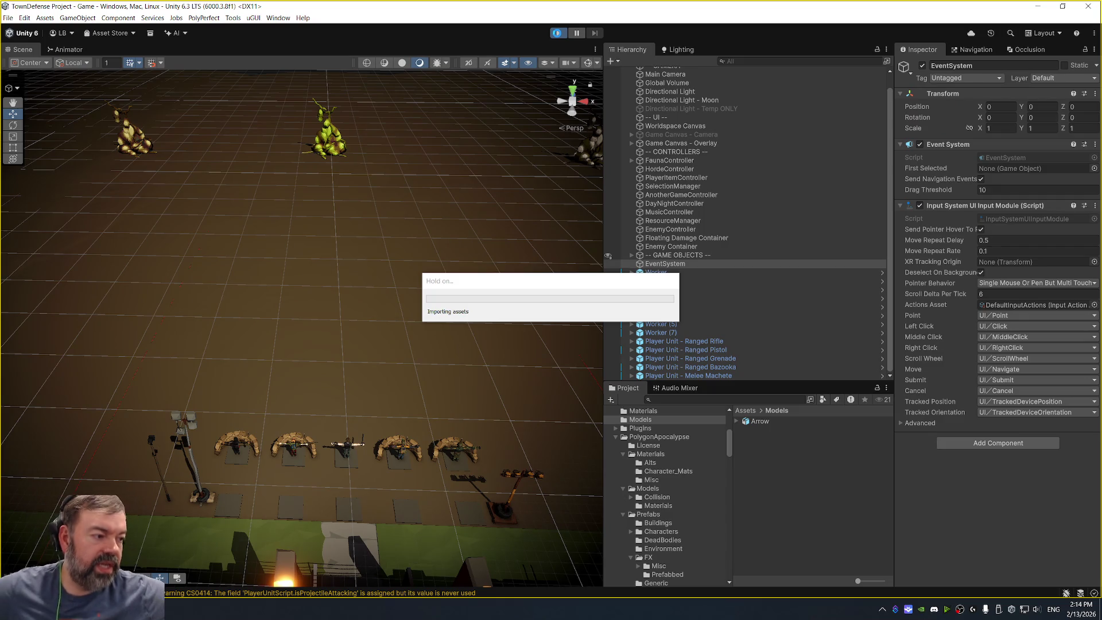
# Look over the SetTint code again and return to the running game.
pyautogui.hotkey('alt', 'Tab')
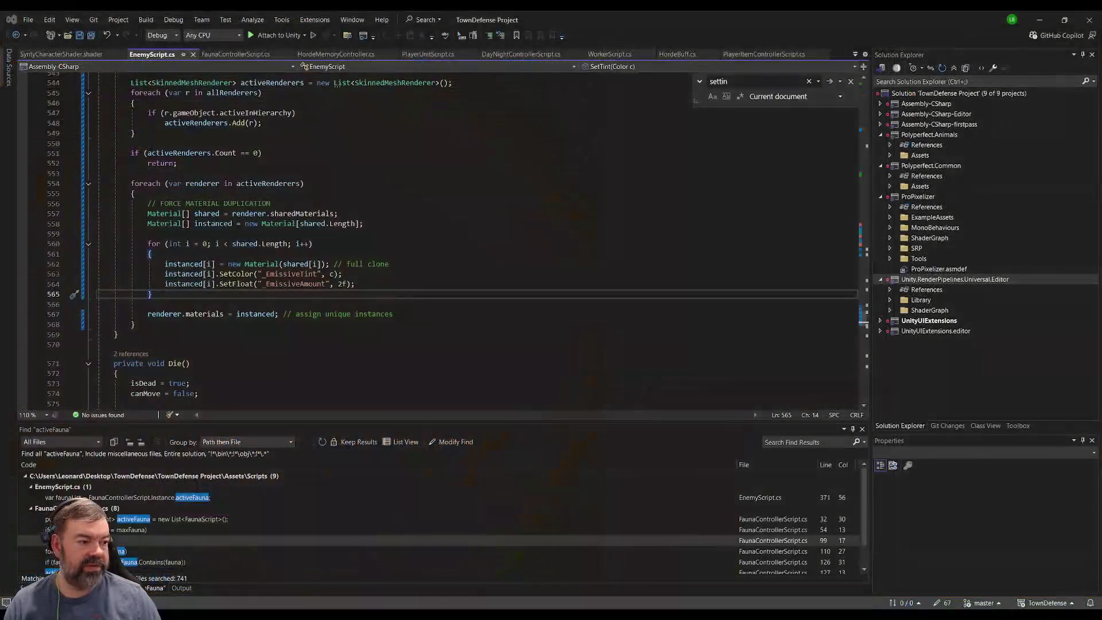
pyautogui.scroll(1, 453, 240)
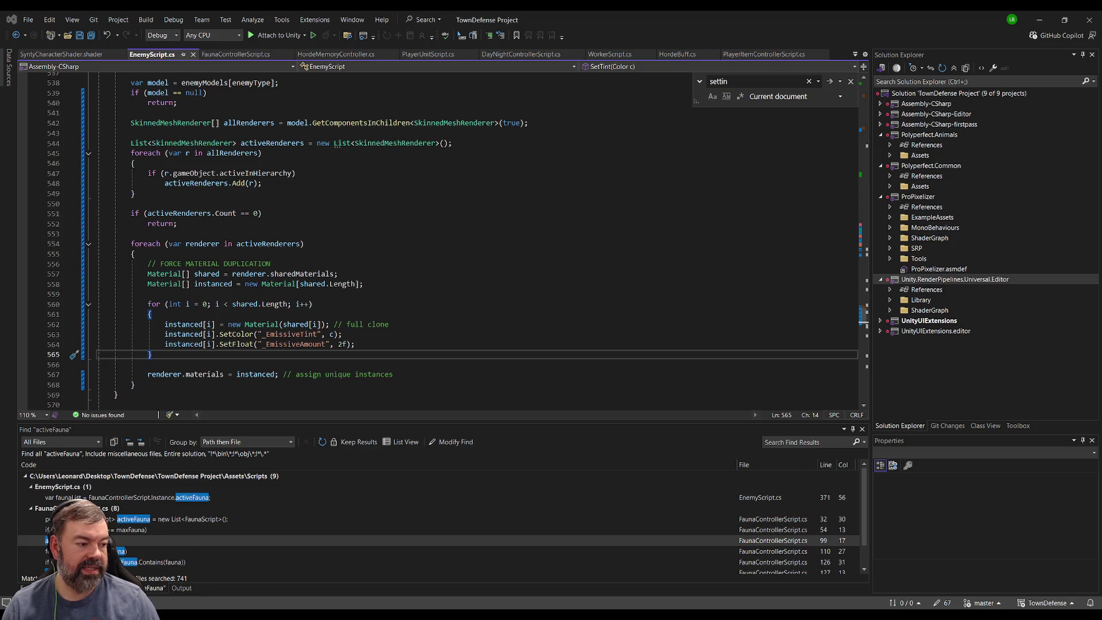
pyautogui.hotkey('alt', 'Tab')
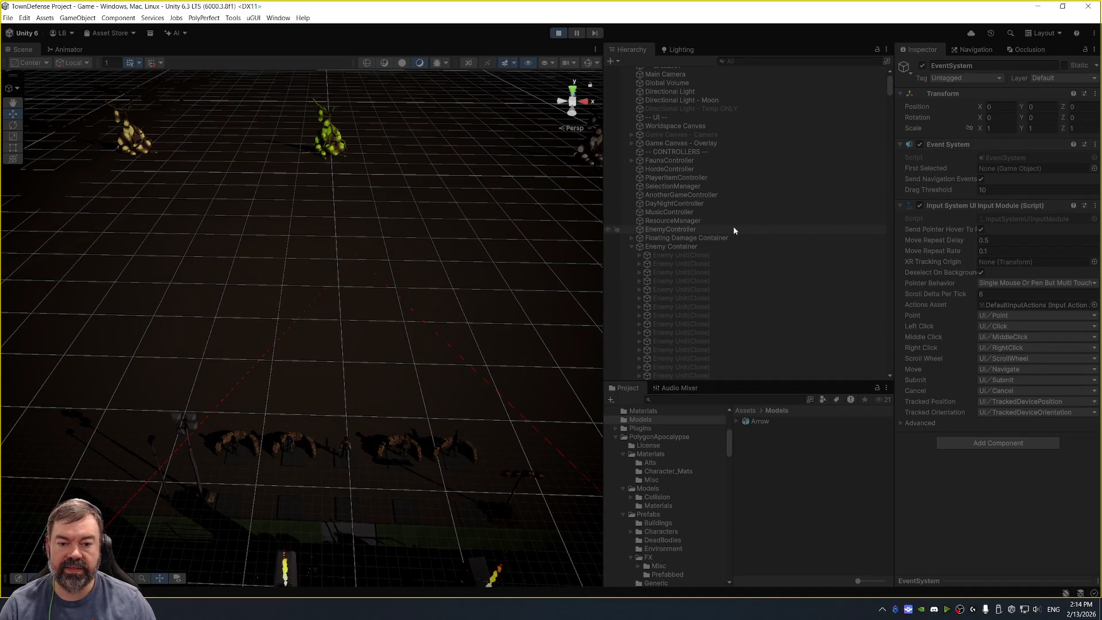
# Turn off enemy spawning on EnemyController and pause the game.
pyautogui.click(788, 238)
pyautogui.click(791, 229)
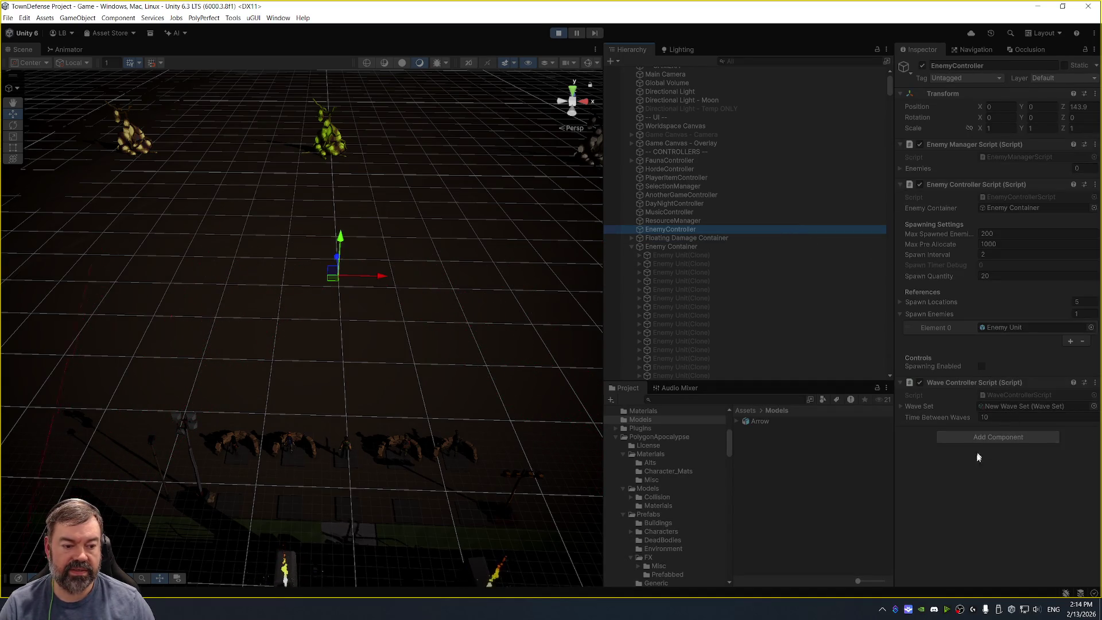
pyautogui.click(981, 367)
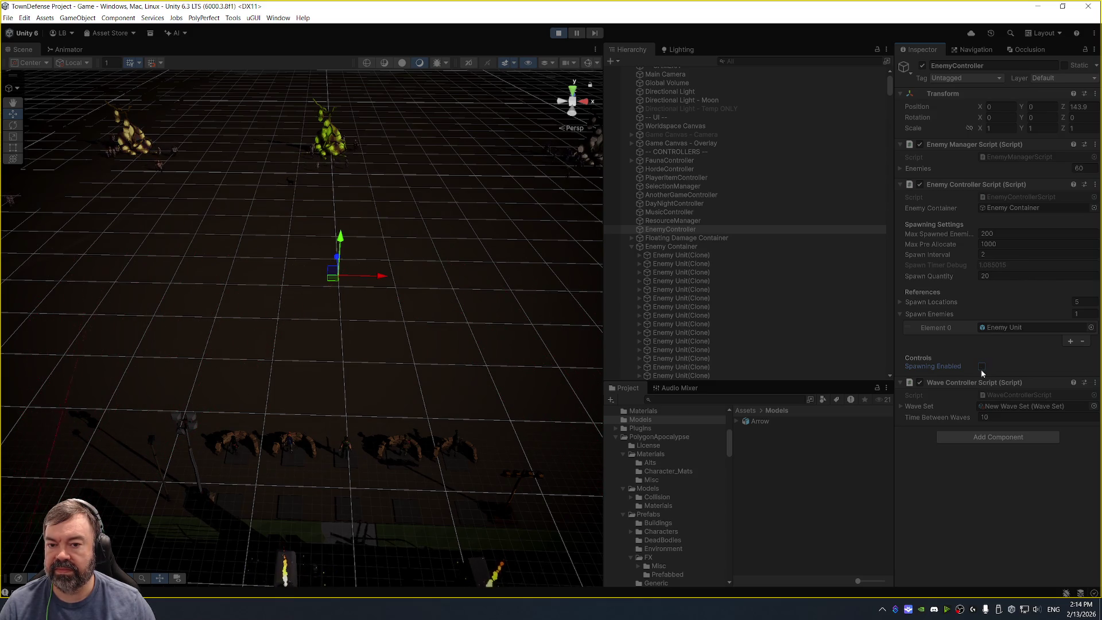
pyautogui.moveTo(401, 243); pyautogui.dragTo(448, 268)
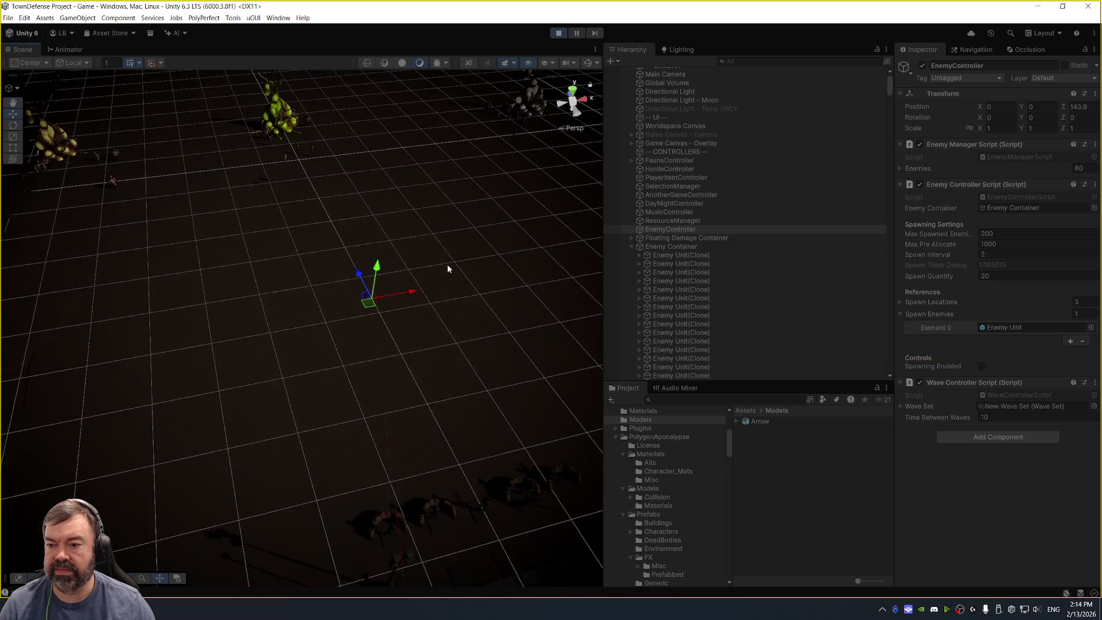
pyautogui.click(577, 32)
# Inspect a spawned mutant and its helmet glass to check the tint.
pyautogui.click(291, 162)
pyautogui.press('f')
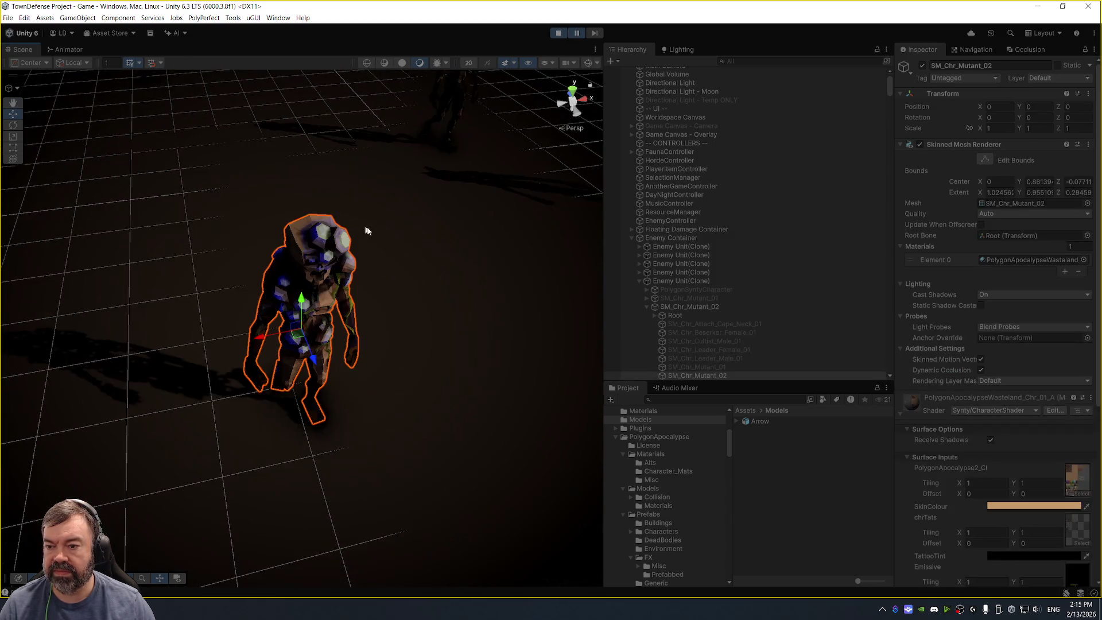
pyautogui.moveTo(364, 231); pyautogui.dragTo(460, 215)
pyautogui.scroll(-5, 460, 215)
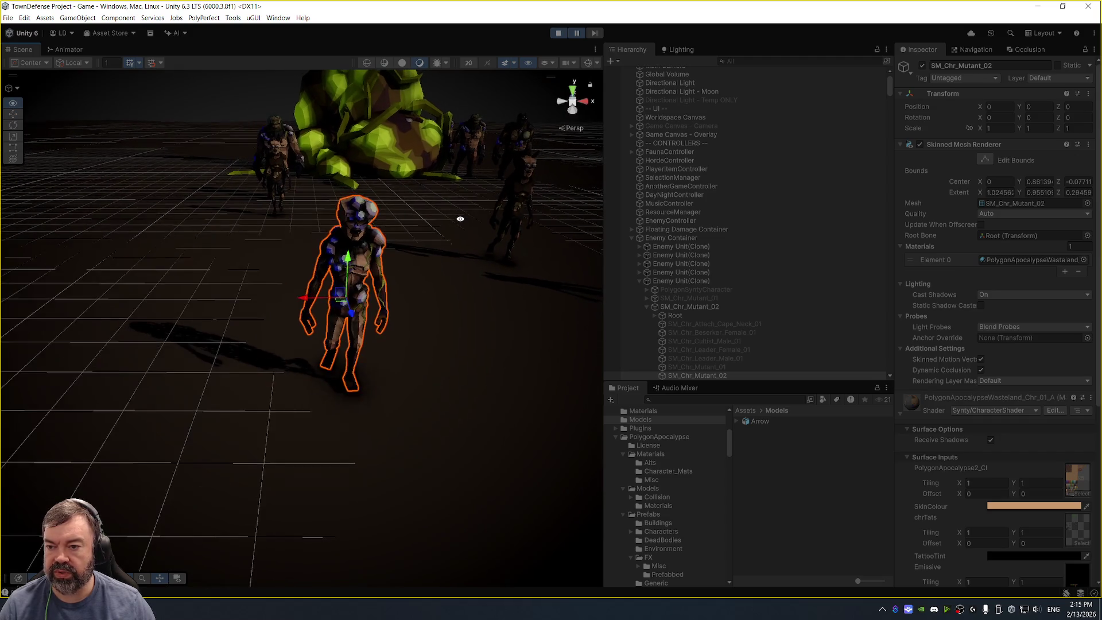
pyautogui.click(290, 143)
pyautogui.press('f')
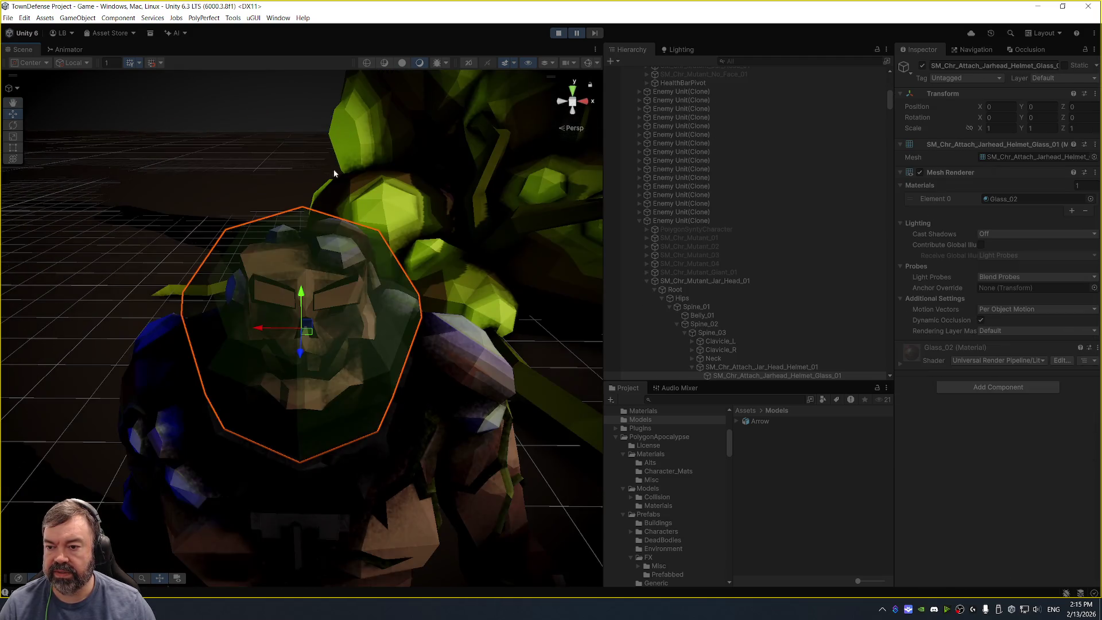
pyautogui.moveTo(467, 229)
pyautogui.mouseDown()
pyautogui.moveTo(478, 221)
pyautogui.moveTo(477, 167)
pyautogui.mouseUp()
pyautogui.scroll(-5, 478, 220)
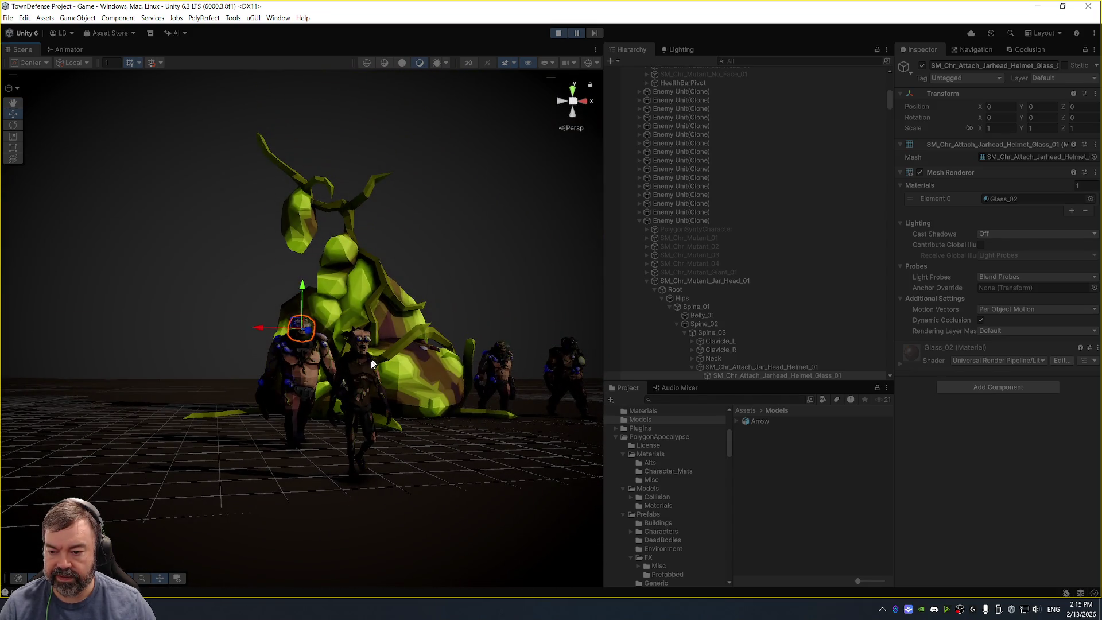
# Check two more mutants and the settings of their parent Enemy Unit(Clone) objects.
pyautogui.click(362, 378)
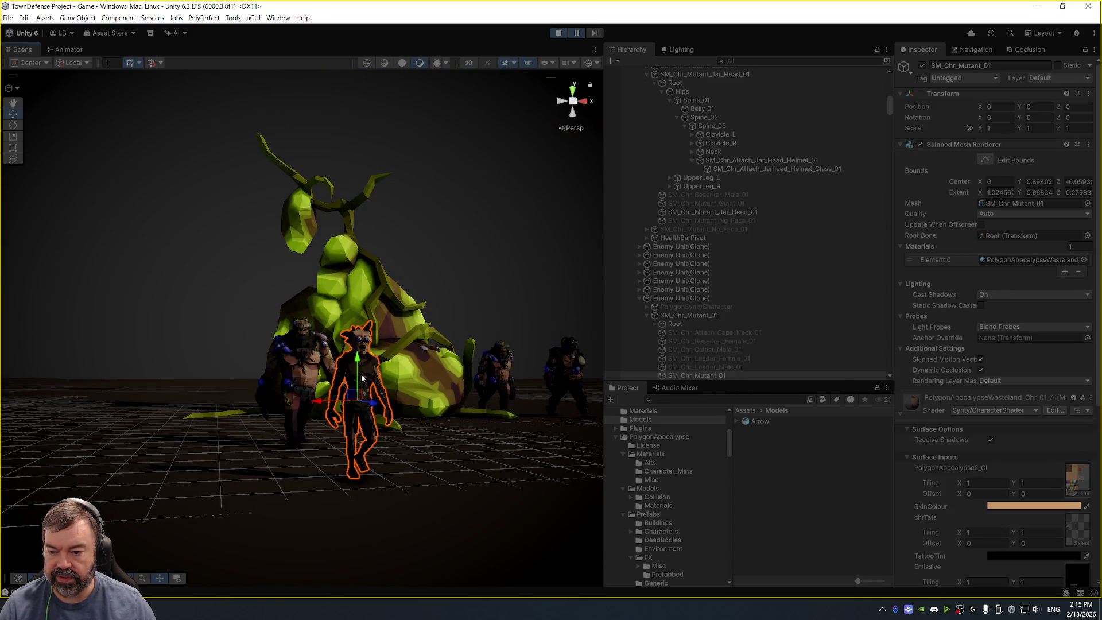
pyautogui.click(720, 299)
pyautogui.scroll(-1, 997, 364)
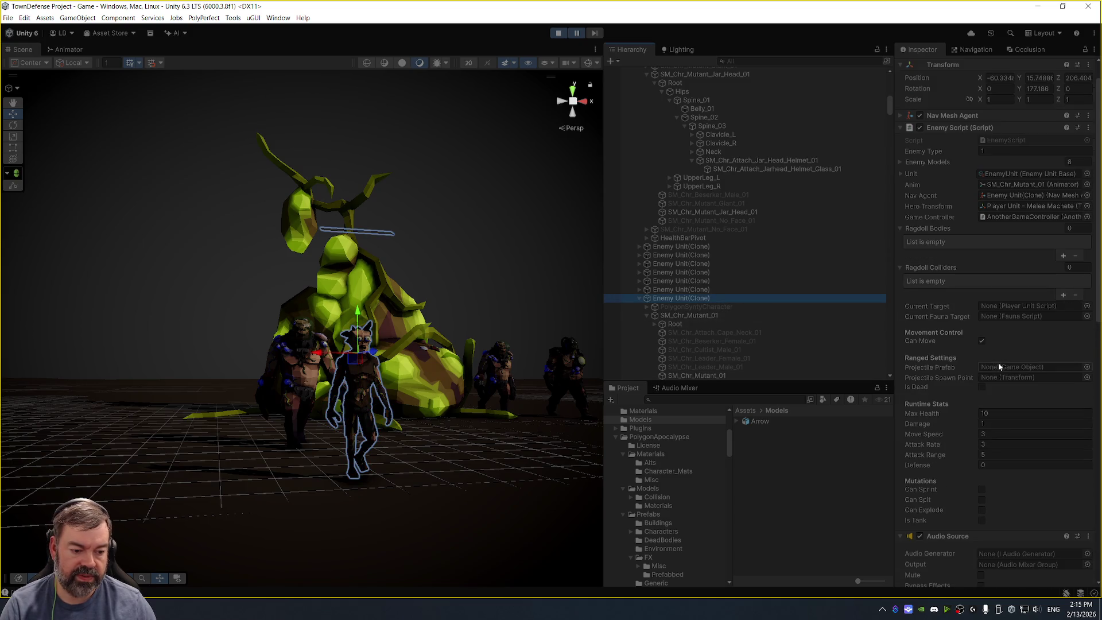
pyautogui.scroll(5, 412, 326)
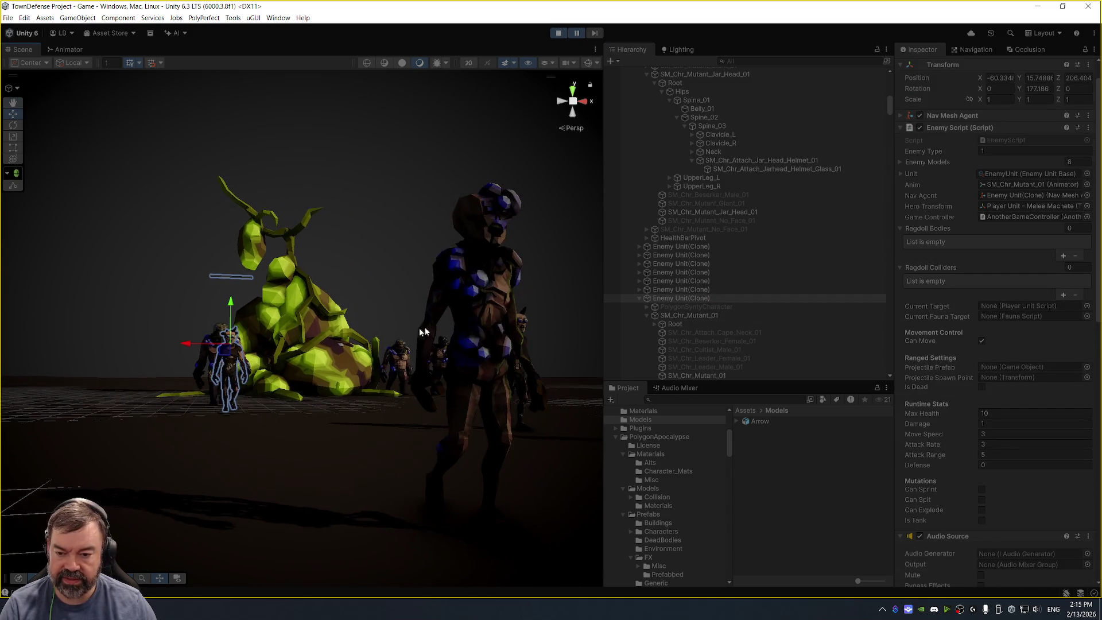
pyautogui.click(472, 298)
pyautogui.scroll(2, 757, 238)
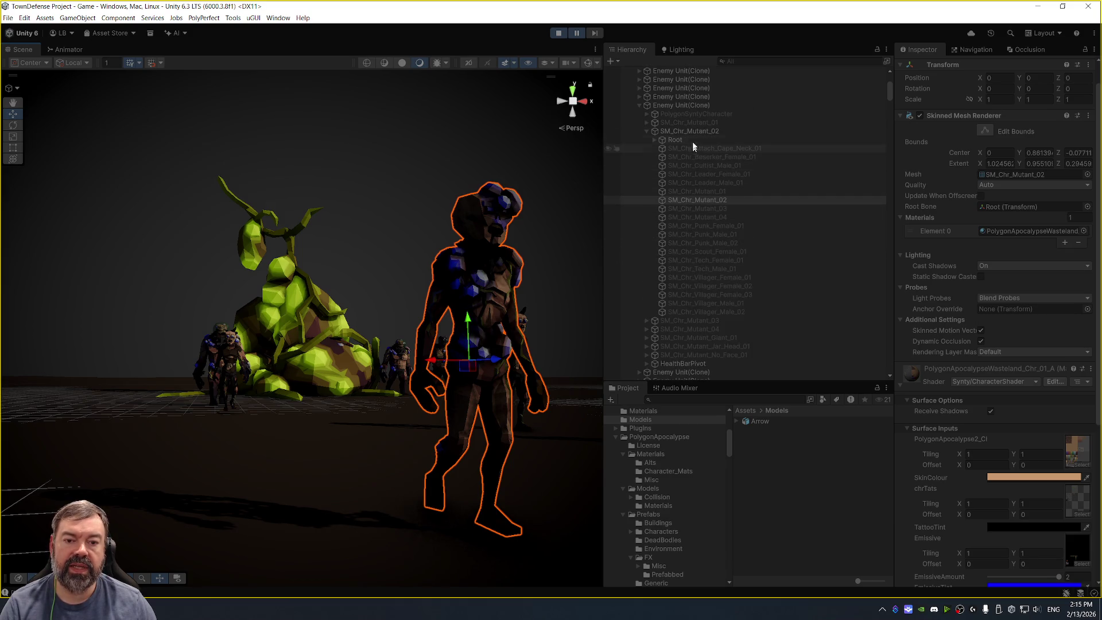
pyautogui.click(696, 106)
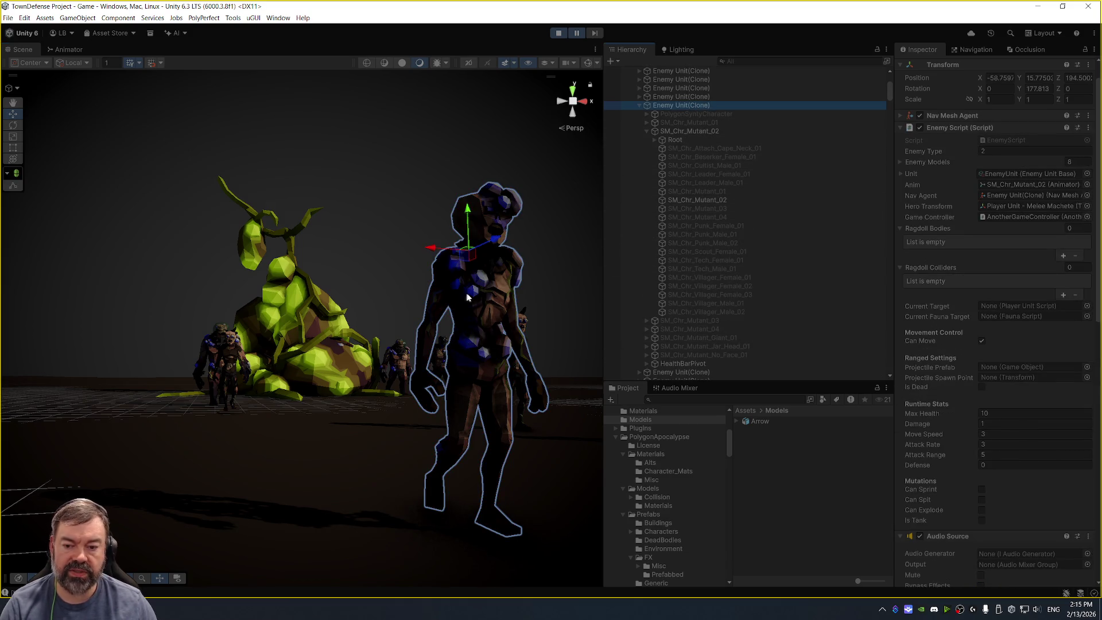
pyautogui.scroll(-8, 488, 269)
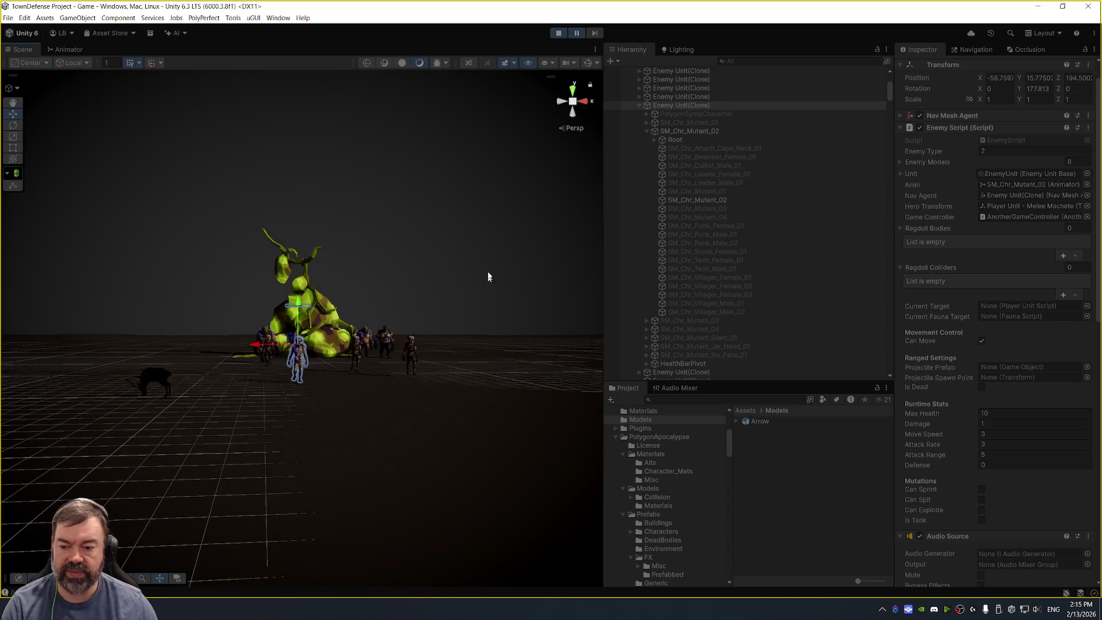
# Check the no-face mutant's blue emissive material and its parent Enemy Unit(Clone), then stop the game.
pyautogui.moveTo(492, 228)
pyautogui.mouseDown()
pyautogui.moveTo(487, 344)
pyautogui.moveTo(508, 373)
pyautogui.moveTo(455, 262)
pyautogui.moveTo(498, 257)
pyautogui.mouseUp()
pyautogui.click(523, 264)
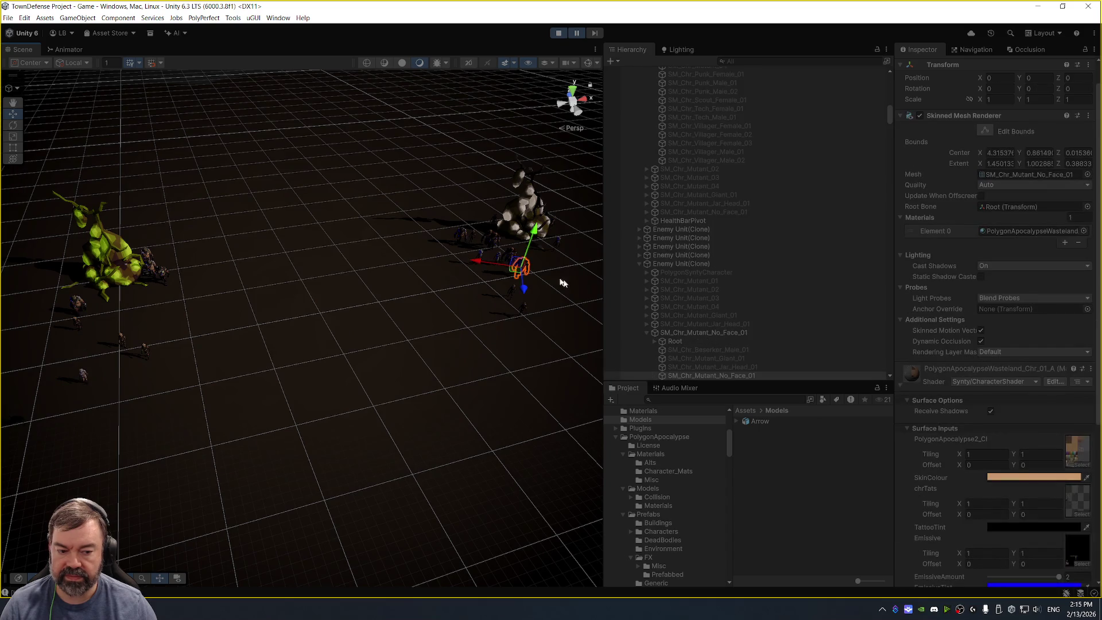
pyautogui.scroll(-5, 929, 410)
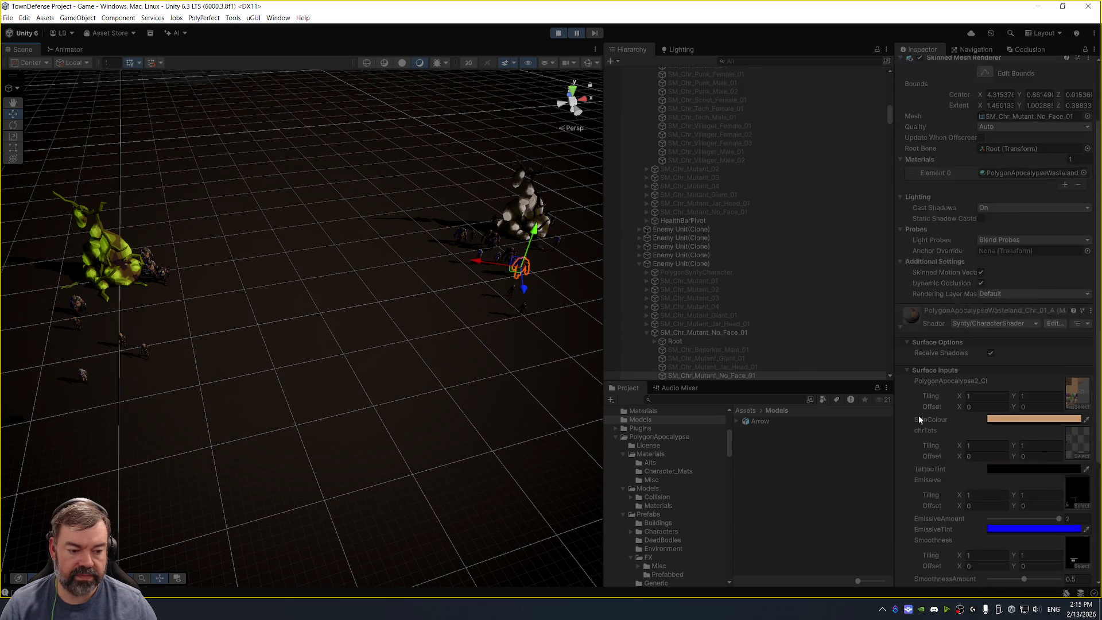
pyautogui.click(699, 265)
pyautogui.scroll(-4, 949, 395)
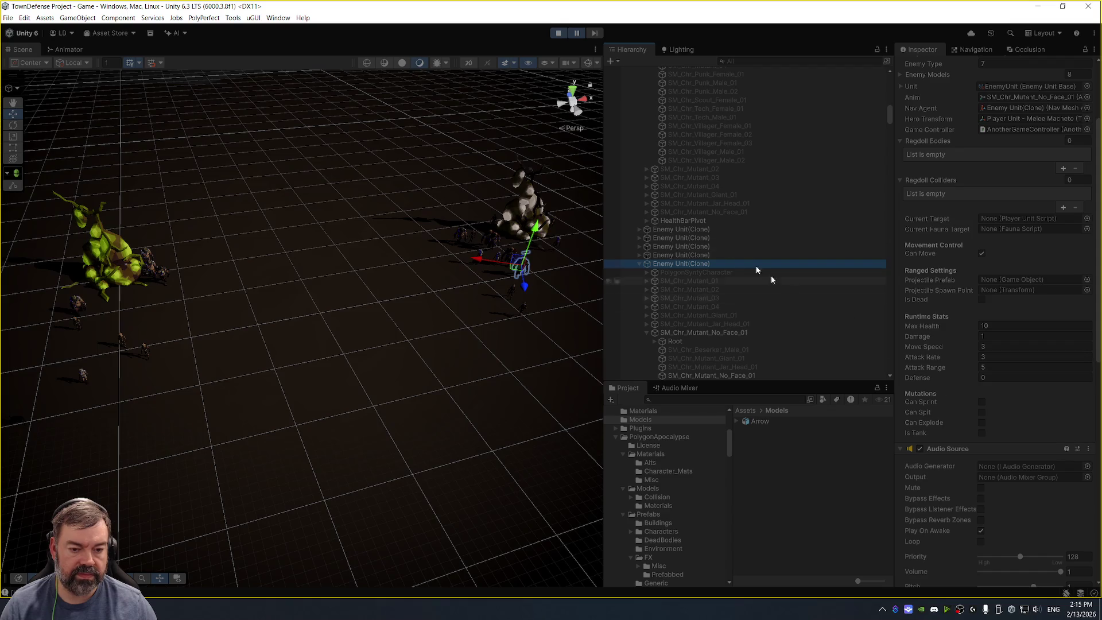
pyautogui.click(557, 32)
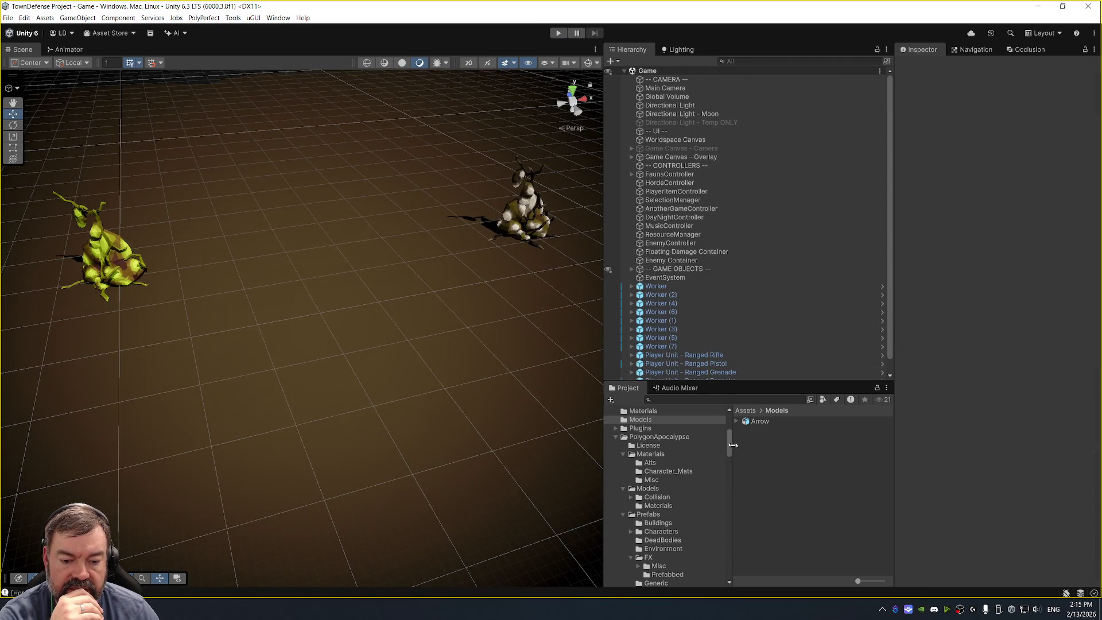
# Scroll the Project panel down to the Prefab folders, including Enemy Units.
pyautogui.scroll(-3, 676, 470)
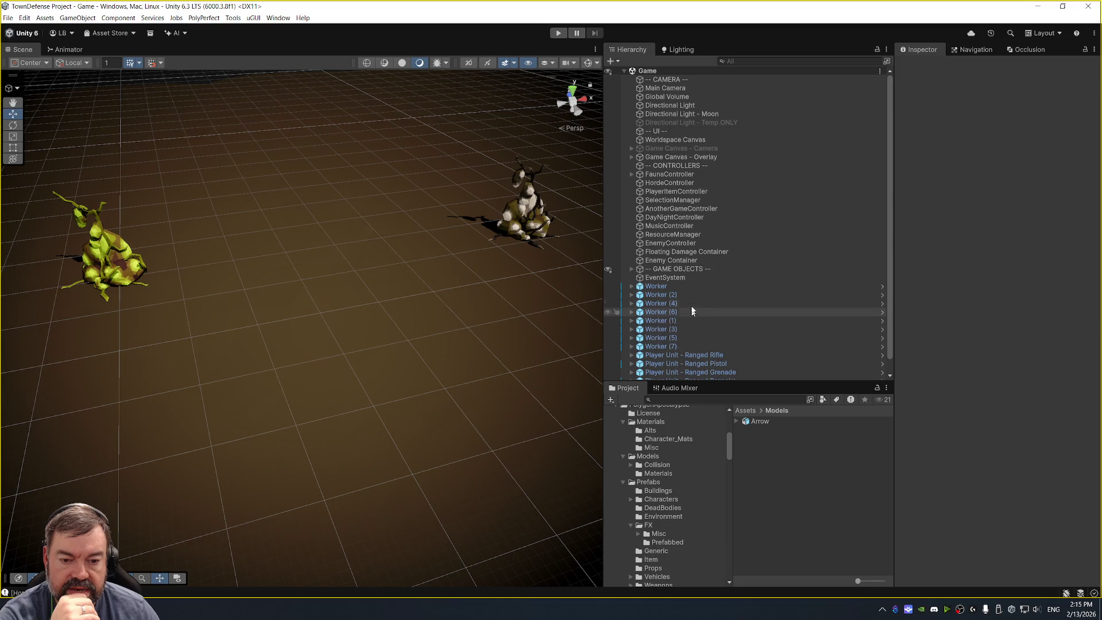
pyautogui.scroll(-3, 680, 483)
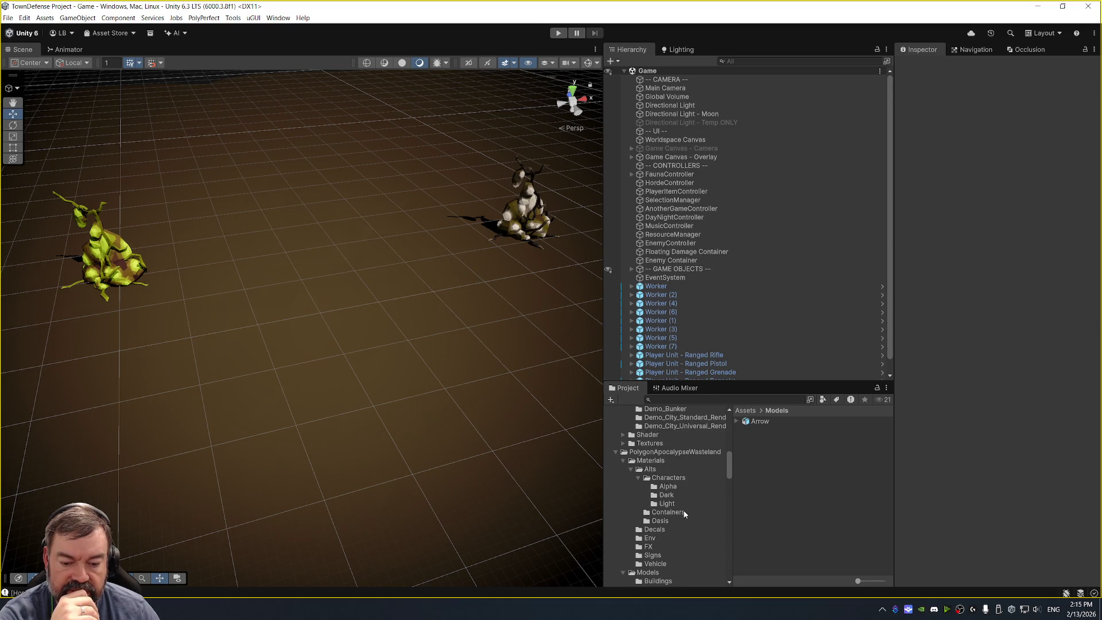
pyautogui.scroll(-5, 683, 513)
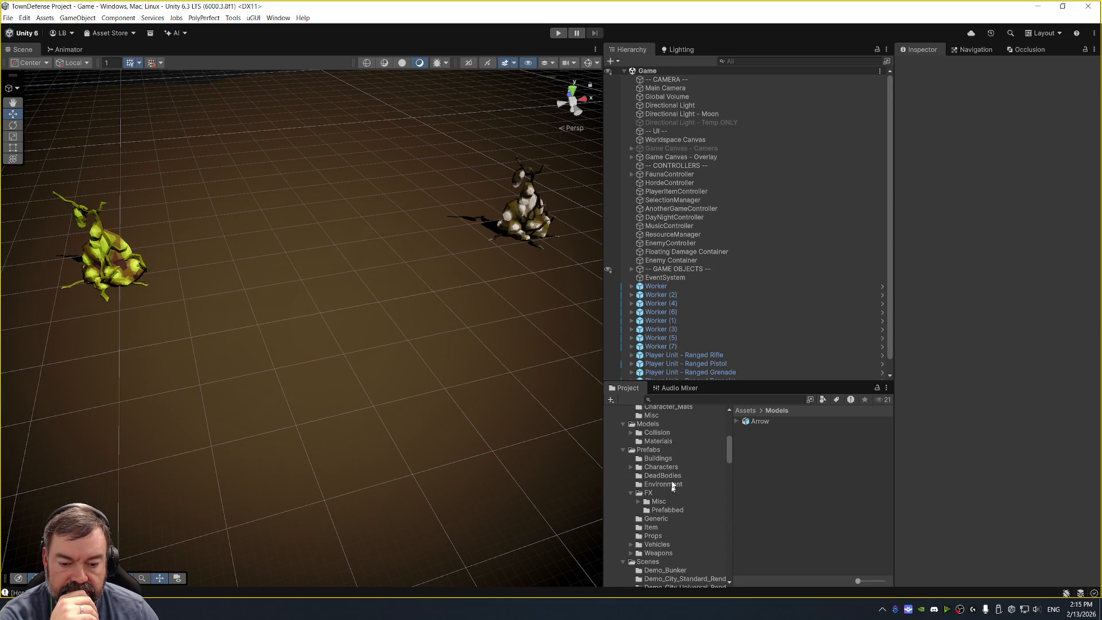
pyautogui.scroll(-5, 672, 486)
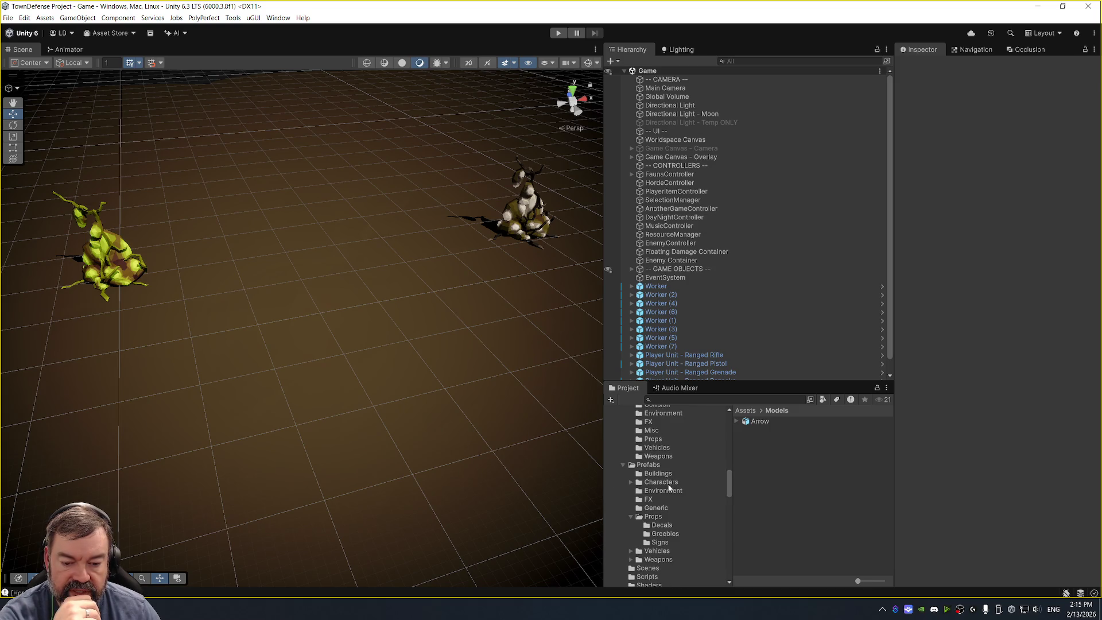
pyautogui.scroll(-10, 666, 524)
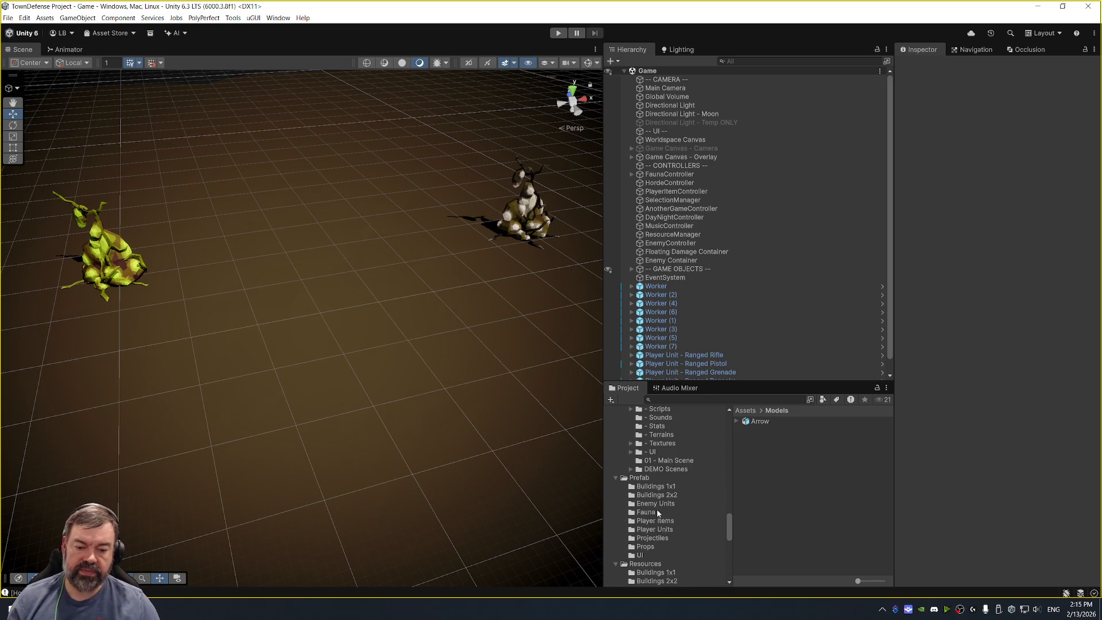
# Open the Enemy Unit prefab and select its SM_Chr_Villager_Male_01 character mesh.
pyautogui.click(666, 504)
pyautogui.click(780, 428)
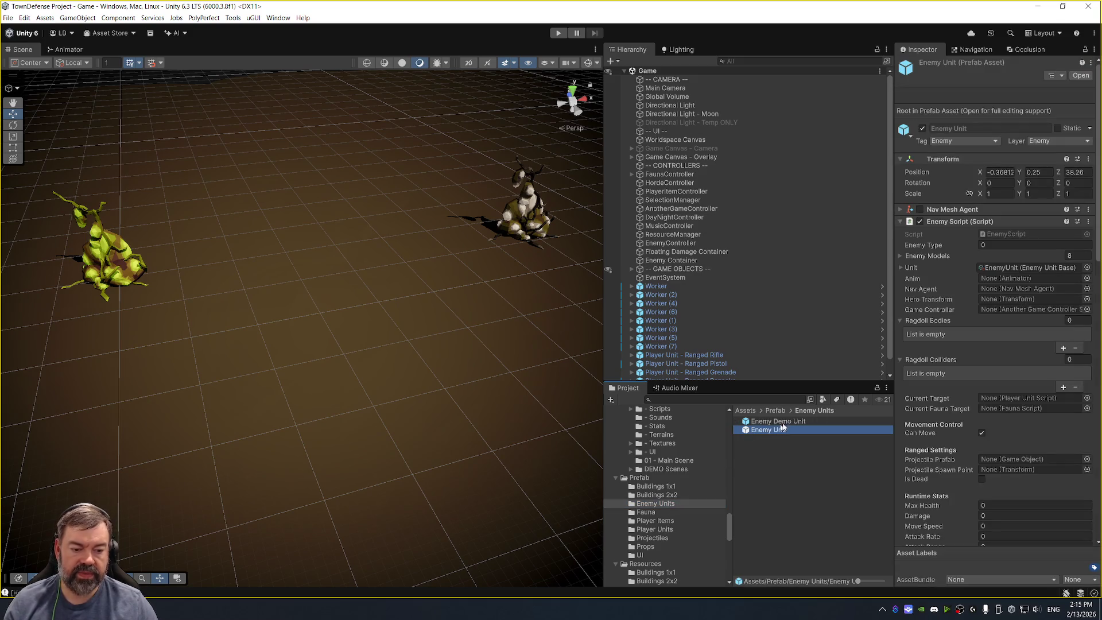
pyautogui.doubleClick(786, 432)
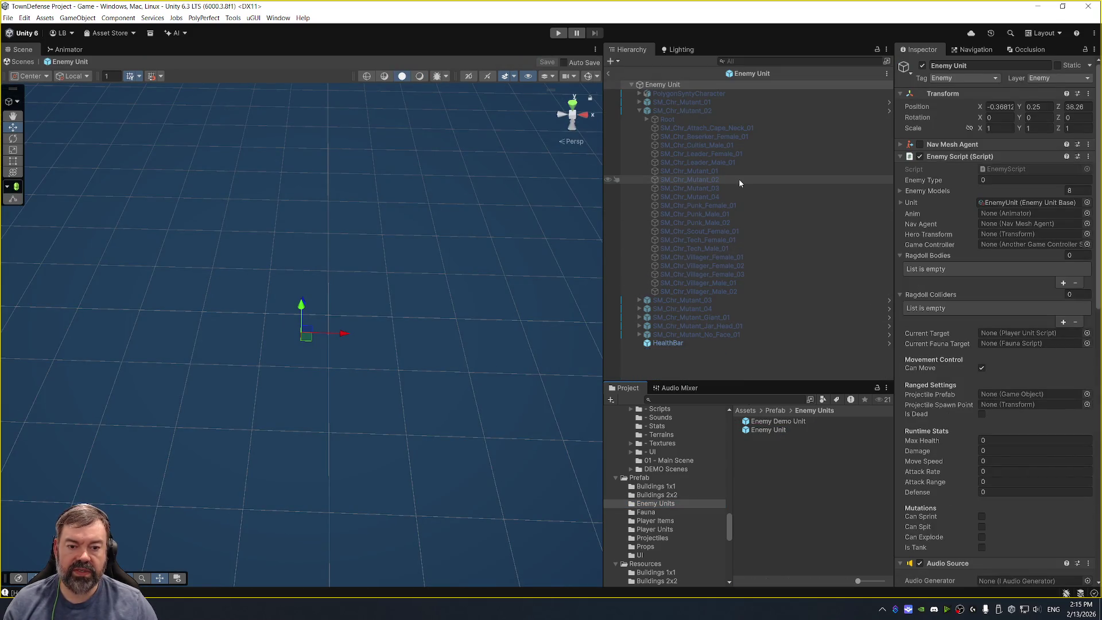
pyautogui.click(750, 112)
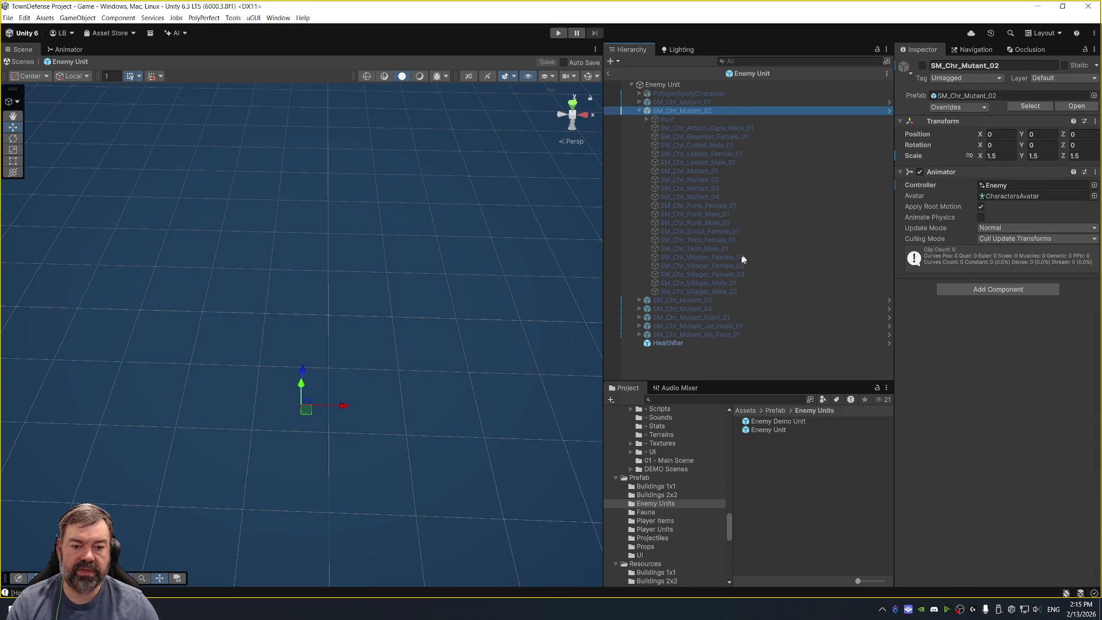
pyautogui.click(732, 204)
pyautogui.press('Down')
pyautogui.press('Down')
pyautogui.scroll(-3, 986, 411)
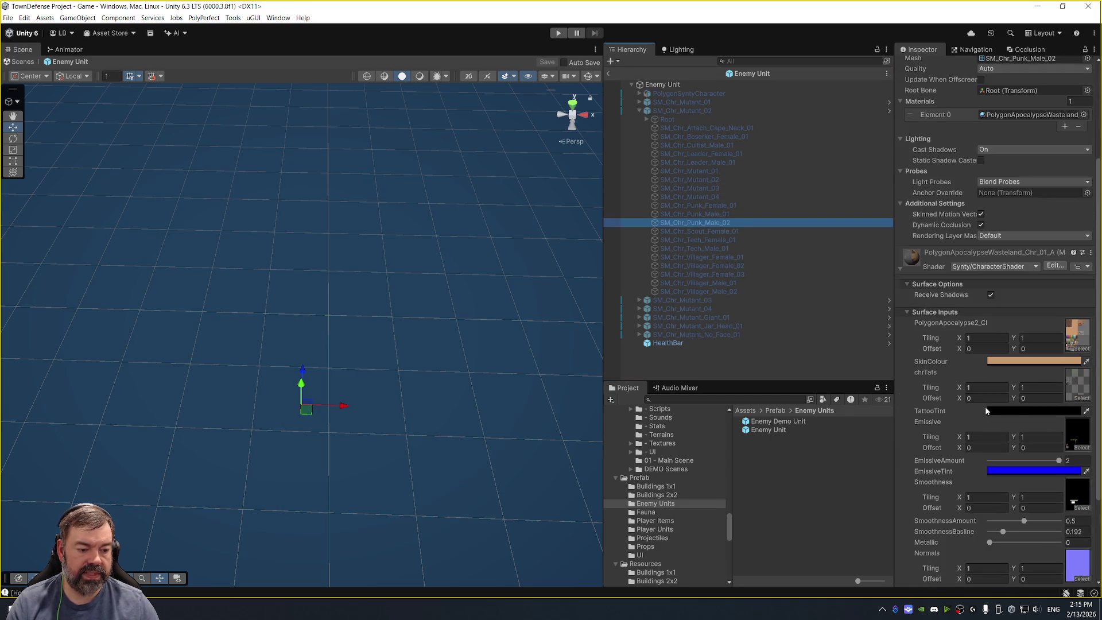
pyautogui.click(802, 251)
pyautogui.press('Down')
pyautogui.press('Down')
pyautogui.press('Down')
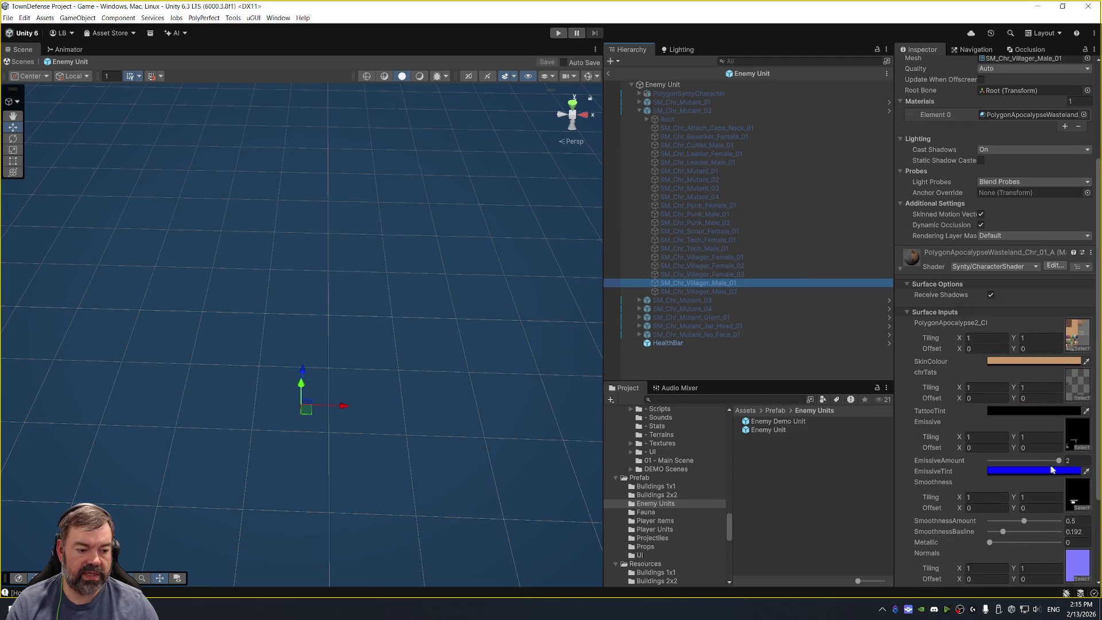
# Set the material's emissive amount to 1 and emissive tint to white FFFFFF, then enter play mode.
pyautogui.moveTo(1057, 461); pyautogui.dragTo(1030, 462)
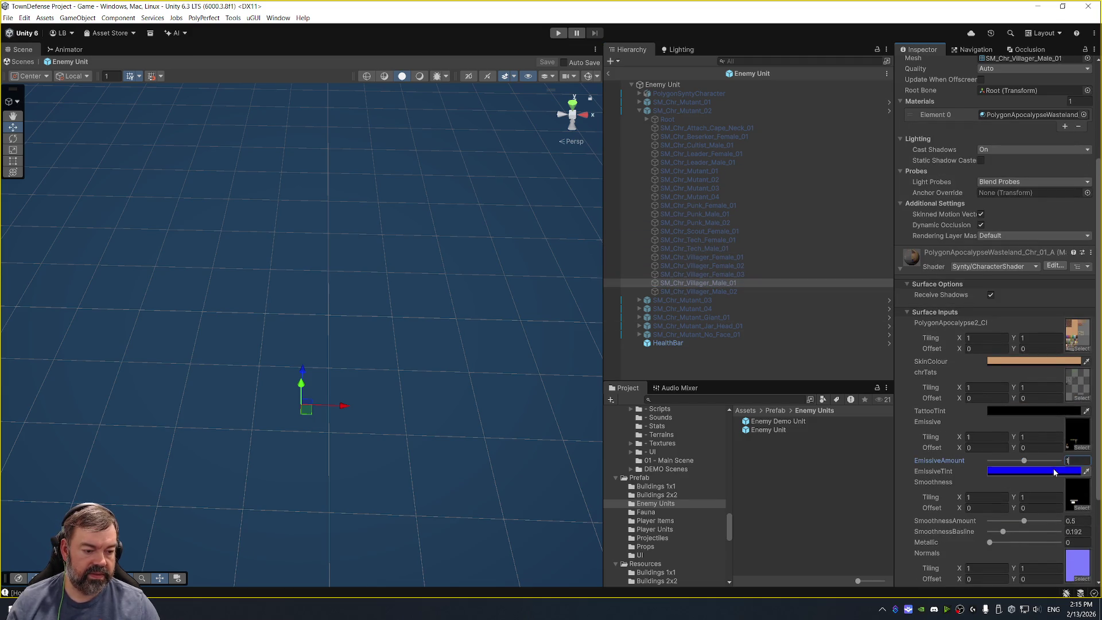
pyautogui.click(1033, 470)
pyautogui.click(1014, 306)
pyautogui.moveTo(1013, 306); pyautogui.dragTo(920, 217)
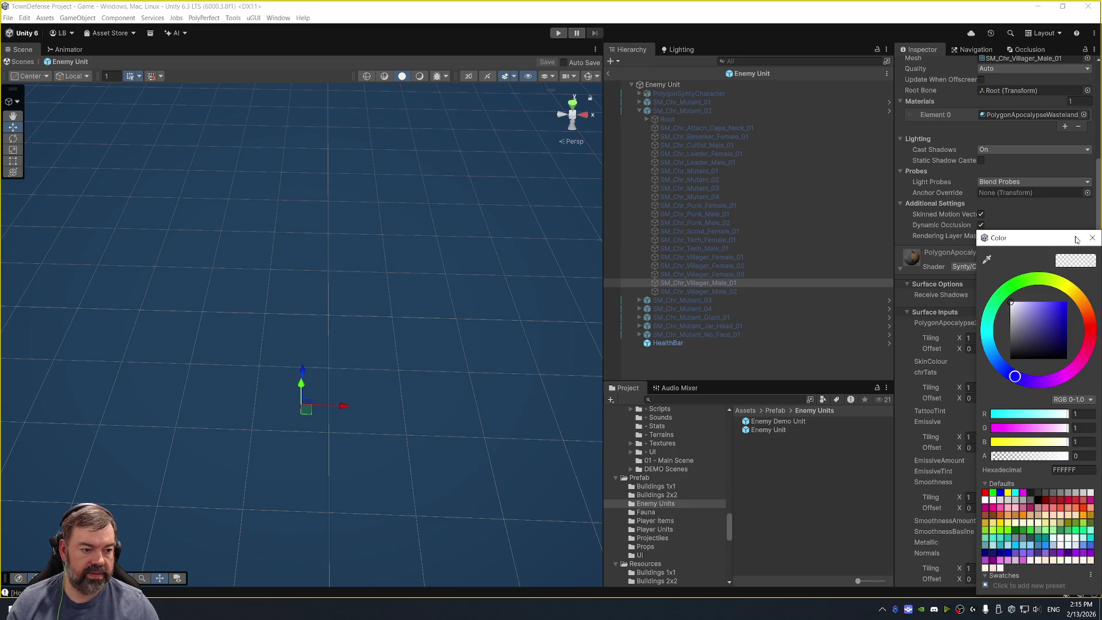
pyautogui.click(1092, 238)
pyautogui.click(609, 76)
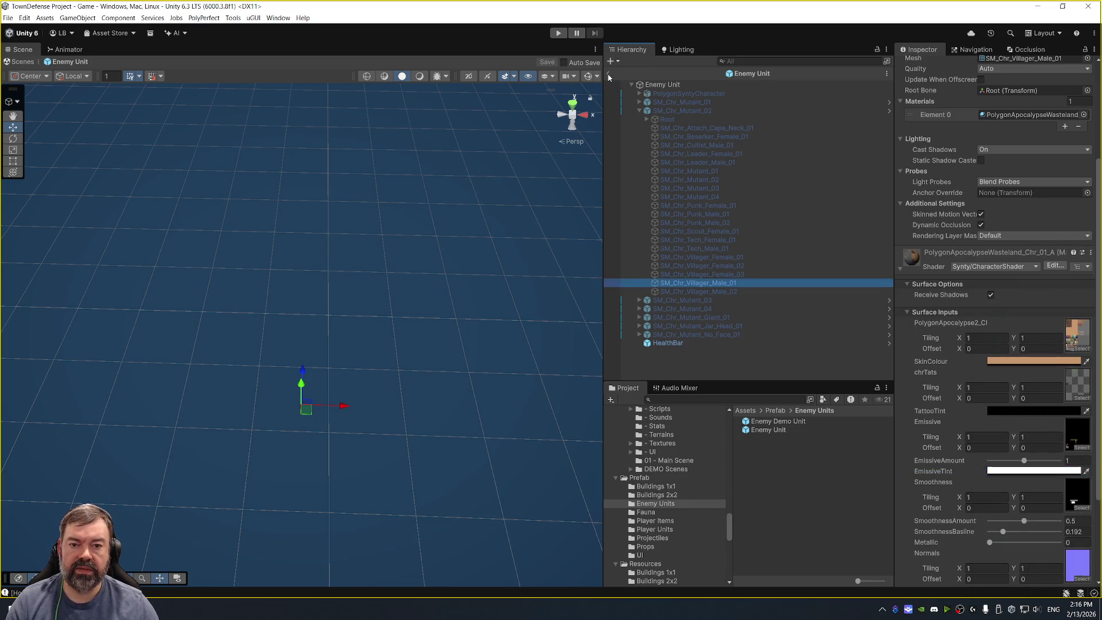
pyautogui.hotkey('ctrl', 'p')
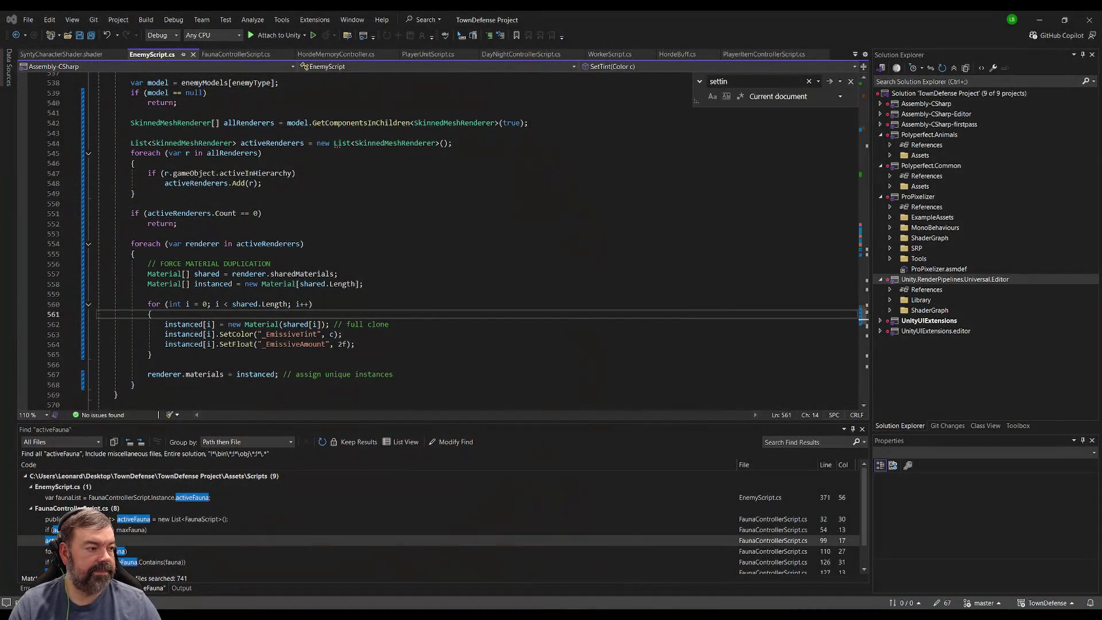
# Inspect the sharedMaterials cloning loop on line 557 of SetTint, then return to Unity.
pyautogui.click(333, 196)
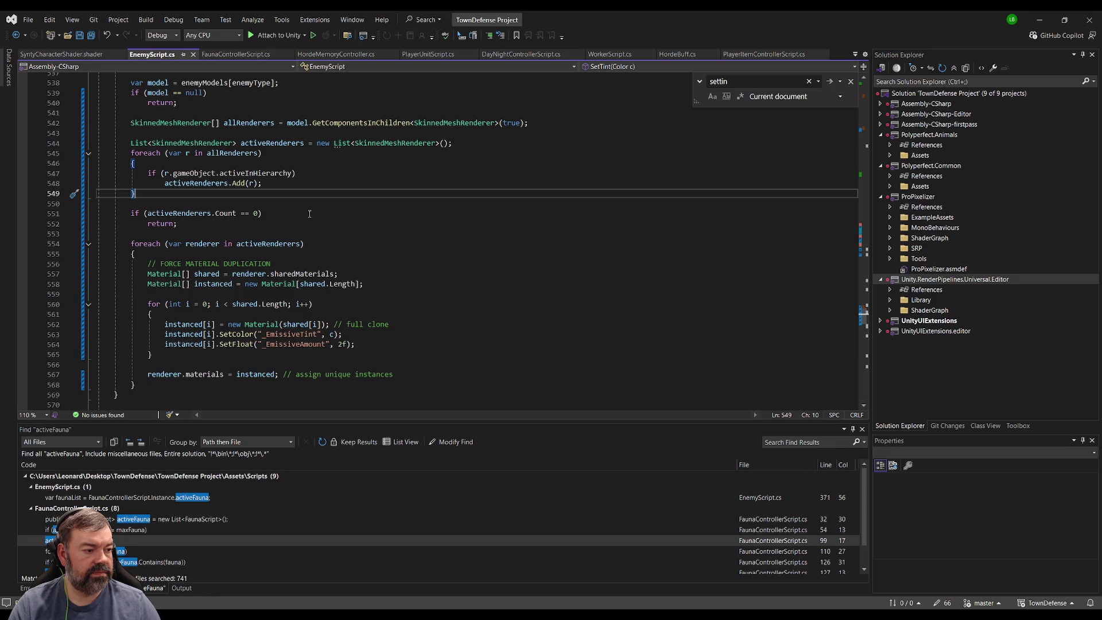
pyautogui.doubleClick(304, 274)
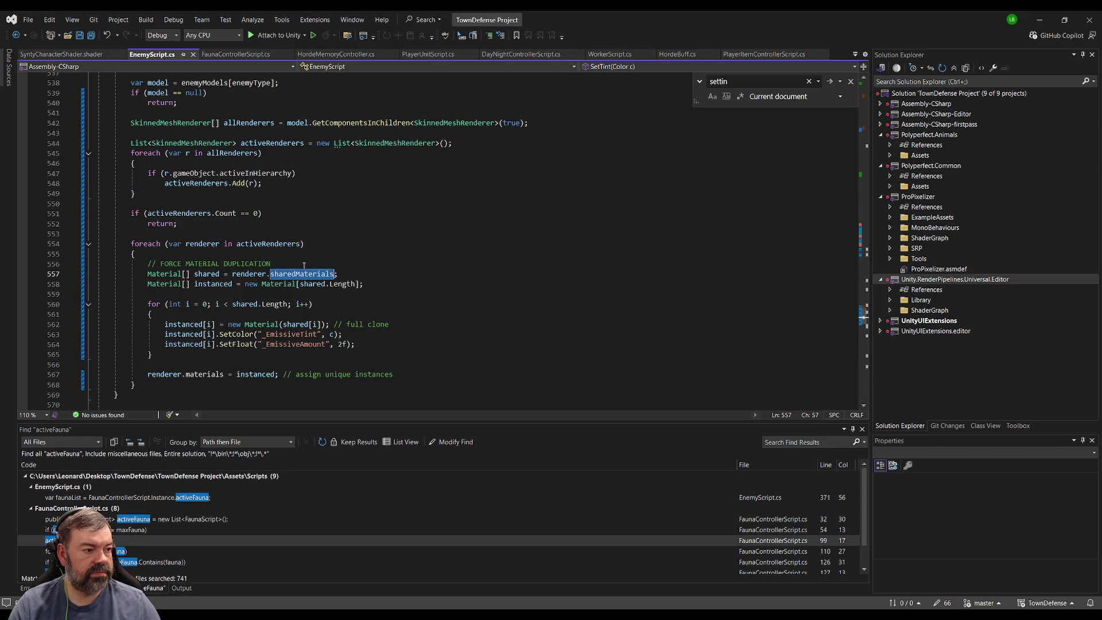
pyautogui.scroll(3, 306, 179)
pyautogui.scroll(-3, 307, 179)
pyautogui.hotkey('alt', 'Tab')
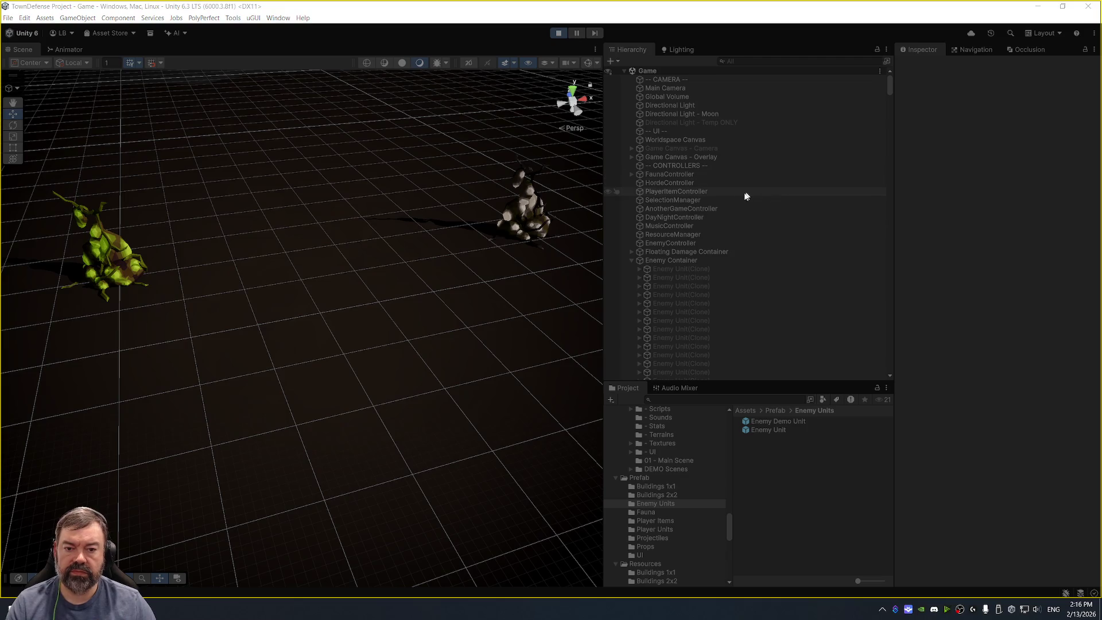
# Enable EnemyController spawning until 60 enemies exist, then disable it and pause the game.
pyautogui.click(700, 243)
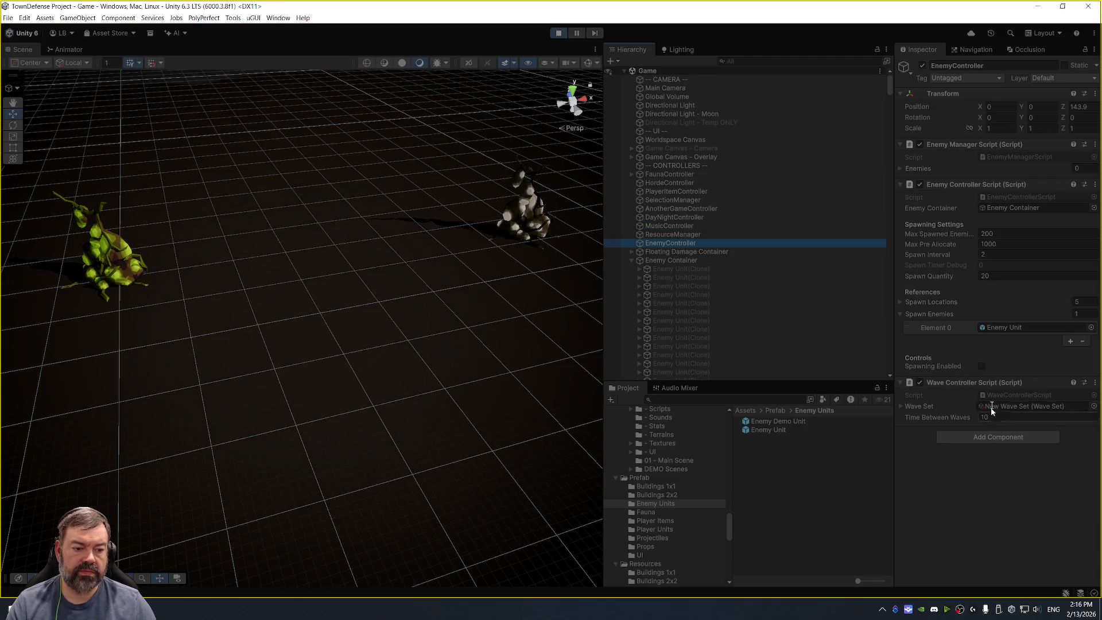
pyautogui.click(982, 366)
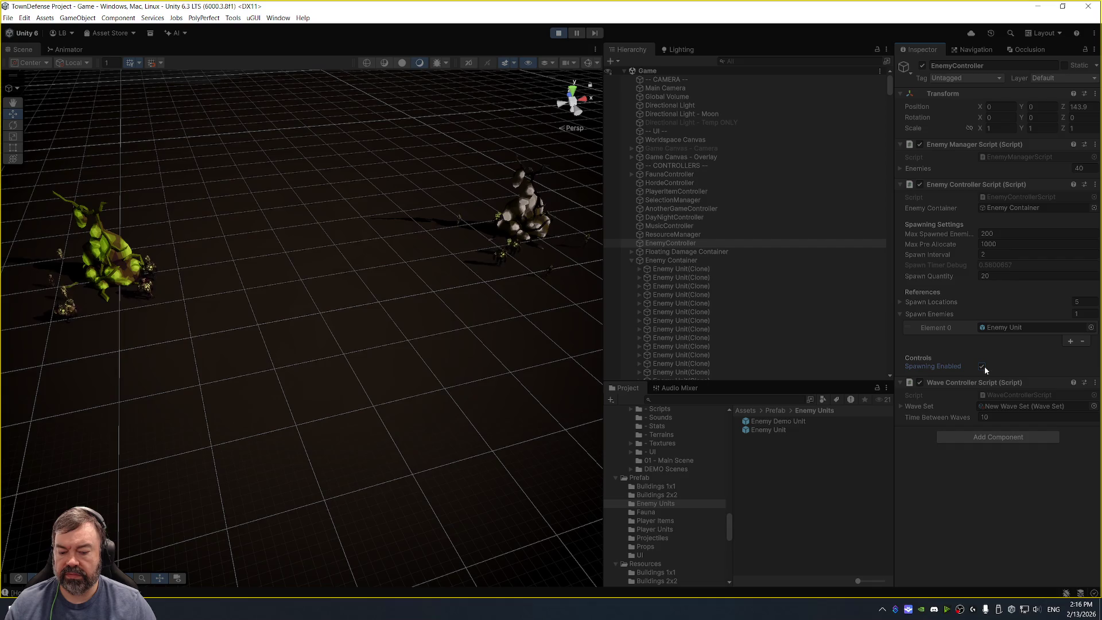
pyautogui.click(982, 366)
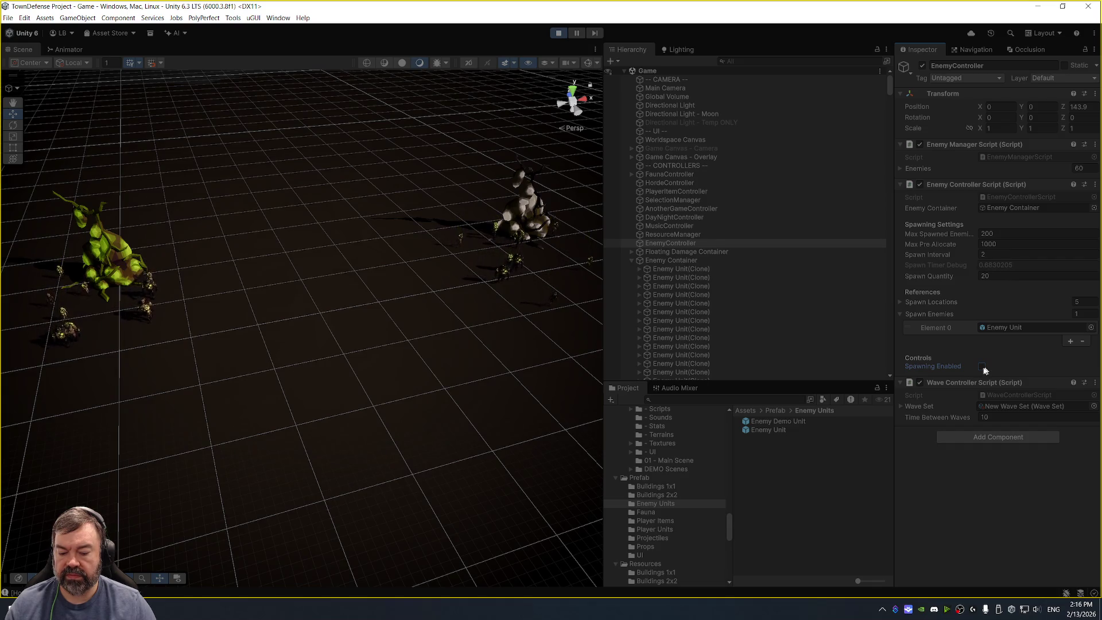
pyautogui.moveTo(330, 305); pyautogui.dragTo(518, 174)
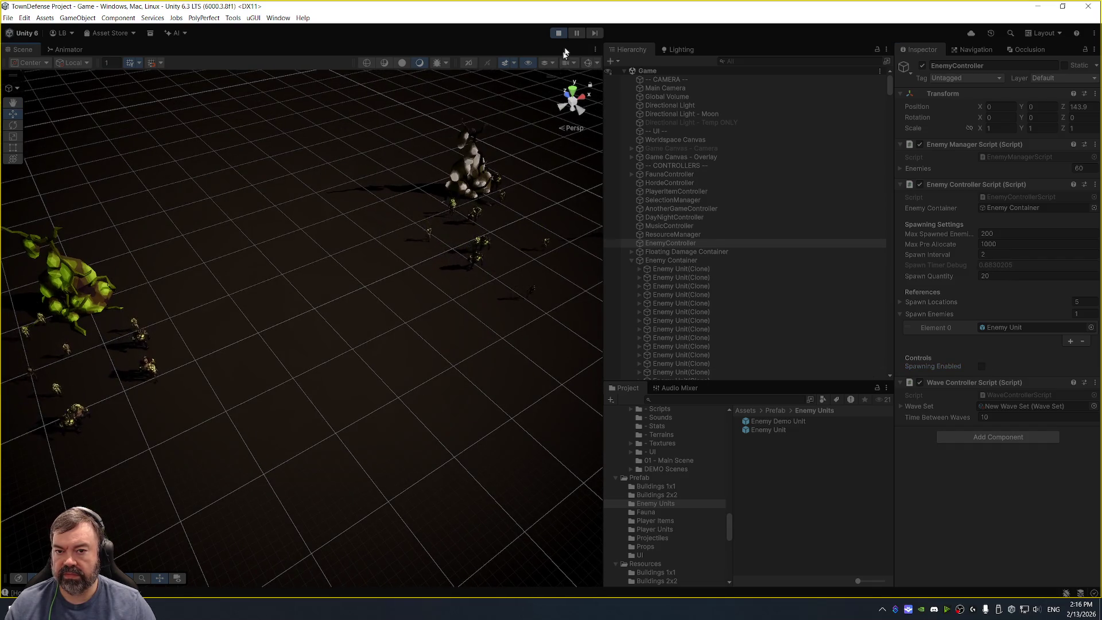
pyautogui.hotkey('ctrl', 'shift', 'p')
# Select the SM_Chr_Mutant_01 mesh of a spawned Enemy Unit(Clone) in the Enemy Container.
pyautogui.click(538, 301)
pyautogui.press('f')
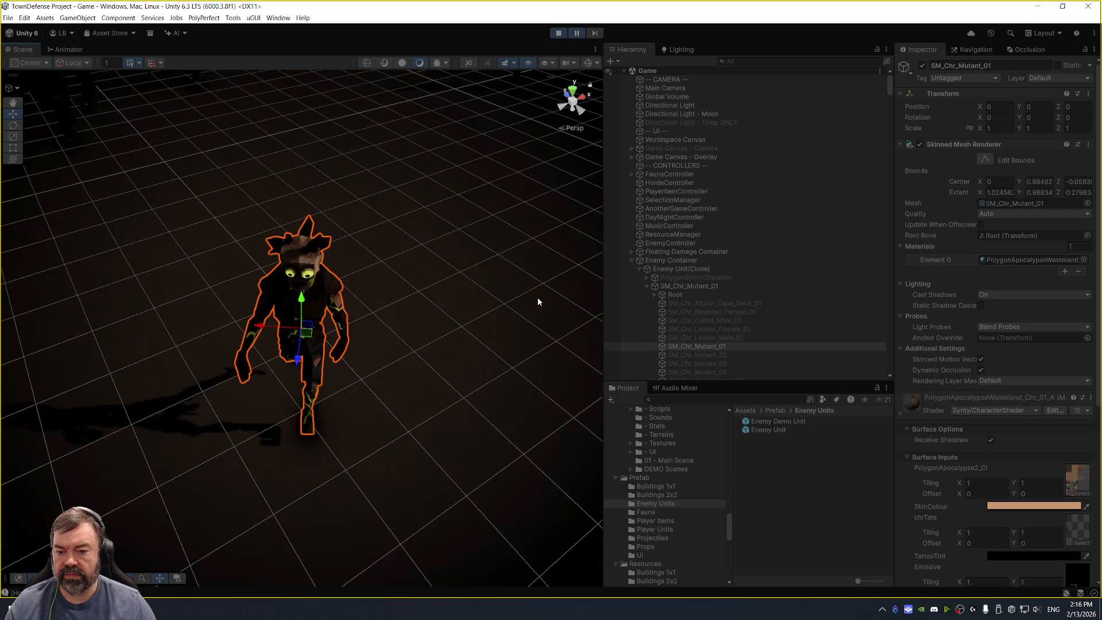
pyautogui.click(694, 262)
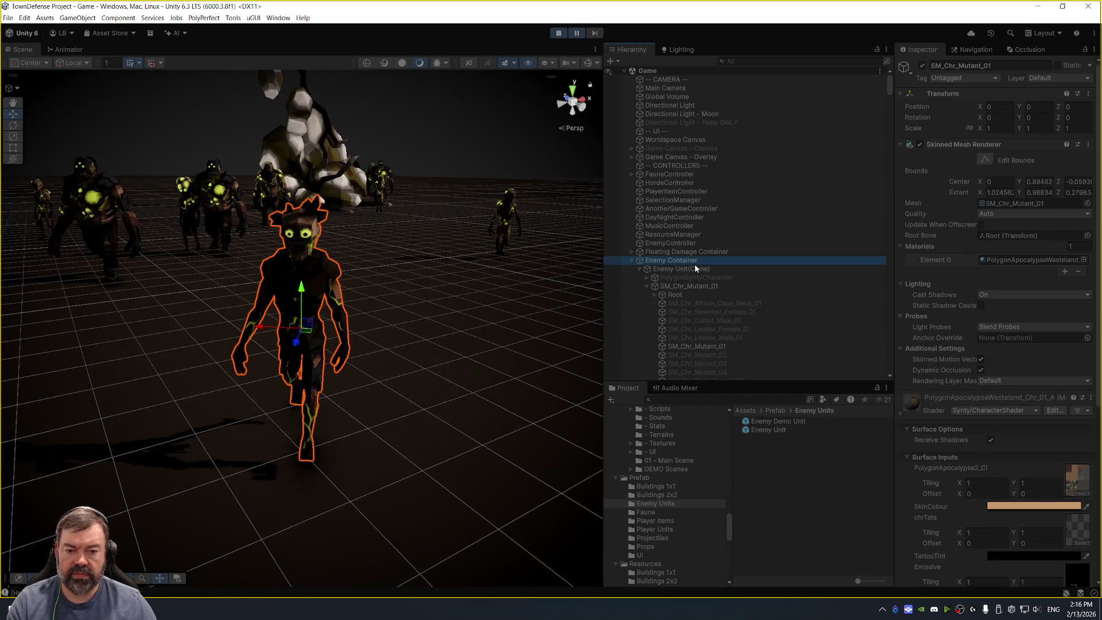
pyautogui.click(745, 269)
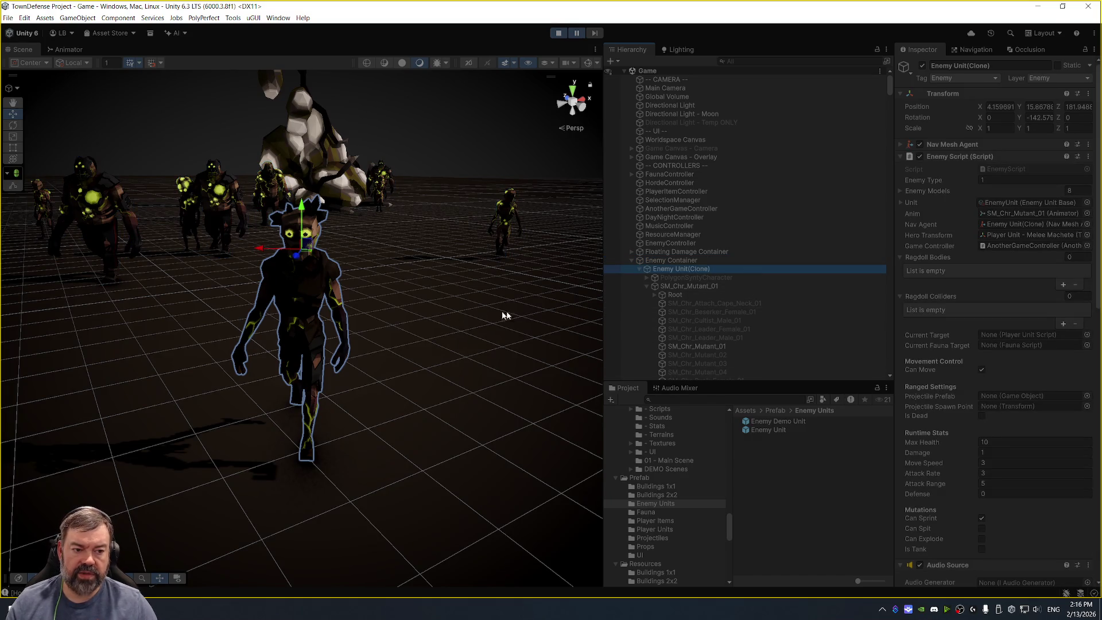
pyautogui.keyDown('alt'); pyautogui.moveTo(503, 314); pyautogui.dragTo(390, 348); pyautogui.keyUp('alt')
pyautogui.scroll(-8, 390, 349)
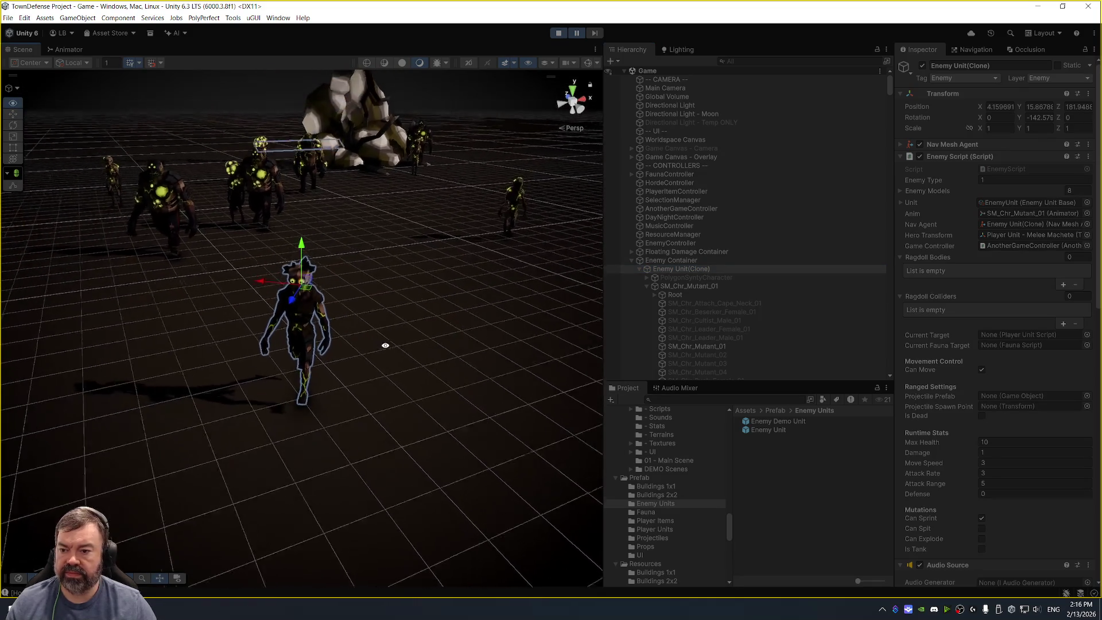
pyautogui.click(726, 271)
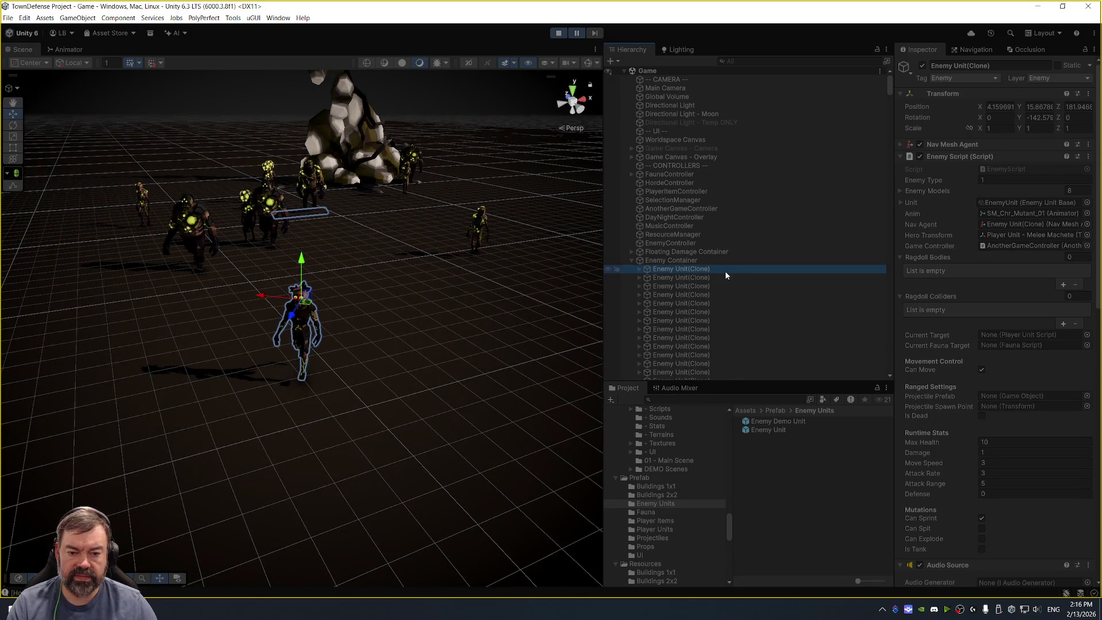
pyautogui.click(697, 346)
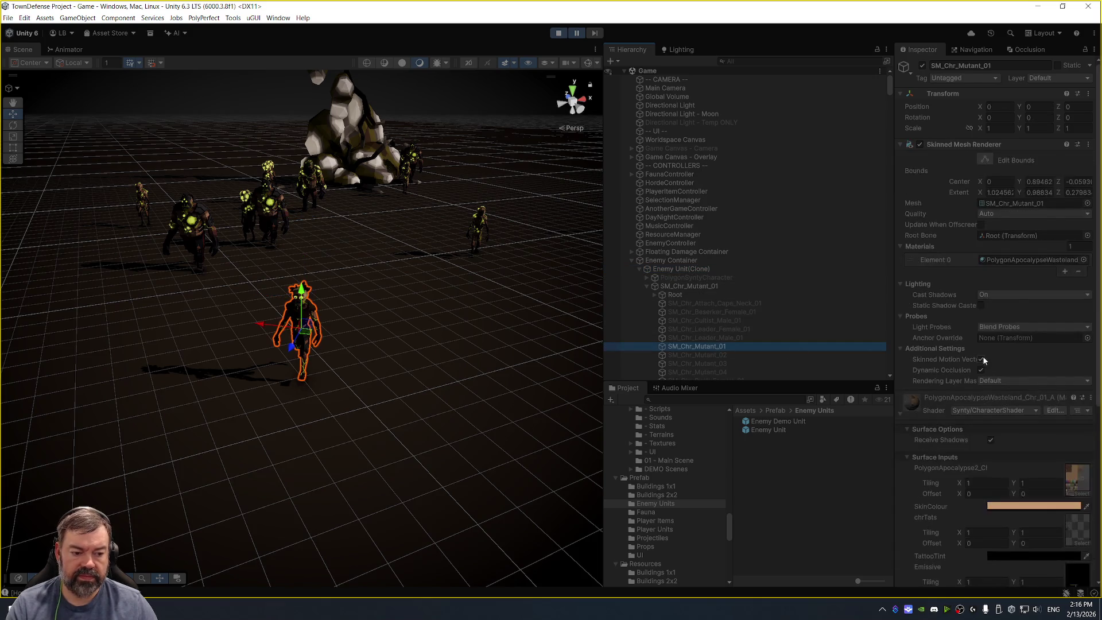
pyautogui.scroll(-10, 982, 355)
# Set its emissive tint to blue 000BFF and emissive amount to 2, then stop play mode.
pyautogui.click(1054, 384)
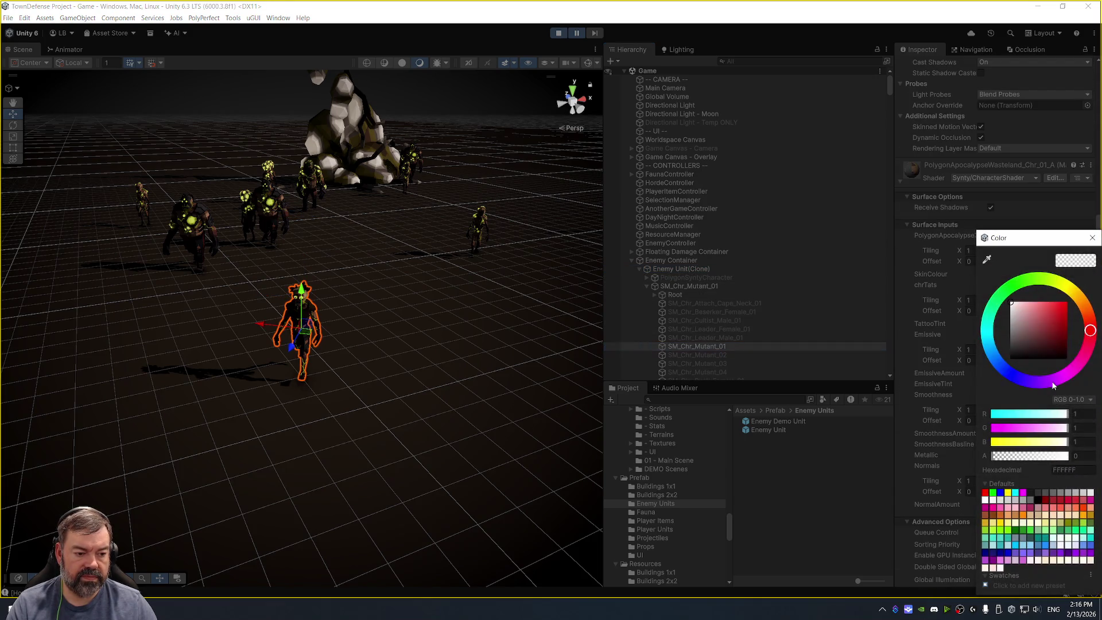
pyautogui.click(1011, 377)
pyautogui.moveTo(1044, 350); pyautogui.dragTo(1068, 301)
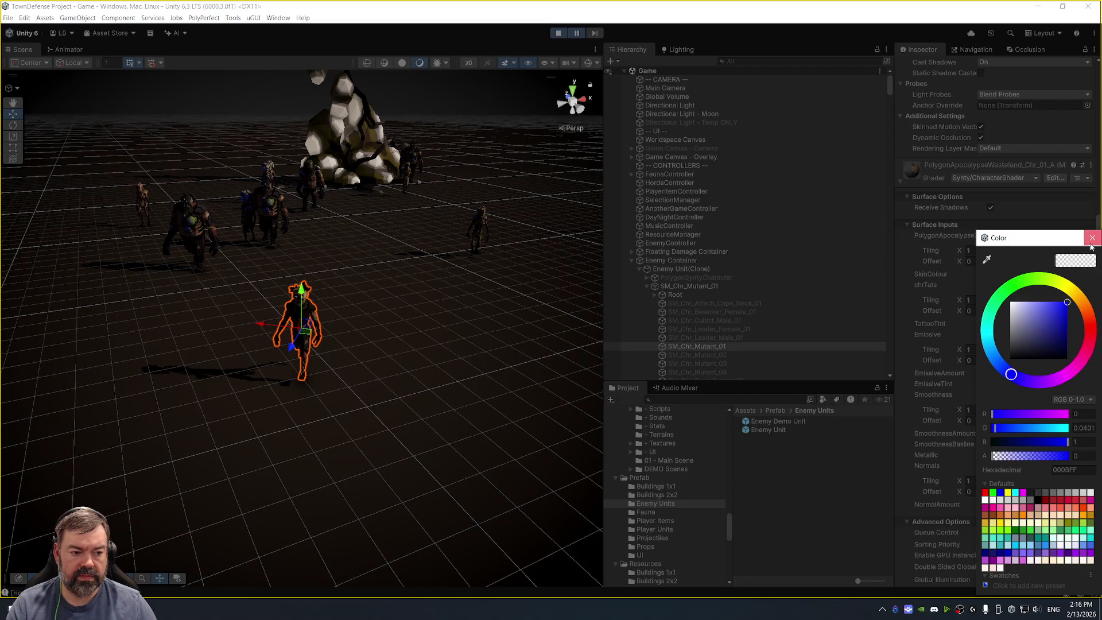
pyautogui.click(1091, 241)
pyautogui.moveTo(1021, 373); pyautogui.dragTo(1058, 373)
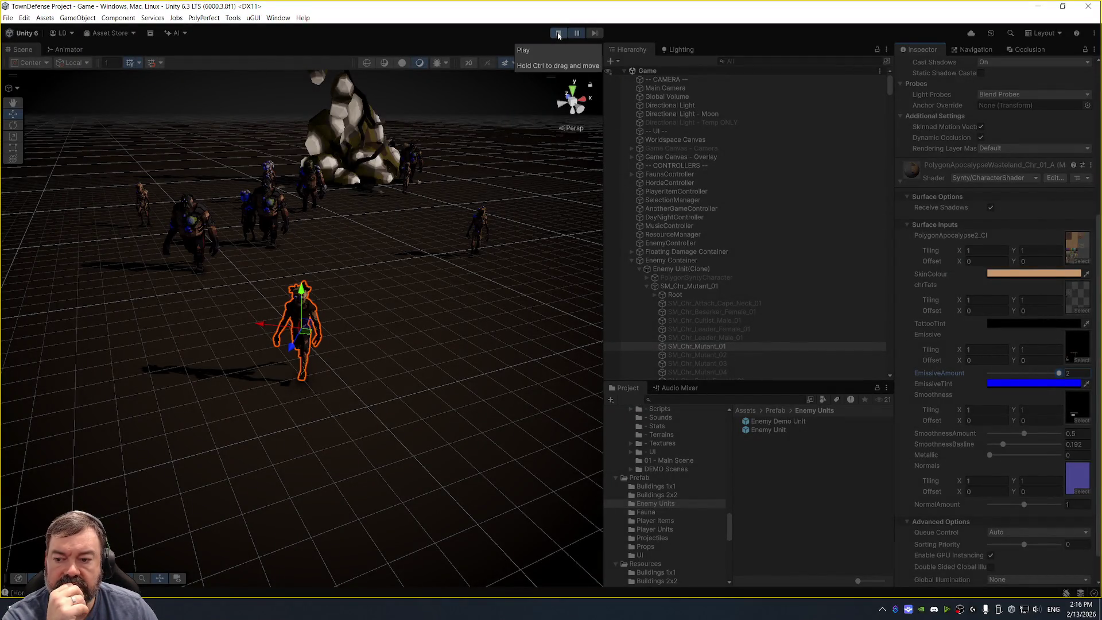
pyautogui.click(558, 34)
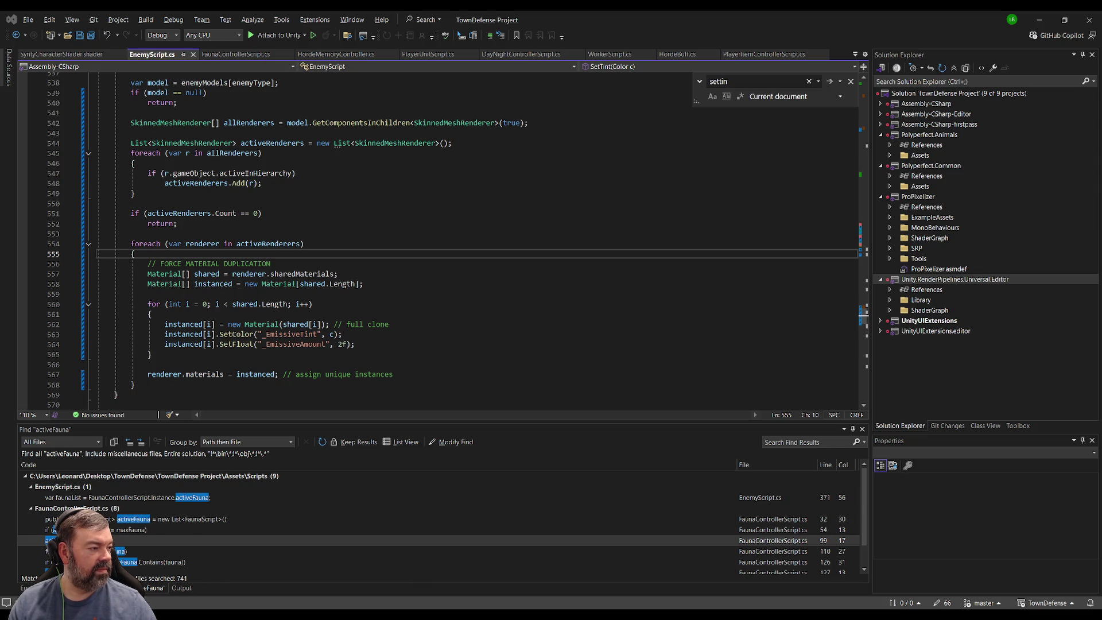
# Switch from Visual Studio back to the Unity editor.
pyautogui.hotkey('alt', 'Tab')
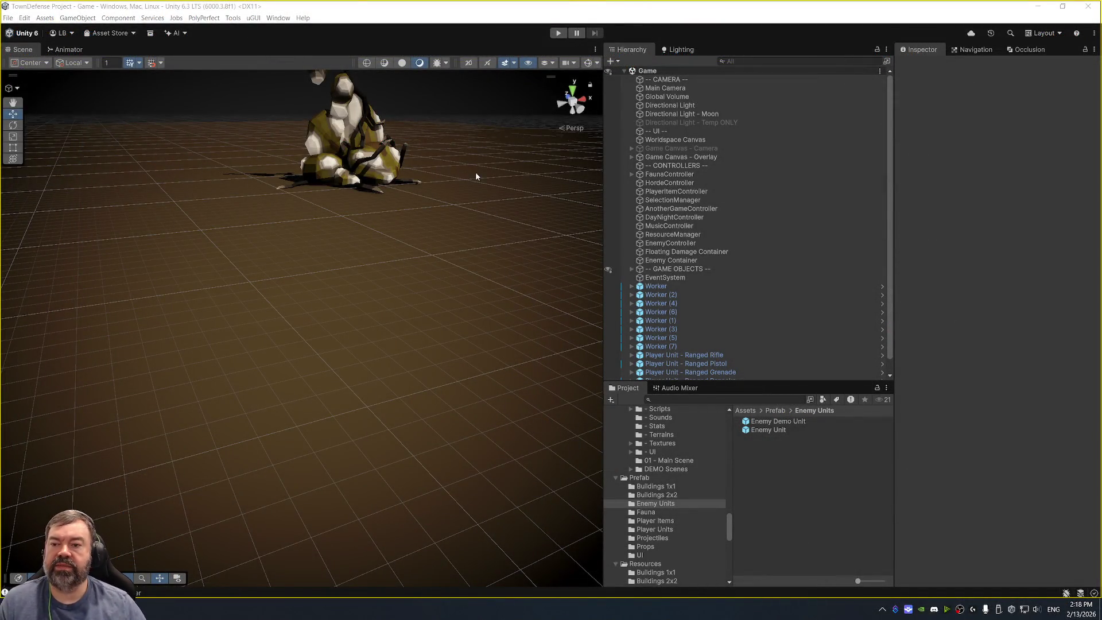
# Orbit and pan the Scene view to frame the tinted mutant enemies on the terrain.
pyautogui.moveTo(344, 241)
pyautogui.mouseDown()
pyautogui.moveTo(324, 214)
pyautogui.moveTo(275, 271)
pyautogui.moveTo(266, 307)
pyautogui.moveTo(443, 281)
pyautogui.moveTo(344, 270)
pyautogui.moveTo(284, 298)
pyautogui.moveTo(277, 315)
pyautogui.mouseUp()
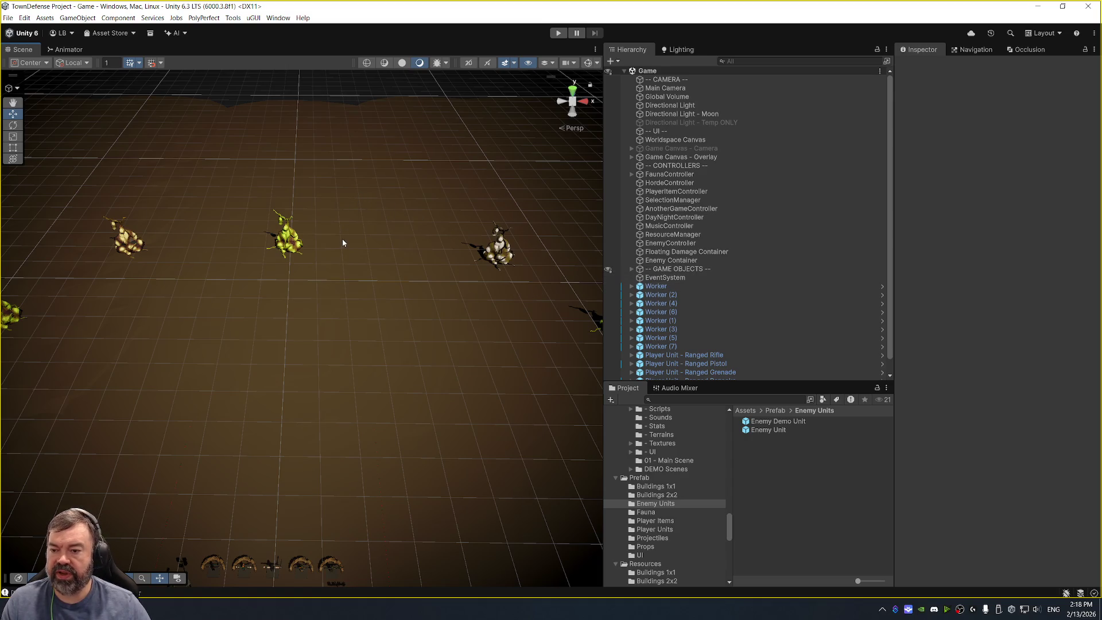
pyautogui.moveTo(351, 178)
pyautogui.mouseDown()
pyautogui.moveTo(401, 195)
pyautogui.moveTo(391, 187)
pyautogui.mouseUp()
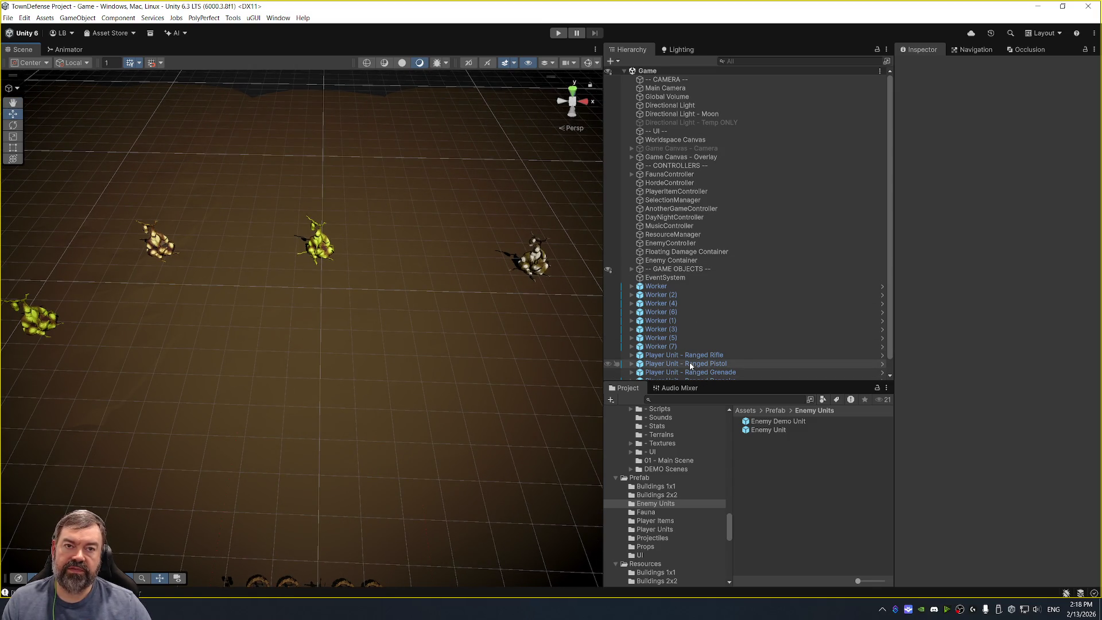
# Select the Worker object and scroll its Worker Script to see movement, harvest values and worker names.
pyautogui.click(698, 284)
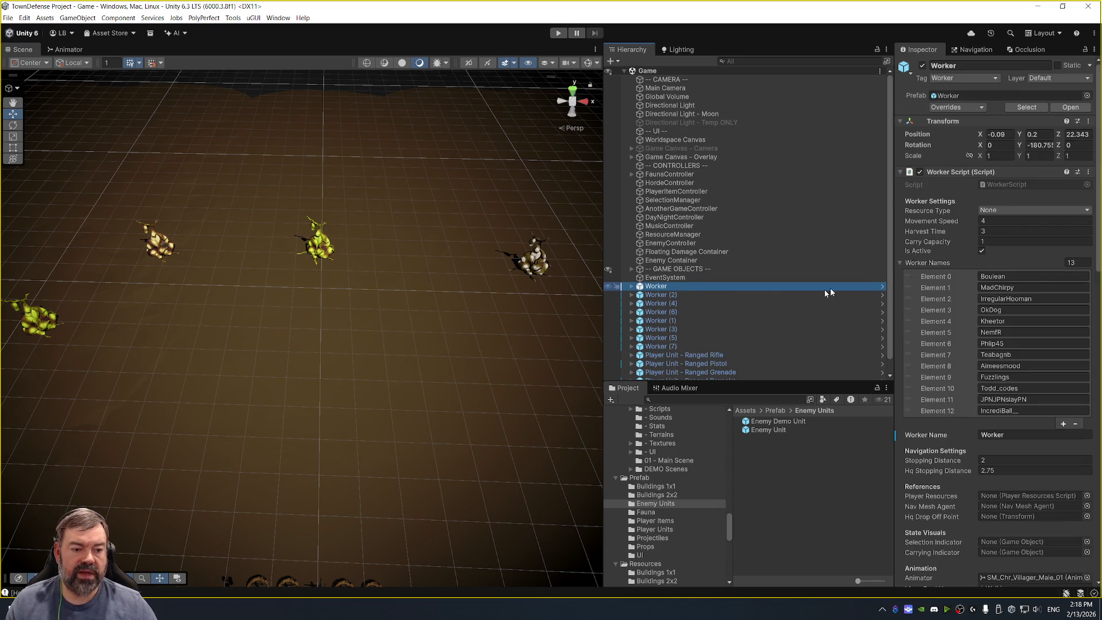
pyautogui.scroll(-1, 891, 275)
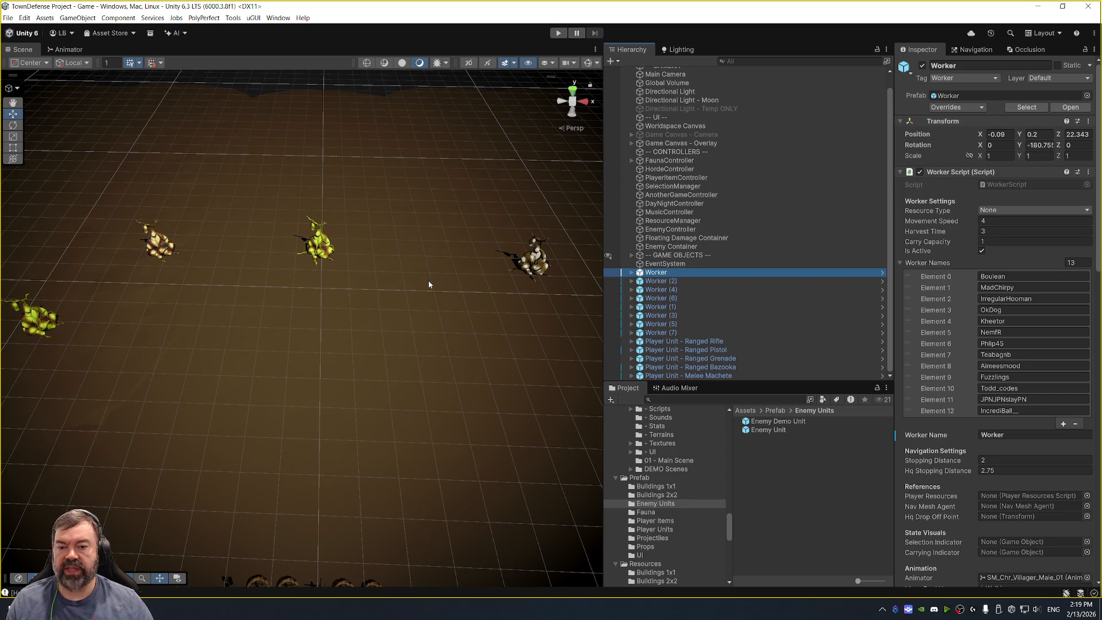
# Pan the walled base into view and select the Melee Machete unit and the dirt ground plane.
pyautogui.scroll(-5, 400, 373)
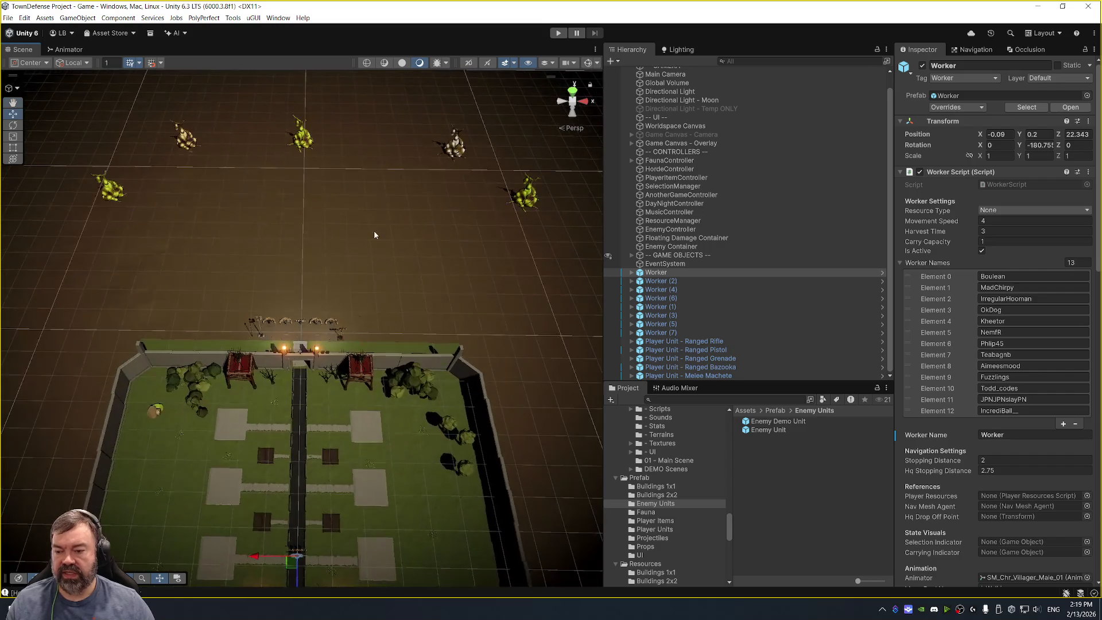
pyautogui.scroll(3, 418, 216)
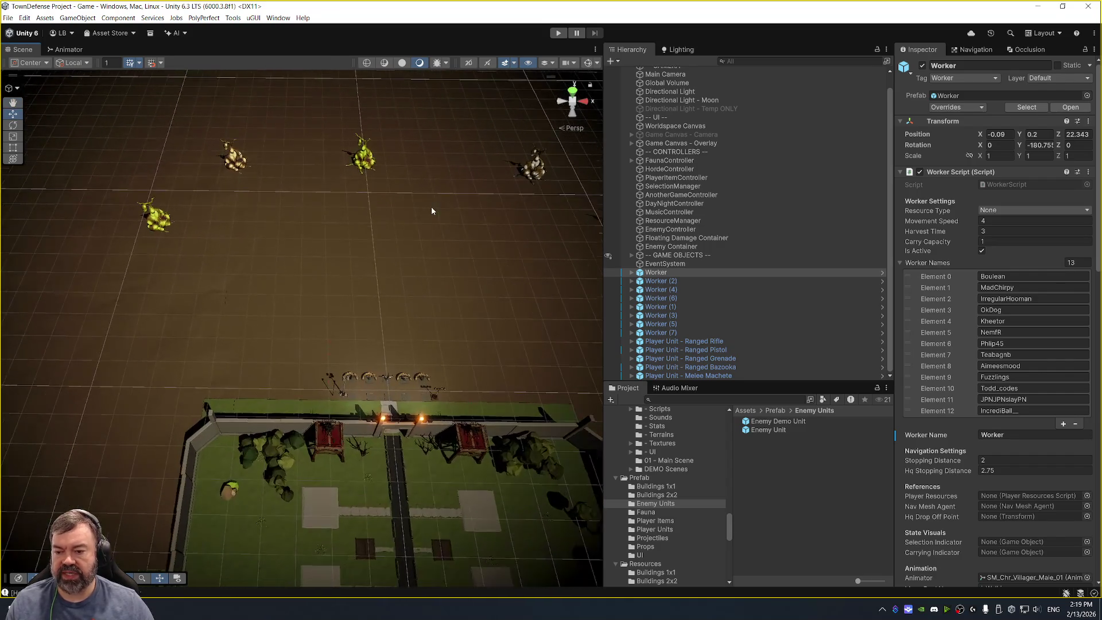
pyautogui.moveTo(430, 217); pyautogui.dragTo(364, 80)
pyautogui.moveTo(345, 195)
pyautogui.mouseDown()
pyautogui.moveTo(363, 141)
pyautogui.moveTo(377, 141)
pyautogui.mouseUp()
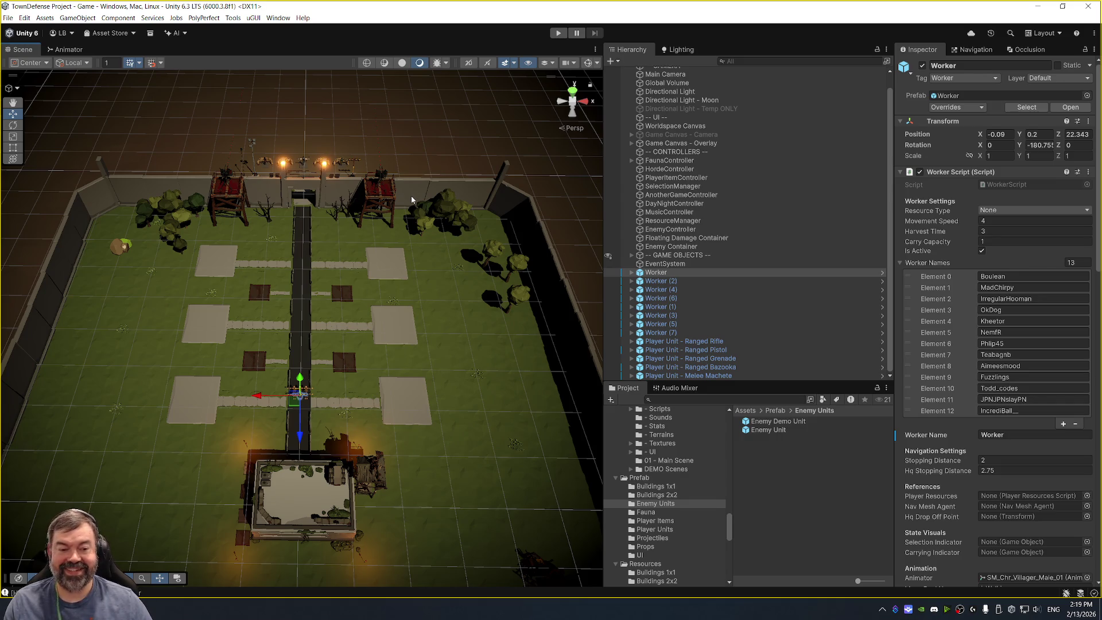
pyautogui.moveTo(364, 144); pyautogui.dragTo(385, 215)
pyautogui.scroll(2, 390, 182)
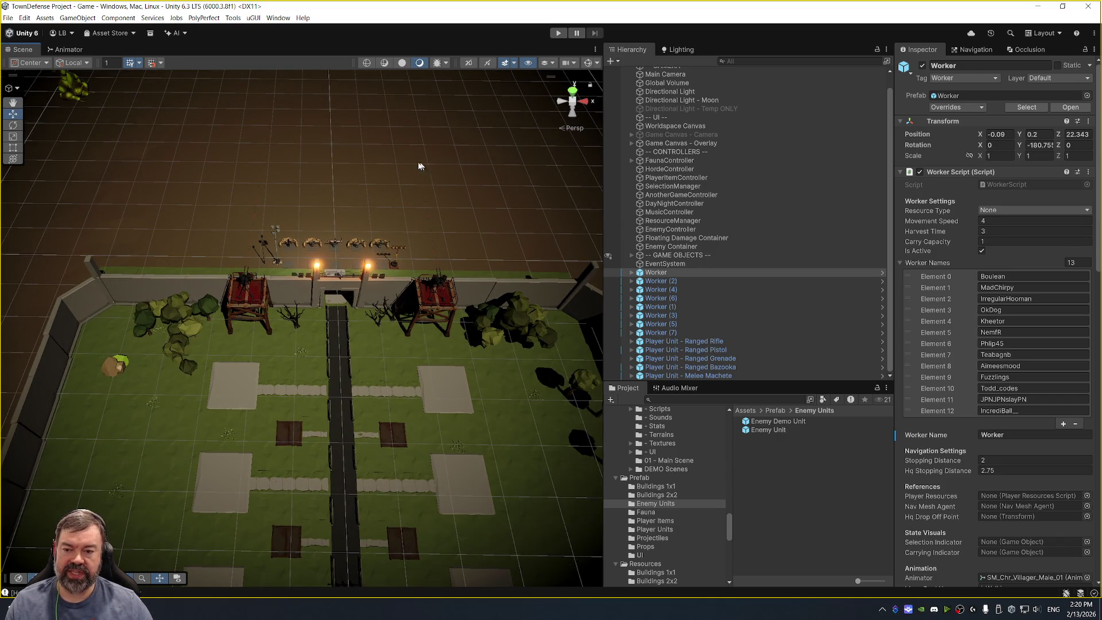
pyautogui.click(337, 242)
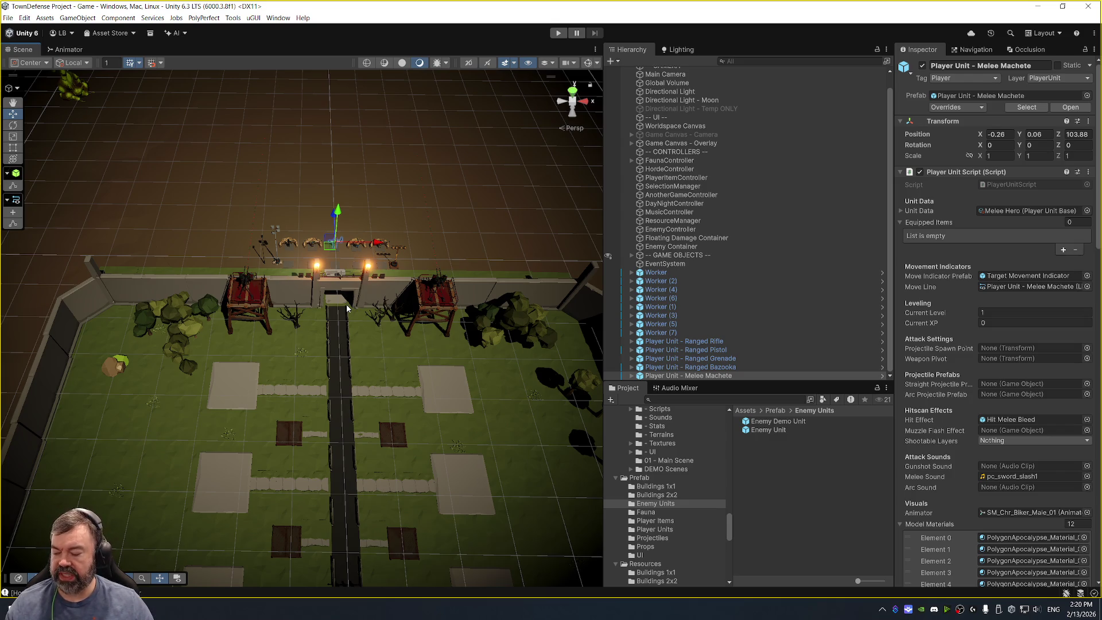
pyautogui.click(384, 342)
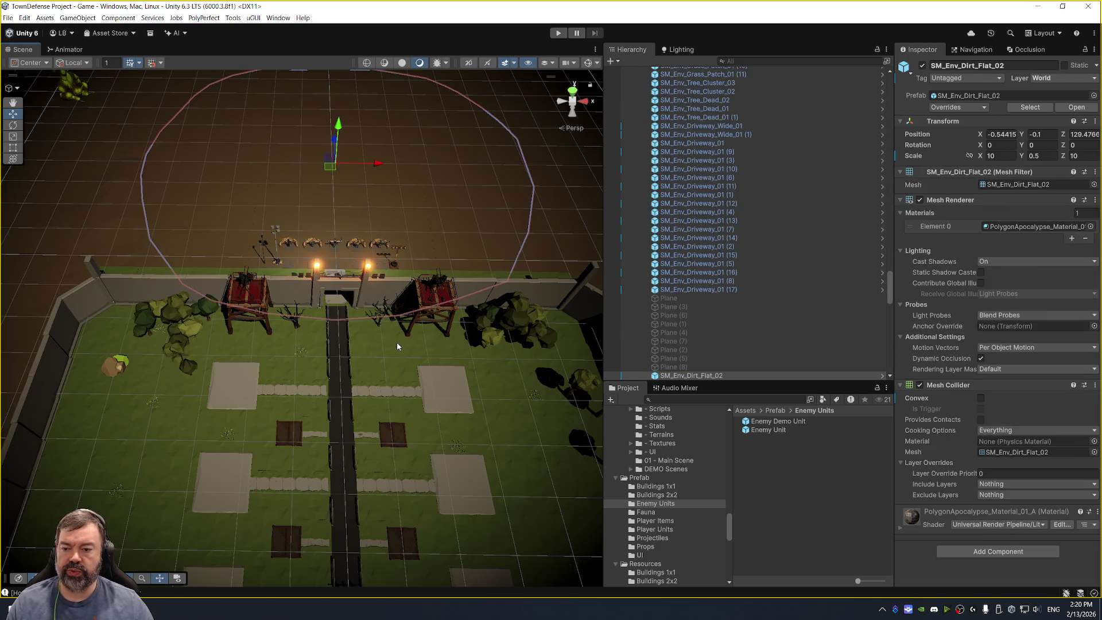
# Pan out beyond the wall to the open ground and tilt over the wall and turrets.
pyautogui.scroll(-5, 397, 342)
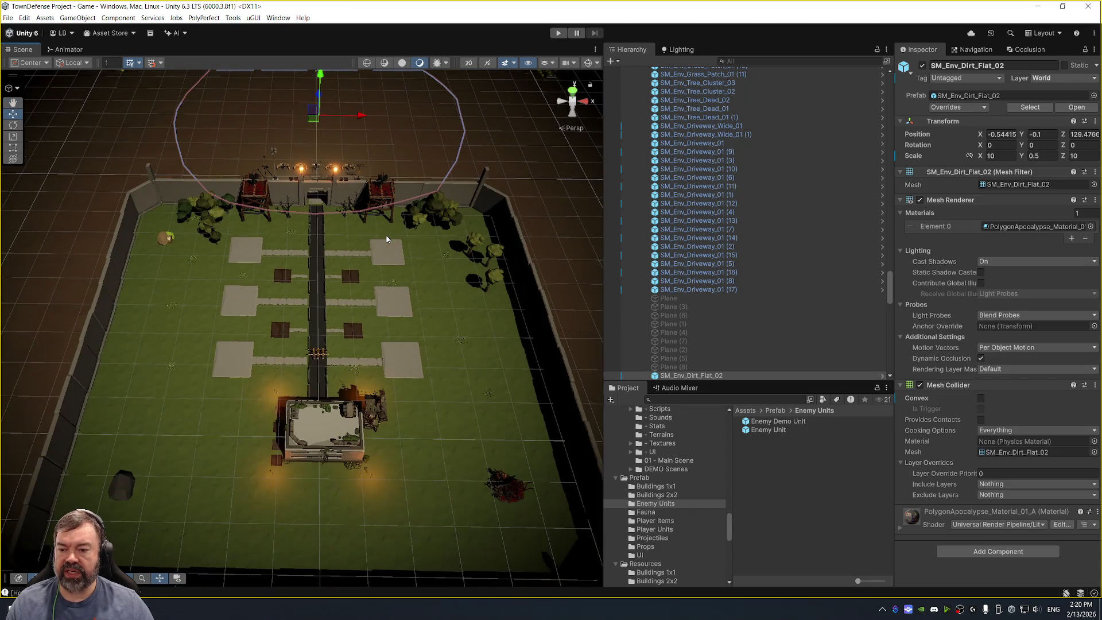
pyautogui.moveTo(328, 299); pyautogui.dragTo(346, 302)
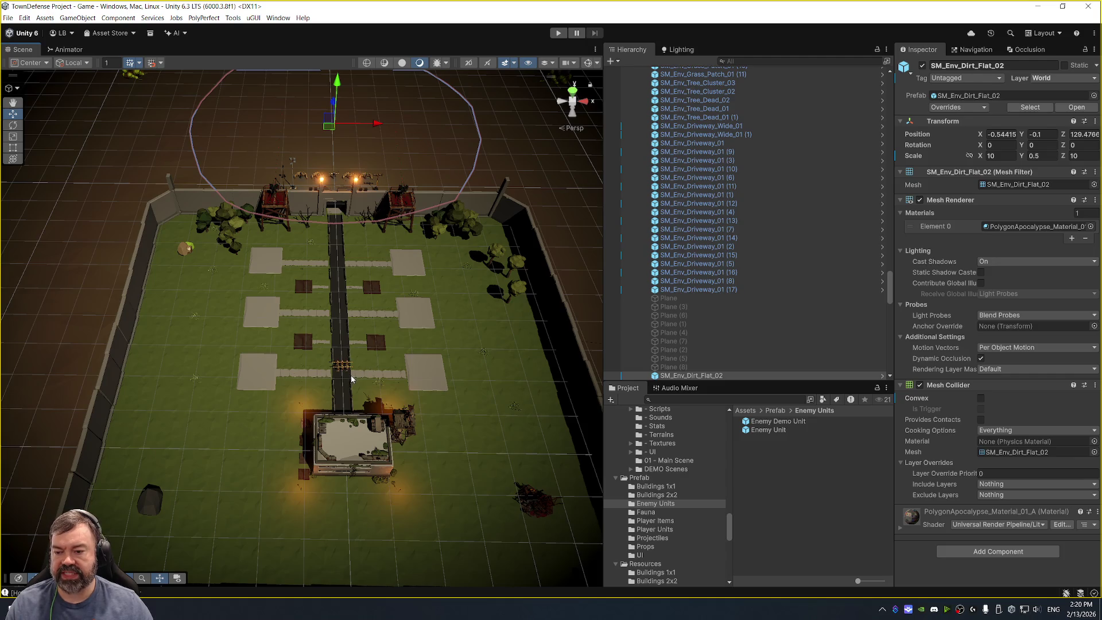
pyautogui.scroll(2, 366, 339)
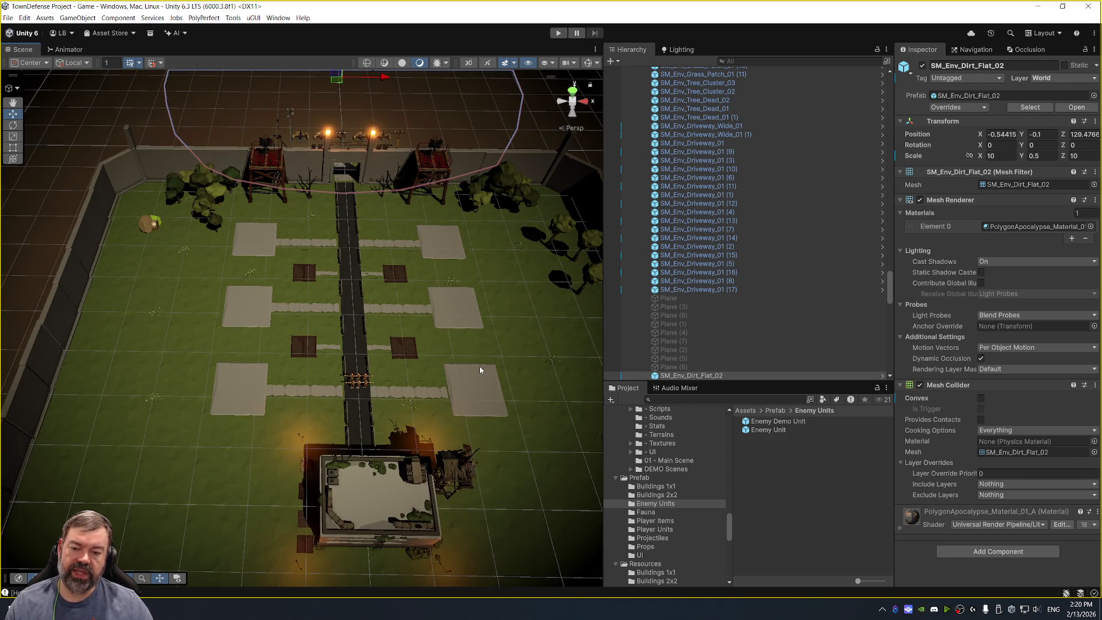
pyautogui.moveTo(386, 234)
pyautogui.mouseDown()
pyautogui.moveTo(368, 347)
pyautogui.moveTo(342, 359)
pyautogui.moveTo(364, 320)
pyautogui.moveTo(353, 303)
pyautogui.mouseUp()
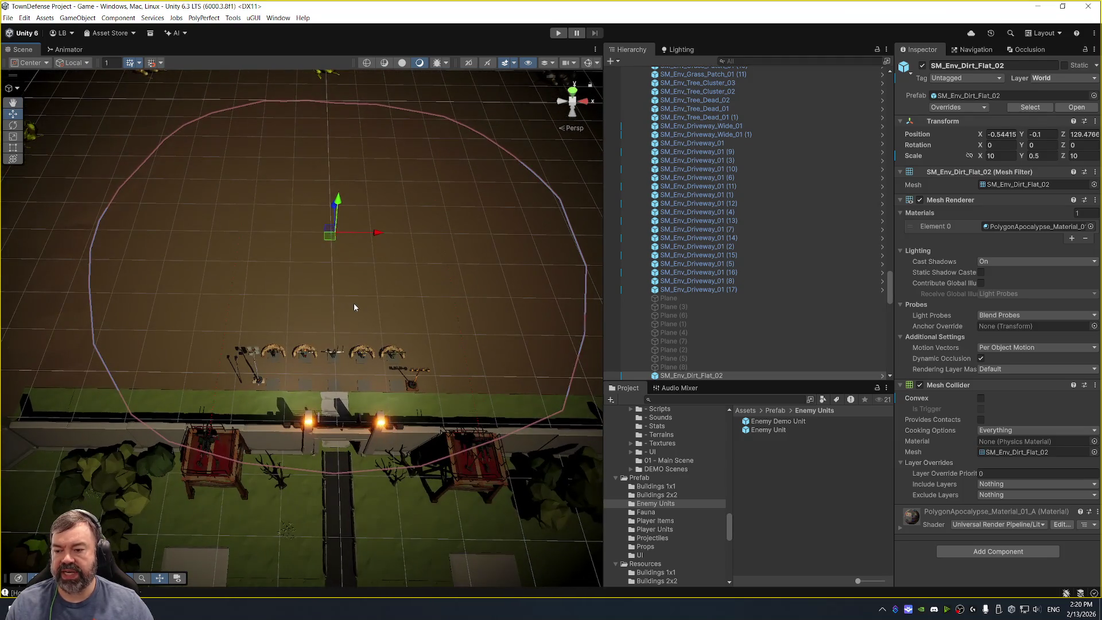
pyautogui.scroll(2, 387, 255)
pyautogui.moveTo(400, 223)
pyautogui.mouseDown()
pyautogui.moveTo(409, 193)
pyautogui.moveTo(405, 245)
pyautogui.mouseUp()
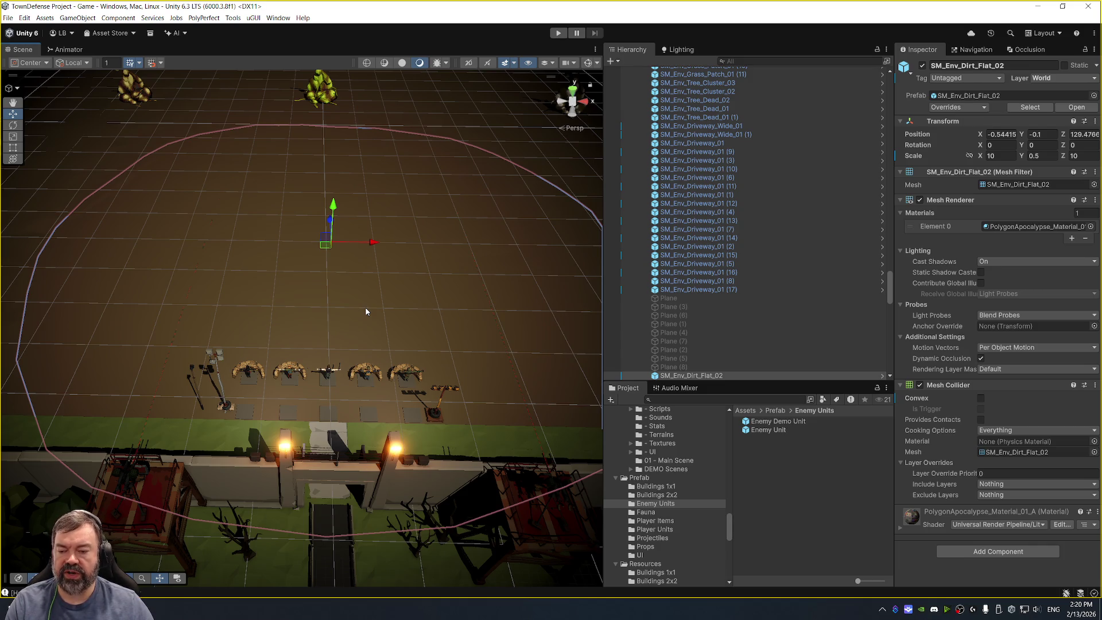
pyautogui.scroll(-3, 353, 271)
# Dismiss the context pop-up and centre the dirt circle and enemy units in the Scene view.
pyautogui.rightClick(344, 291)
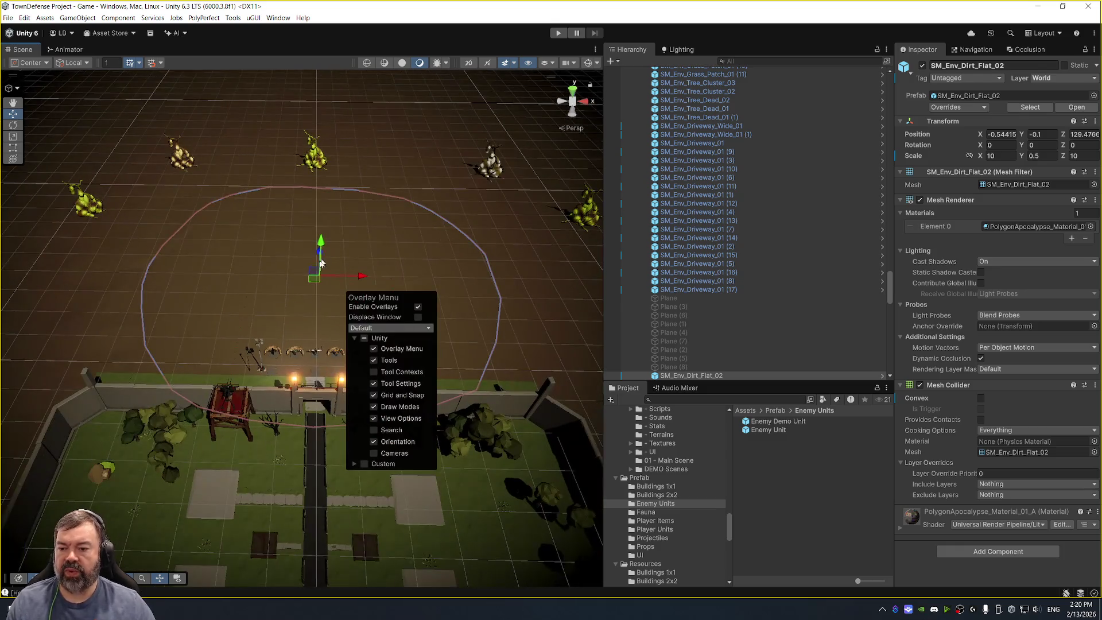
pyautogui.click(306, 277)
pyautogui.scroll(-3, 297, 290)
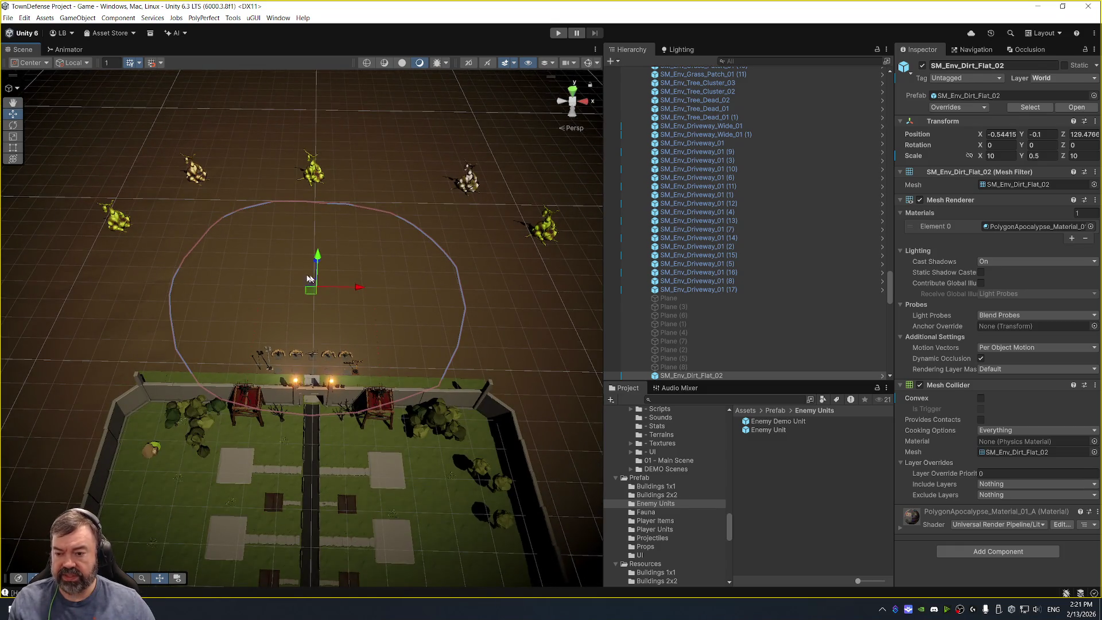
pyautogui.scroll(-2, 300, 274)
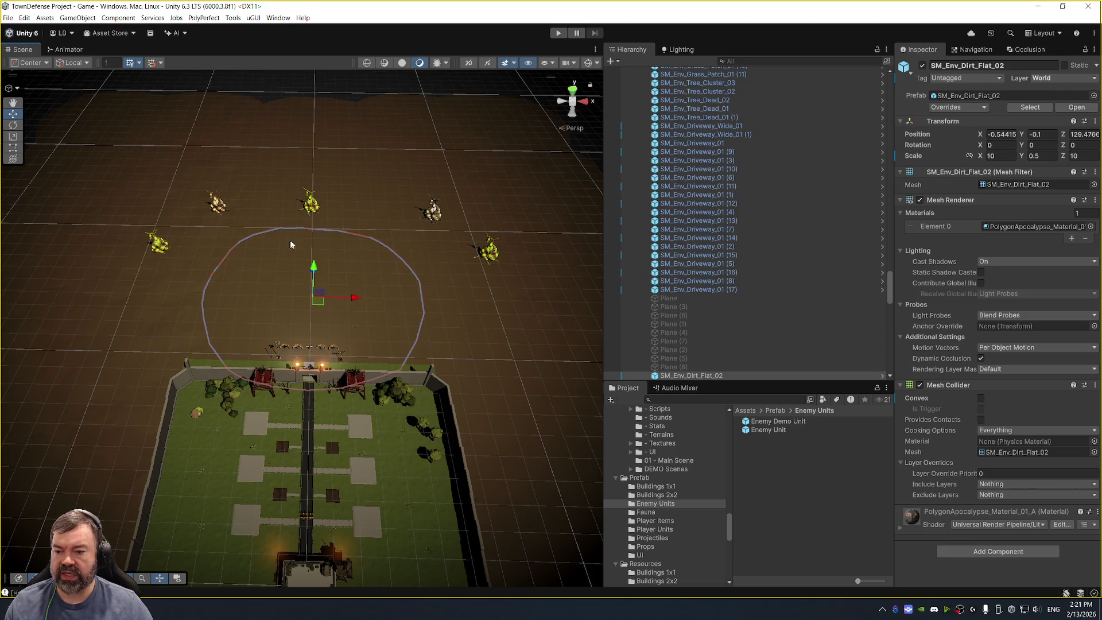
pyautogui.moveTo(312, 241); pyautogui.dragTo(383, 236)
pyautogui.scroll(4, 353, 235)
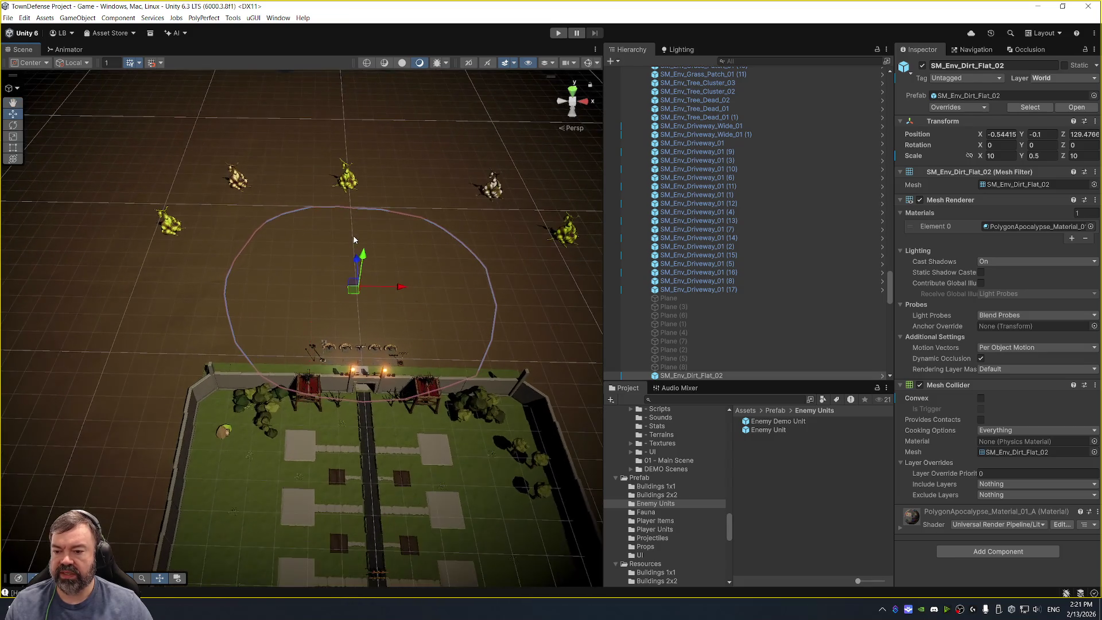
pyautogui.scroll(2, 307, 250)
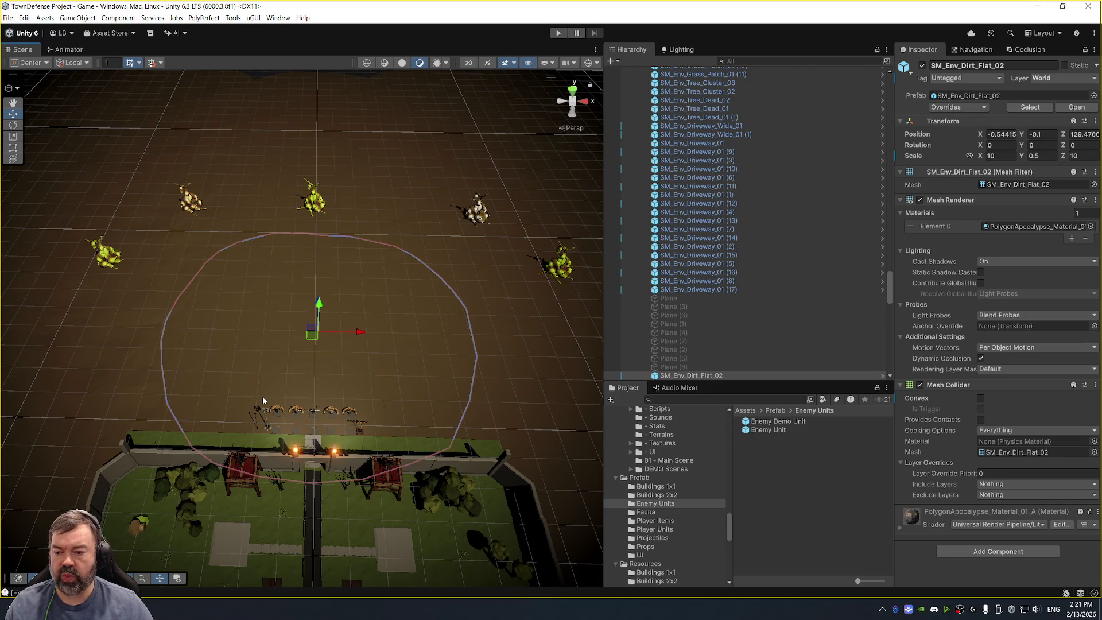
# Bring the arena closer and orbit to look over the base wall at the town.
pyautogui.scroll(2, 300, 370)
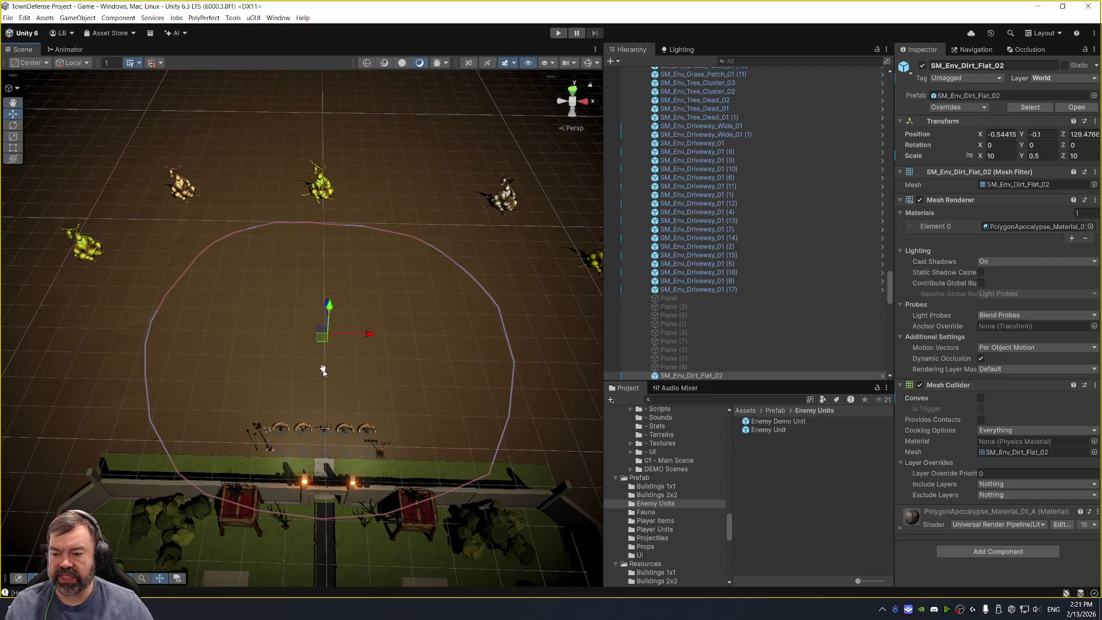
pyautogui.moveTo(323, 371); pyautogui.dragTo(315, 311)
pyautogui.scroll(2, 315, 311)
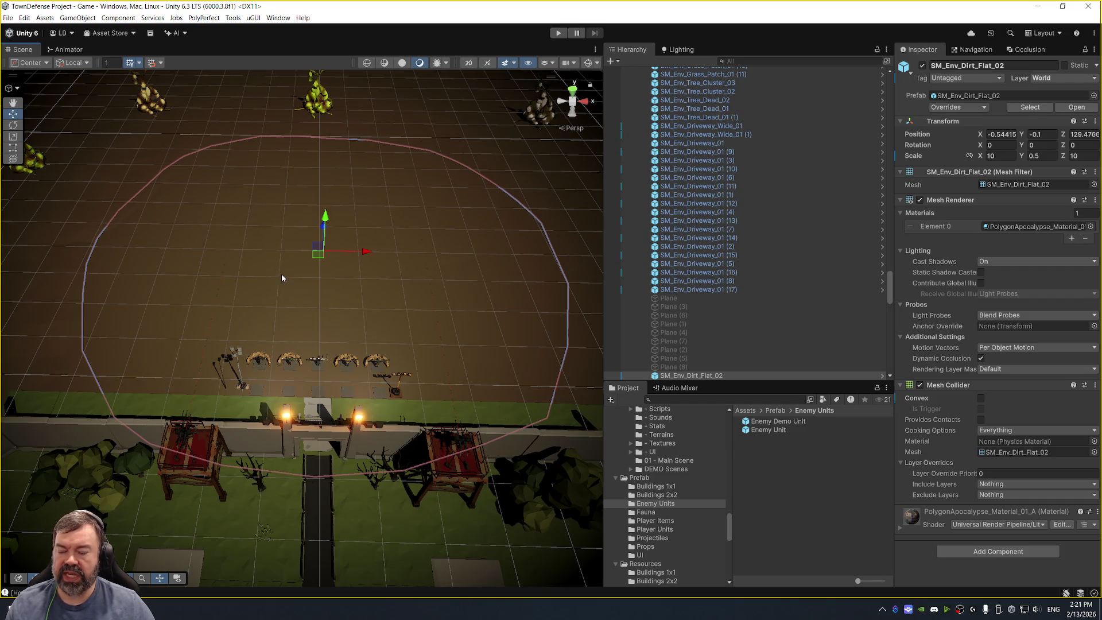
pyautogui.moveTo(300, 289); pyautogui.dragTo(302, 291)
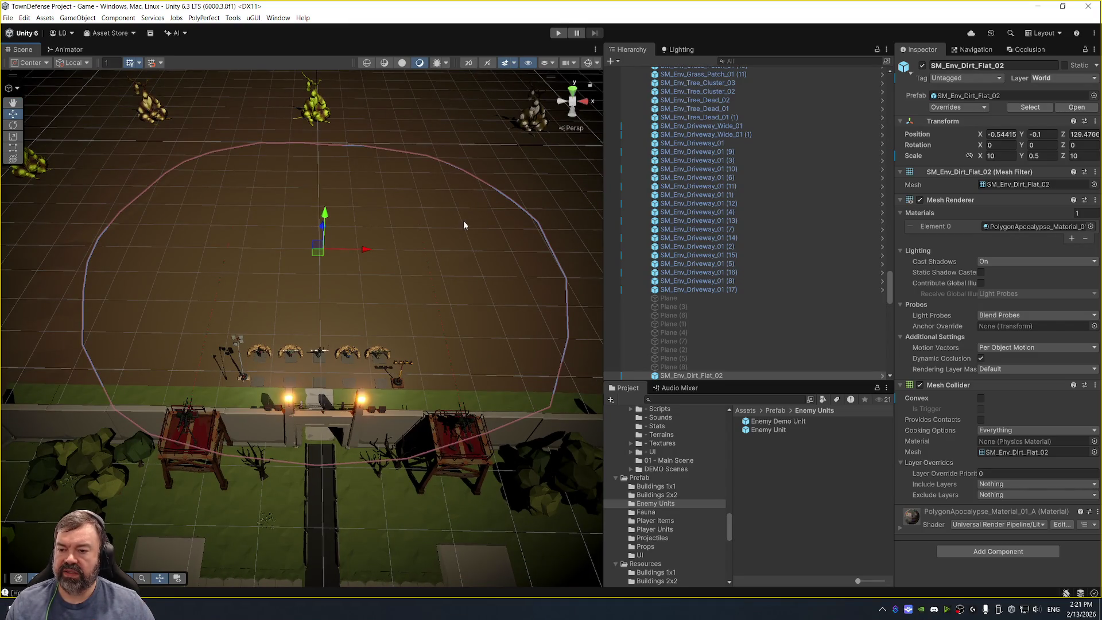
pyautogui.moveTo(359, 298); pyautogui.dragTo(379, 296)
pyautogui.moveTo(430, 320)
pyautogui.mouseDown()
pyautogui.moveTo(443, 172)
pyautogui.moveTo(433, 239)
pyautogui.mouseUp()
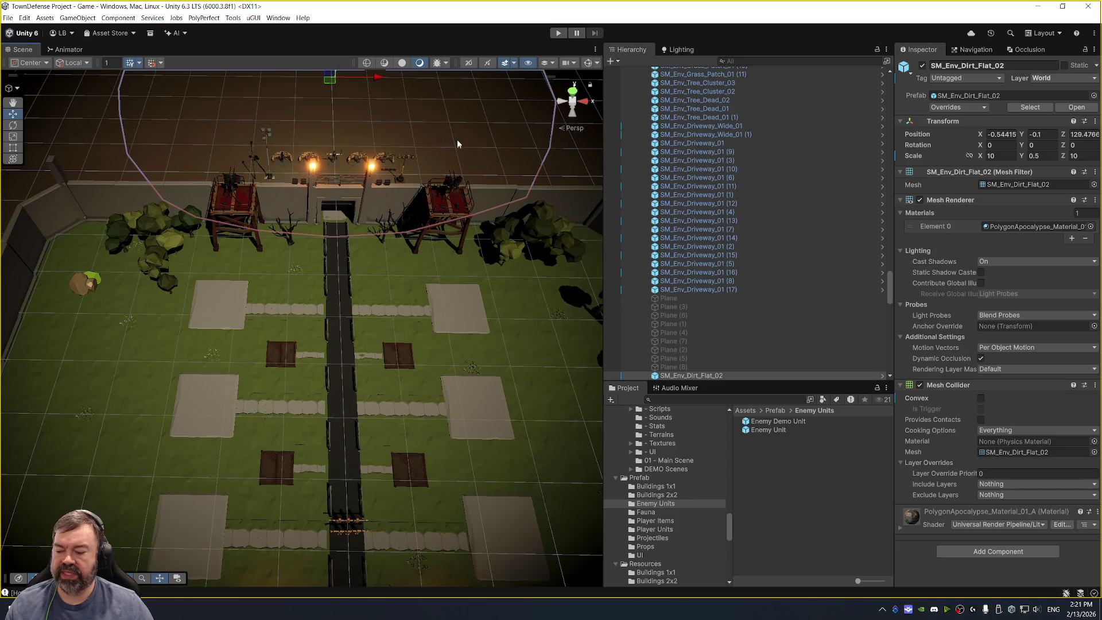
pyautogui.moveTo(456, 139)
pyautogui.mouseDown()
pyautogui.moveTo(439, 154)
pyautogui.moveTo(411, 233)
pyautogui.moveTo(438, 287)
pyautogui.mouseUp()
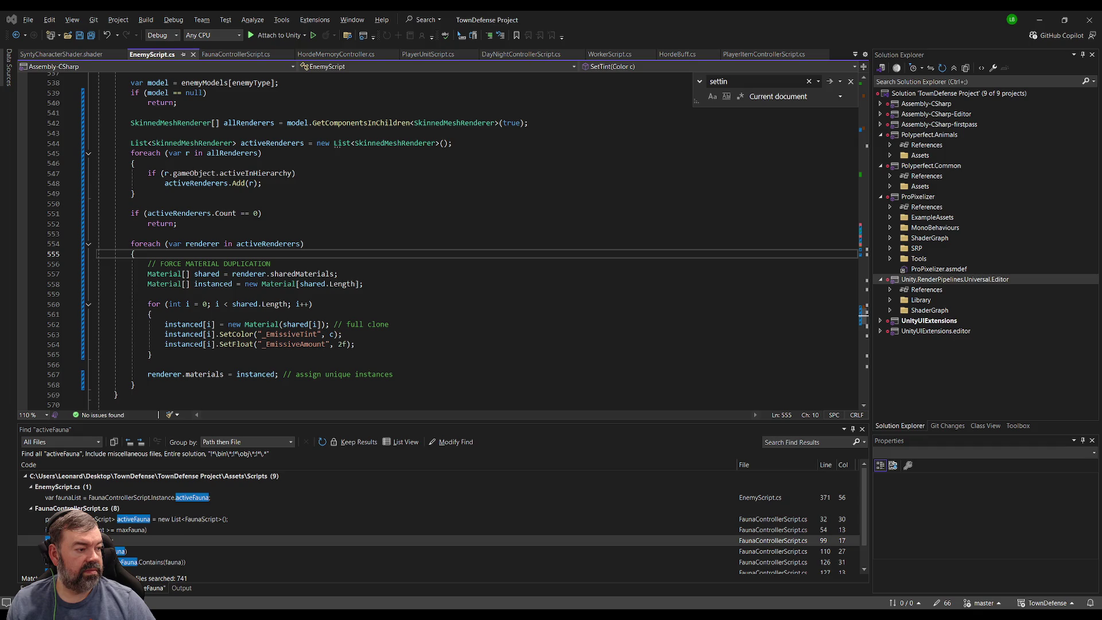
# Replace the SetTint body in EnemyScript.cs with the new cached-property-ID, per-renderer material code.
pyautogui.hotkey('alt', 'Tab')
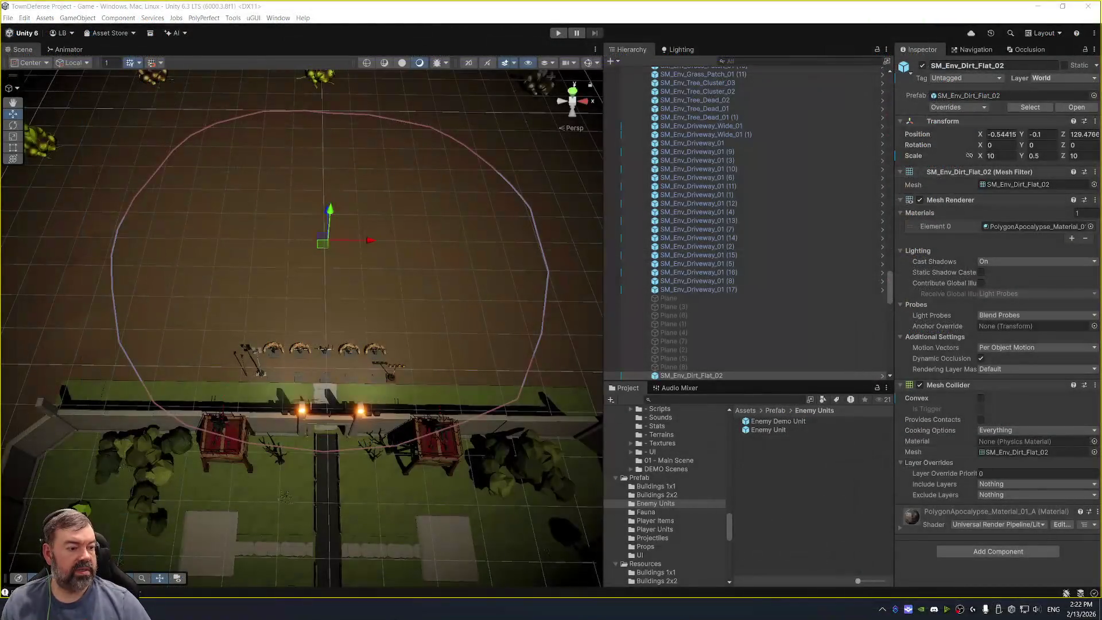
pyautogui.hotkey('alt', 'Tab')
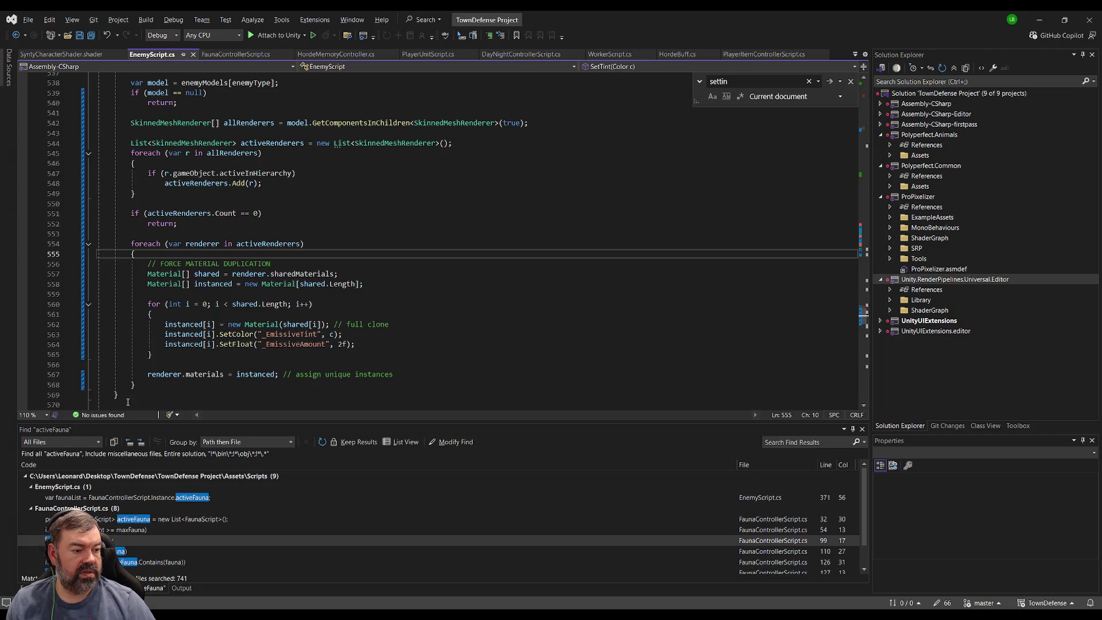
pyautogui.scroll(3, 128, 401)
pyautogui.moveTo(128, 401); pyautogui.dragTo(151, 195)
pyautogui.hotkey('ctrl', 'v')
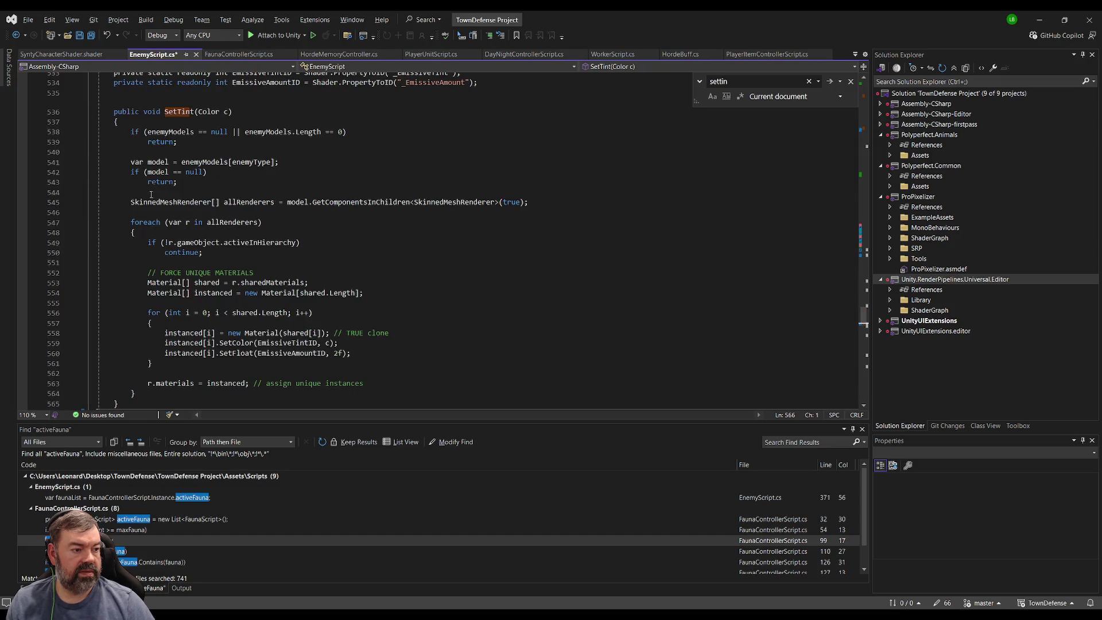
# Save EnemyScript.cs and switch back to the Unity editor.
pyautogui.scroll(-1, 150, 195)
pyautogui.click(138, 232)
pyautogui.hotkey('ctrl', 's')
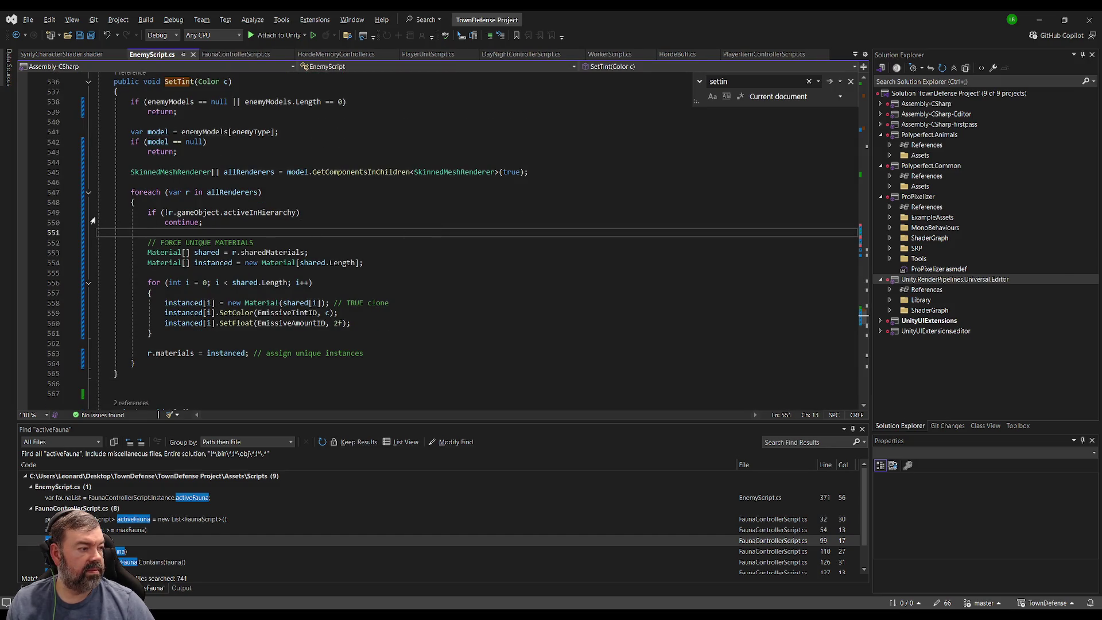
pyautogui.scroll(2, 308, 214)
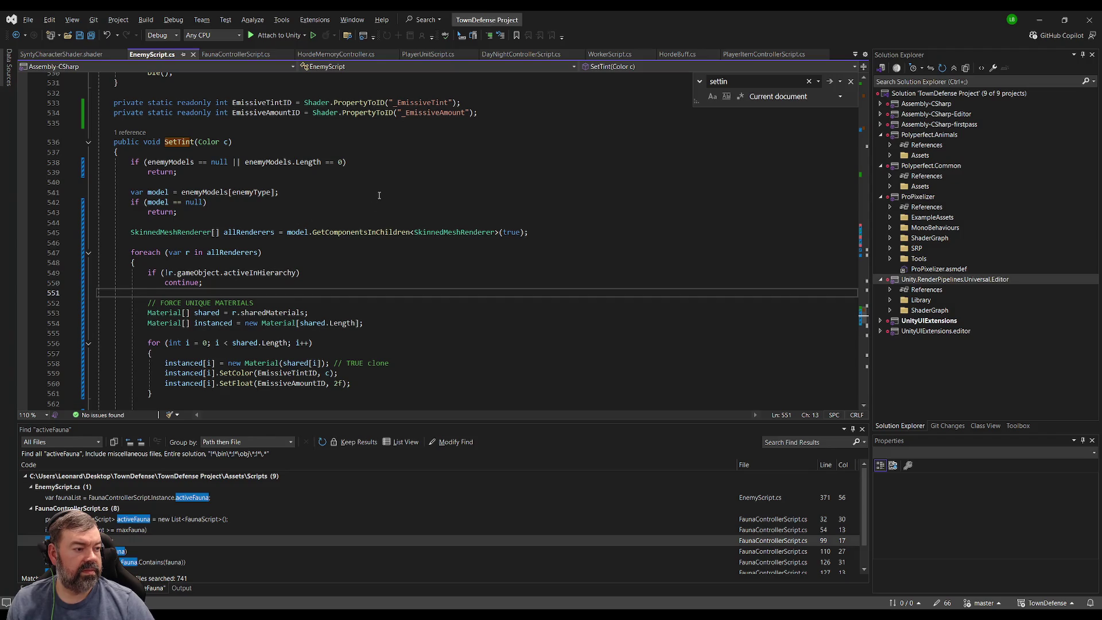
pyautogui.scroll(-3, 379, 195)
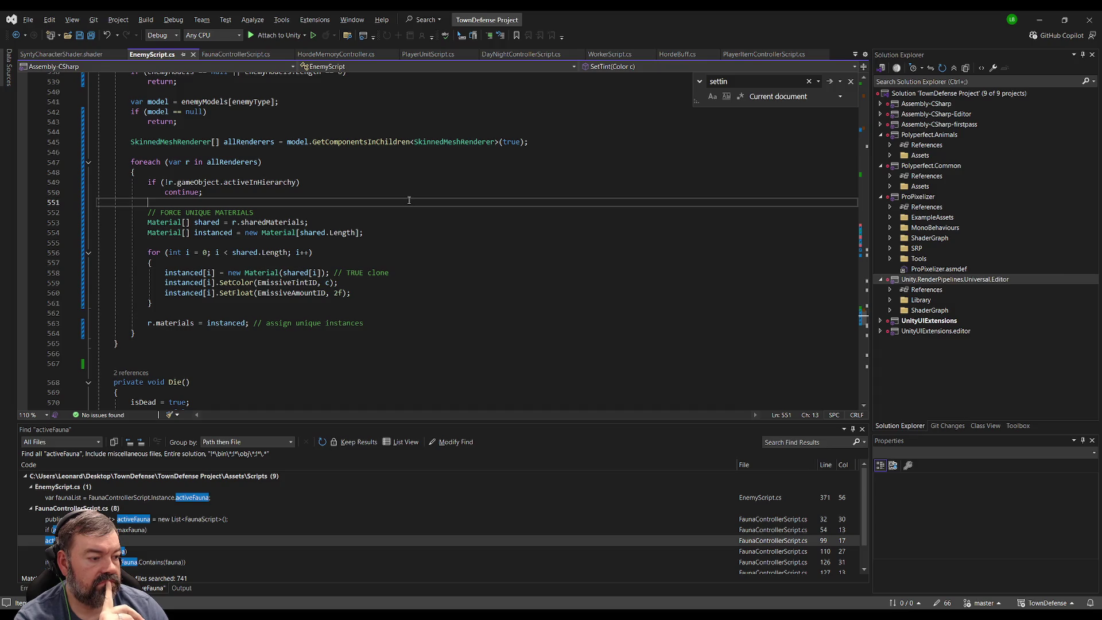
pyautogui.hotkey('alt', 'Tab')
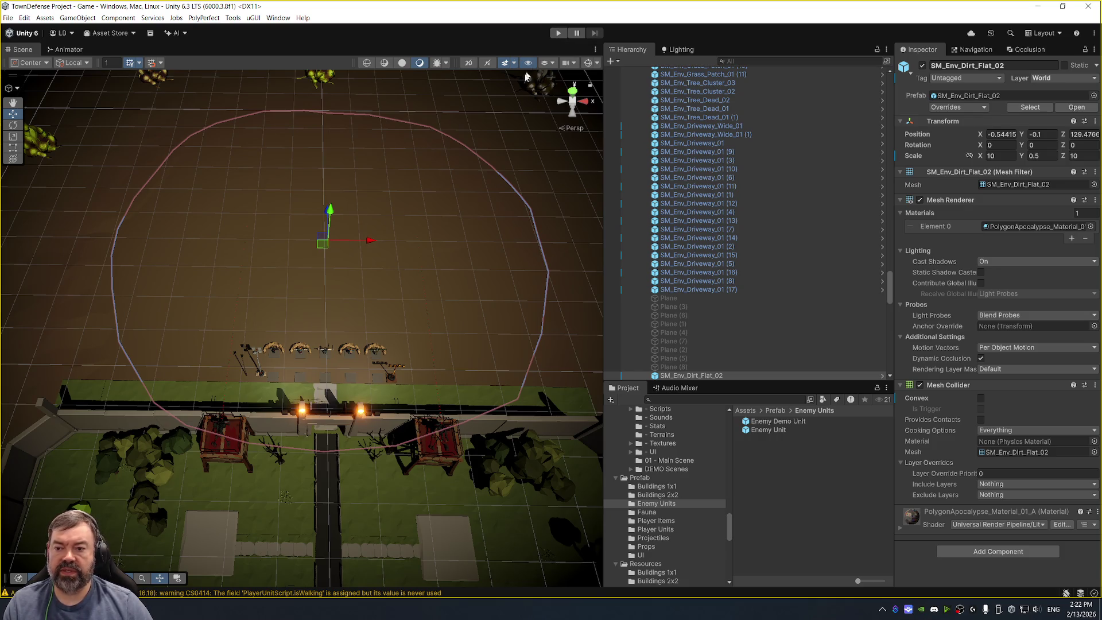
# Run the game briefly to test the new tint code, then stop it.
pyautogui.moveTo(416, 168)
pyautogui.mouseDown()
pyautogui.moveTo(424, 136)
pyautogui.moveTo(450, 199)
pyautogui.mouseUp()
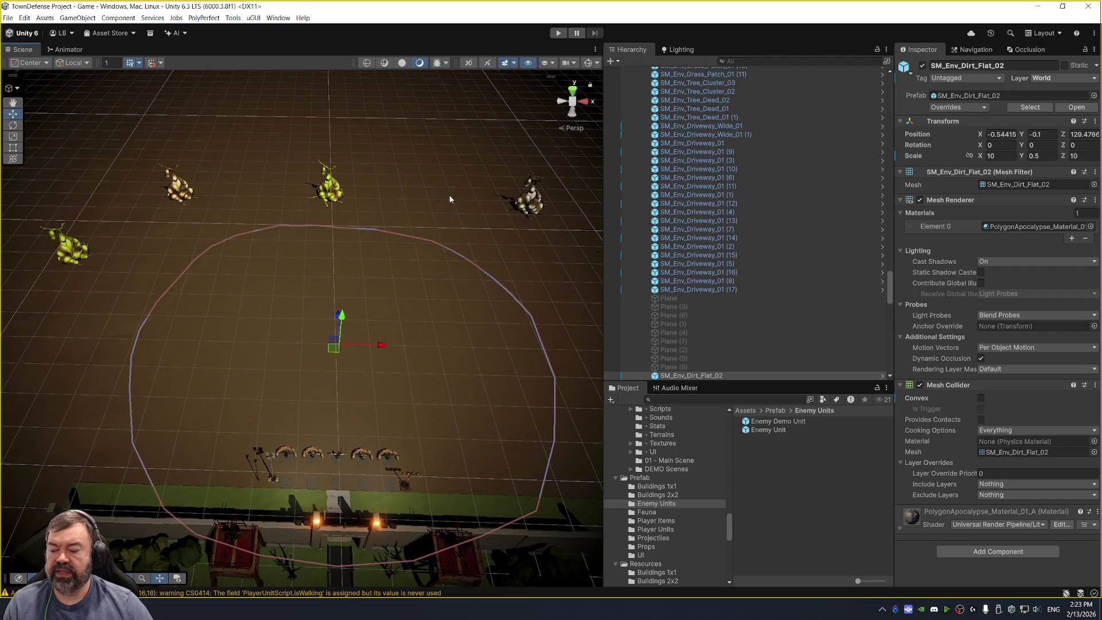
pyautogui.click(561, 34)
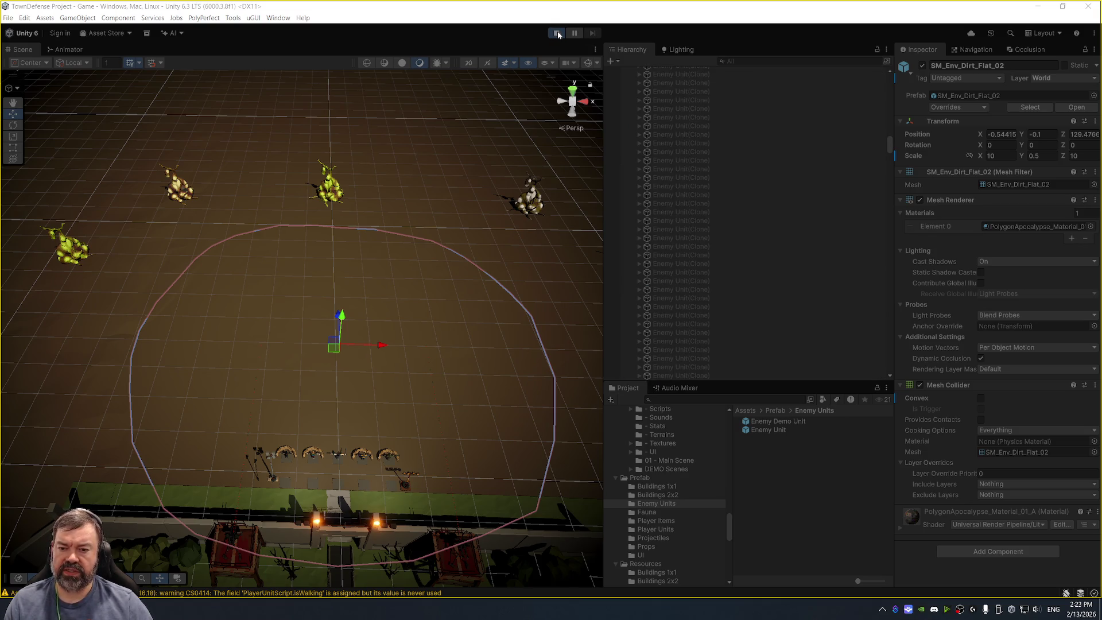
pyautogui.click(558, 33)
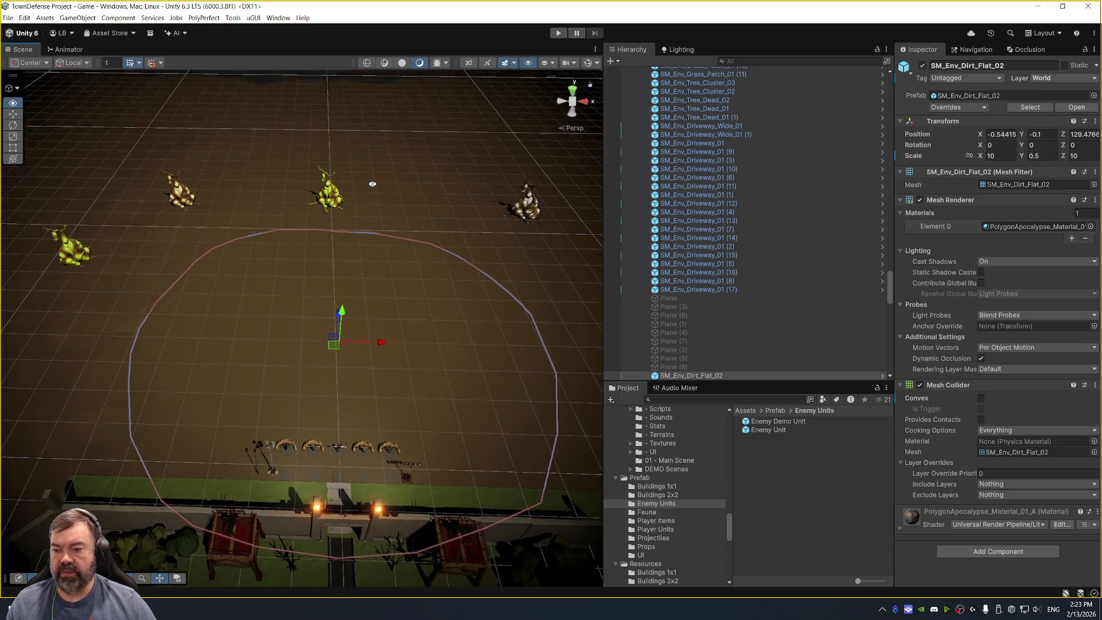
# Shift, zoom and orbit the Scene view toward the enemy models in the arena.
pyautogui.moveTo(377, 171)
pyautogui.mouseDown()
pyautogui.moveTo(406, 185)
pyautogui.moveTo(372, 203)
pyautogui.mouseUp()
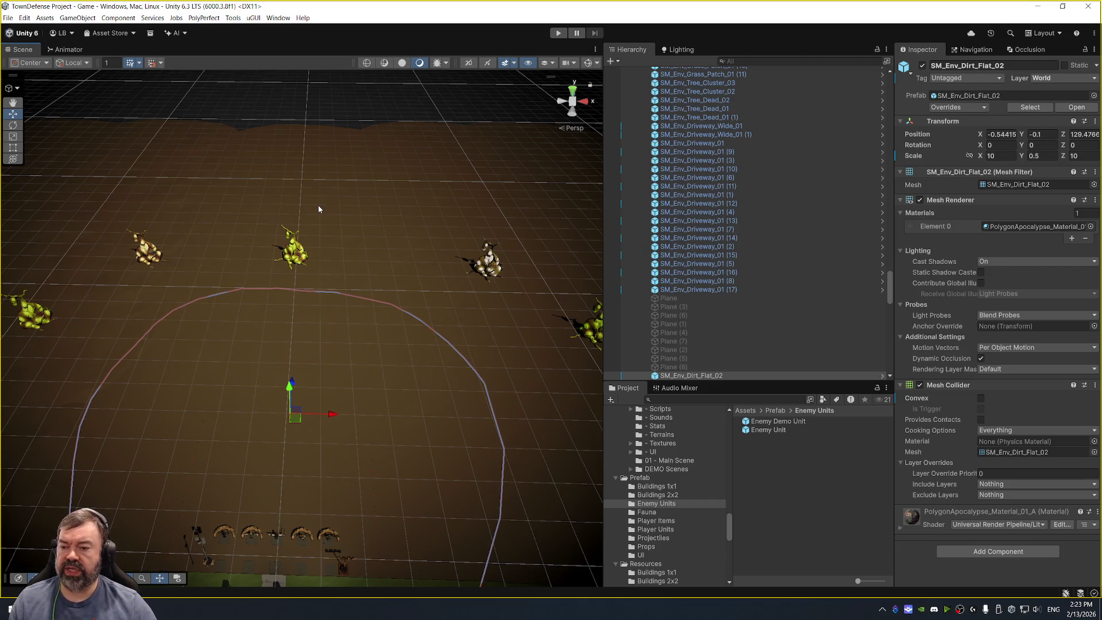
pyautogui.scroll(-2, 319, 208)
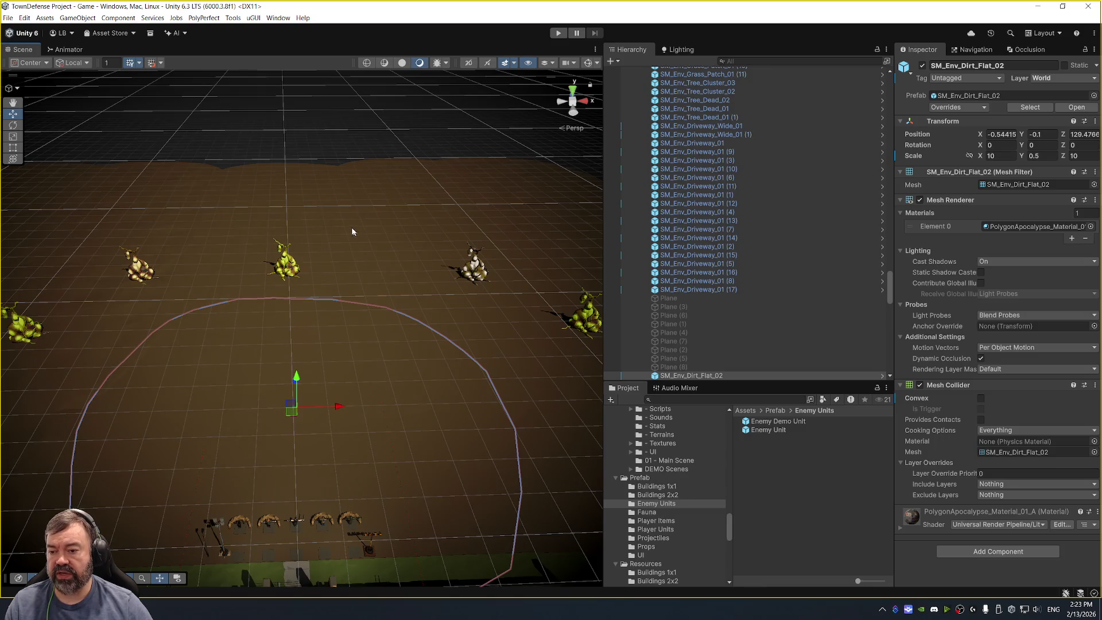
pyautogui.moveTo(352, 231)
pyautogui.mouseDown()
pyautogui.moveTo(359, 214)
pyautogui.moveTo(470, 228)
pyautogui.moveTo(382, 221)
pyautogui.mouseUp()
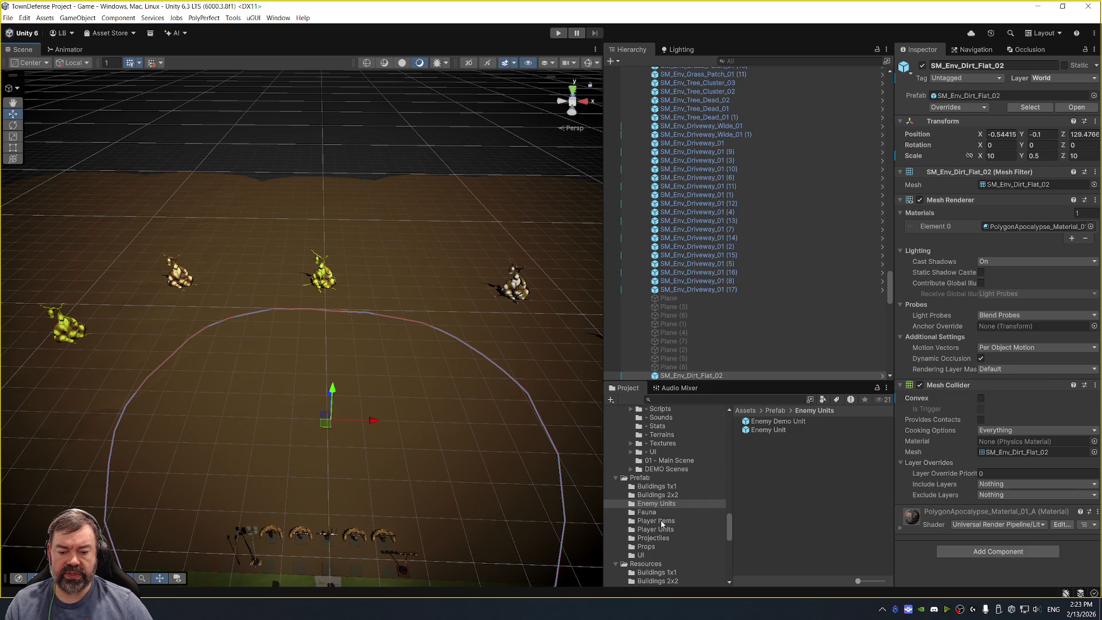
pyautogui.scroll(-3, 660, 505)
# Set Bonus Health to 5 on the Bloated Corpse - Common horde buff, leaving Bonus Damage at 0.
pyautogui.click(668, 534)
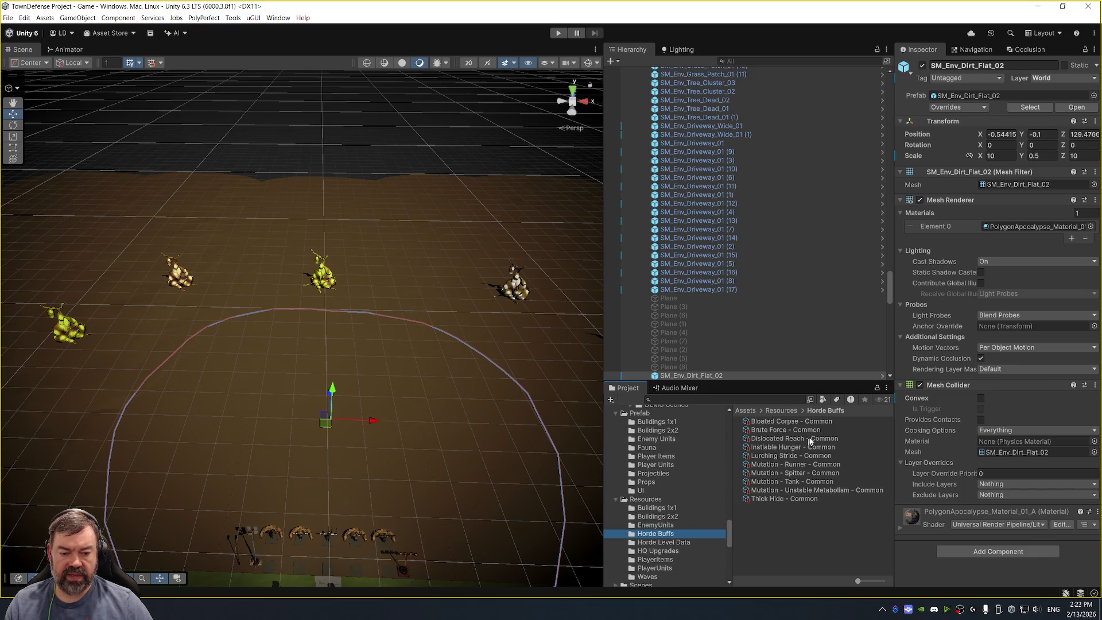
pyautogui.click(837, 421)
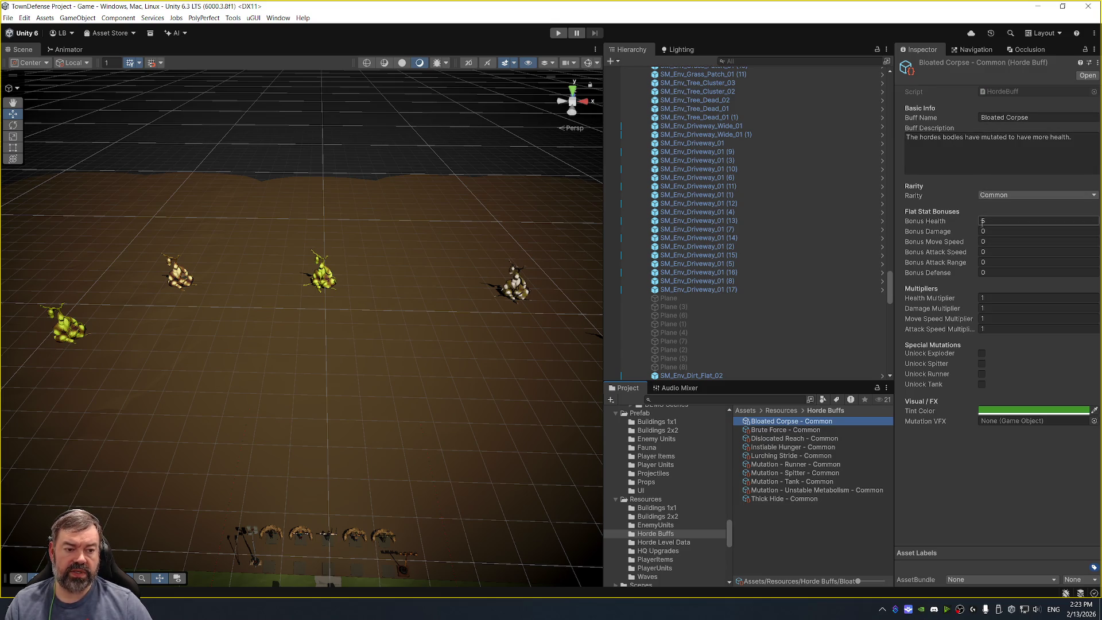
pyautogui.press('Tab')
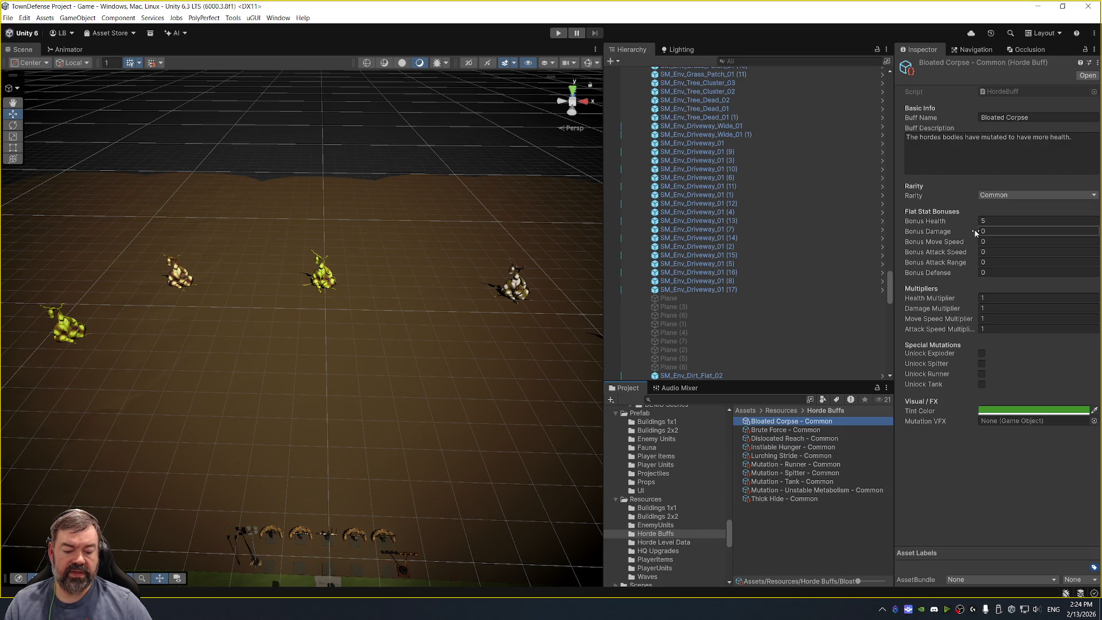
pyautogui.press('Return')
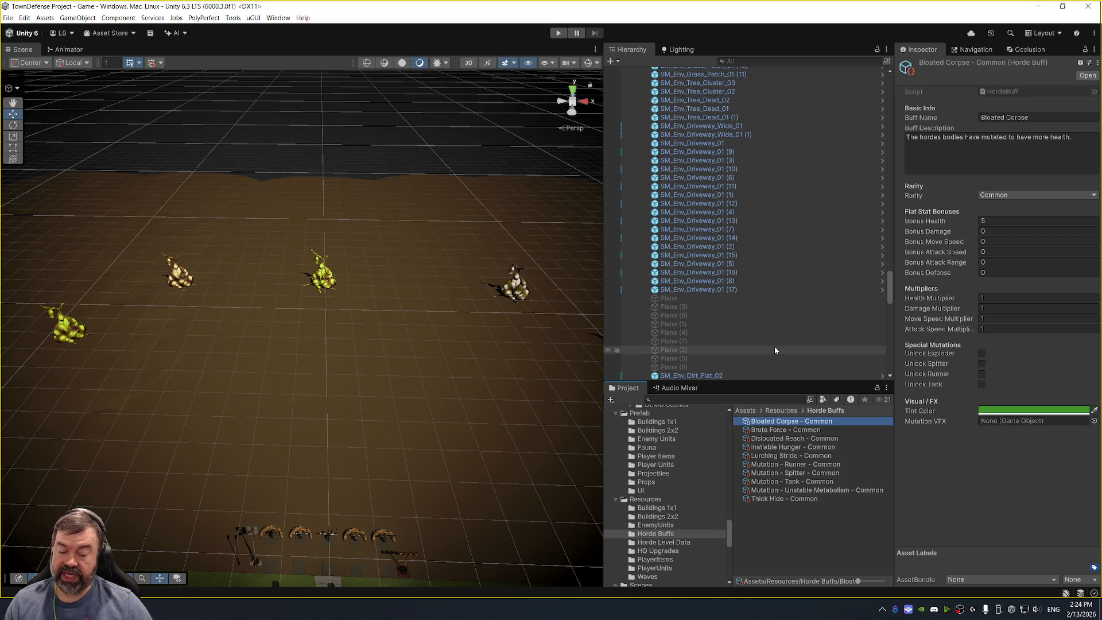
# Enter play mode to test the buff as enemy clones spawn.
pyautogui.click(559, 33)
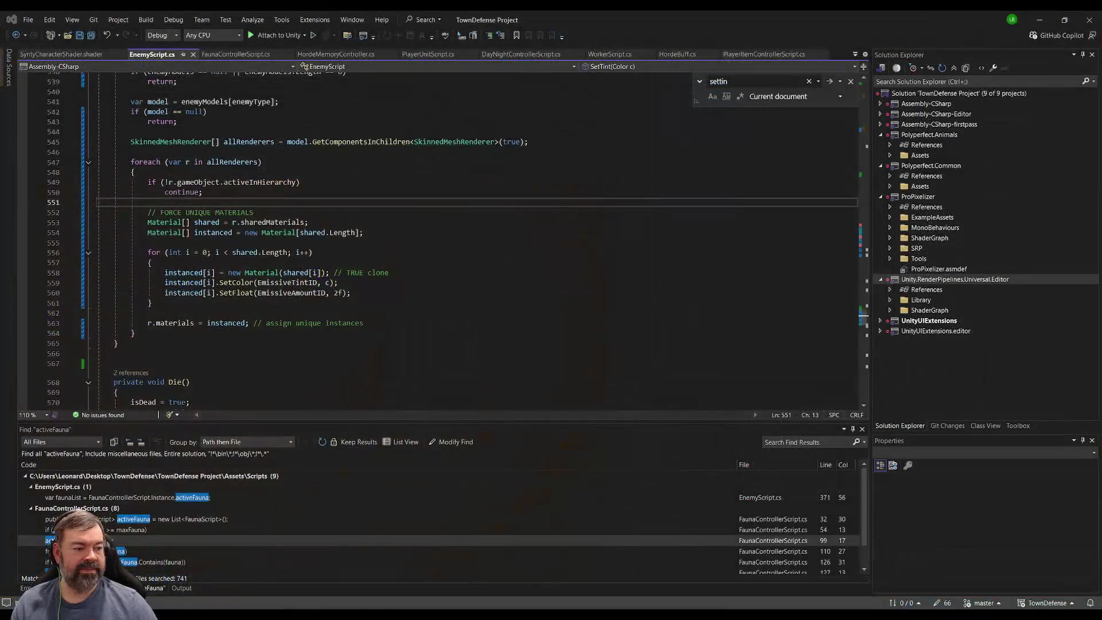
pyautogui.click(173, 363)
pyautogui.click(173, 343)
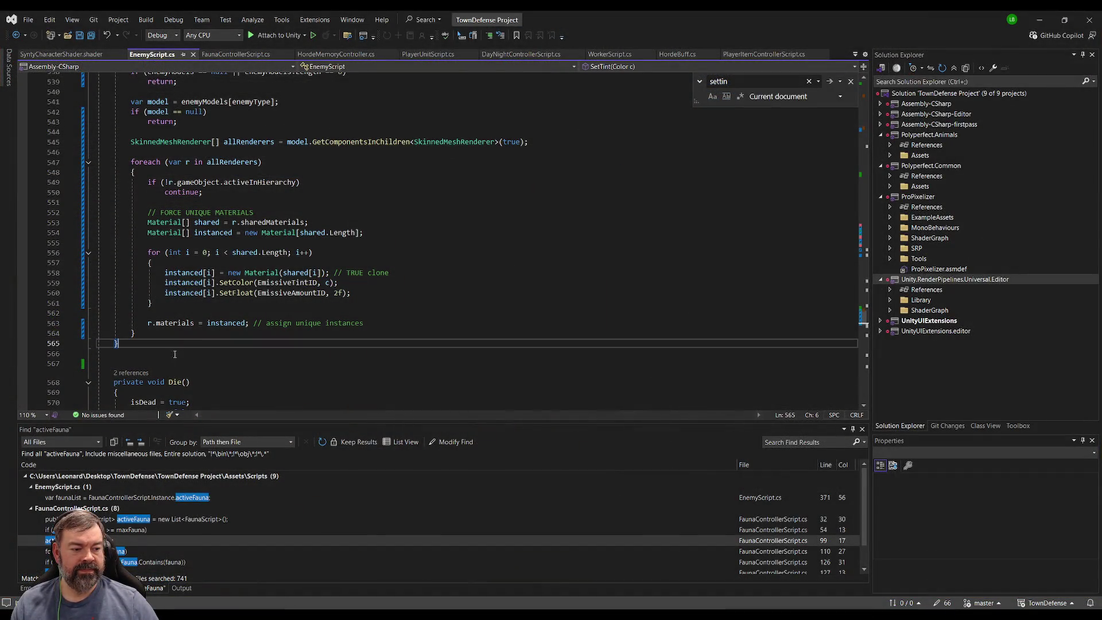
pyautogui.click(173, 354)
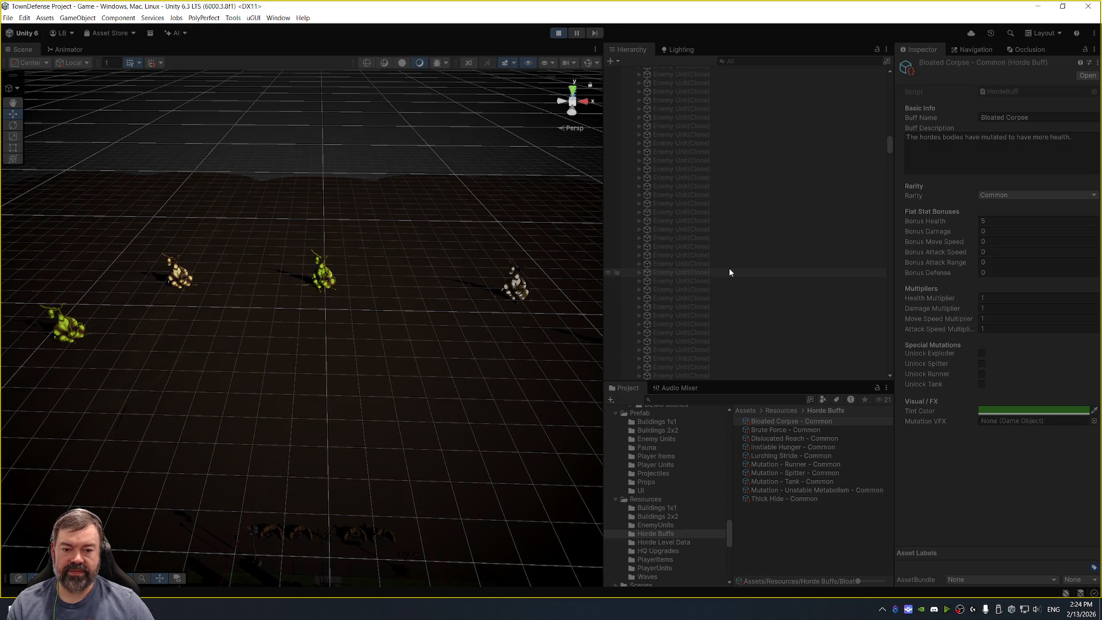
# Collapse the Enemy Container and Town Objects branches in the Hierarchy, then select EnemyController.
pyautogui.click(726, 228)
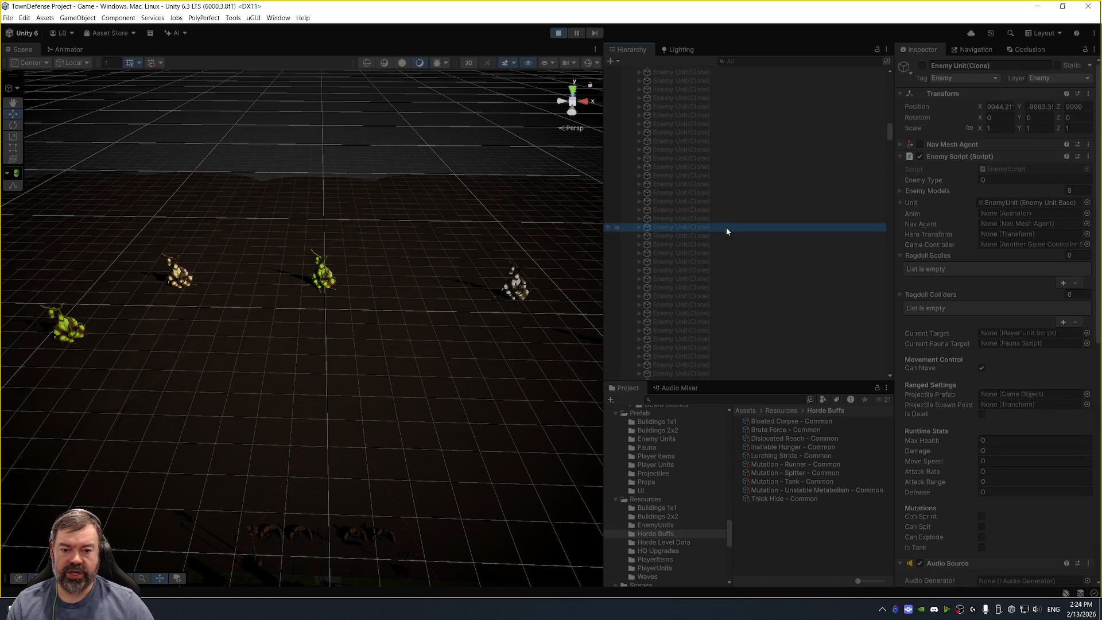
pyautogui.press('Left')
pyautogui.press('Left')
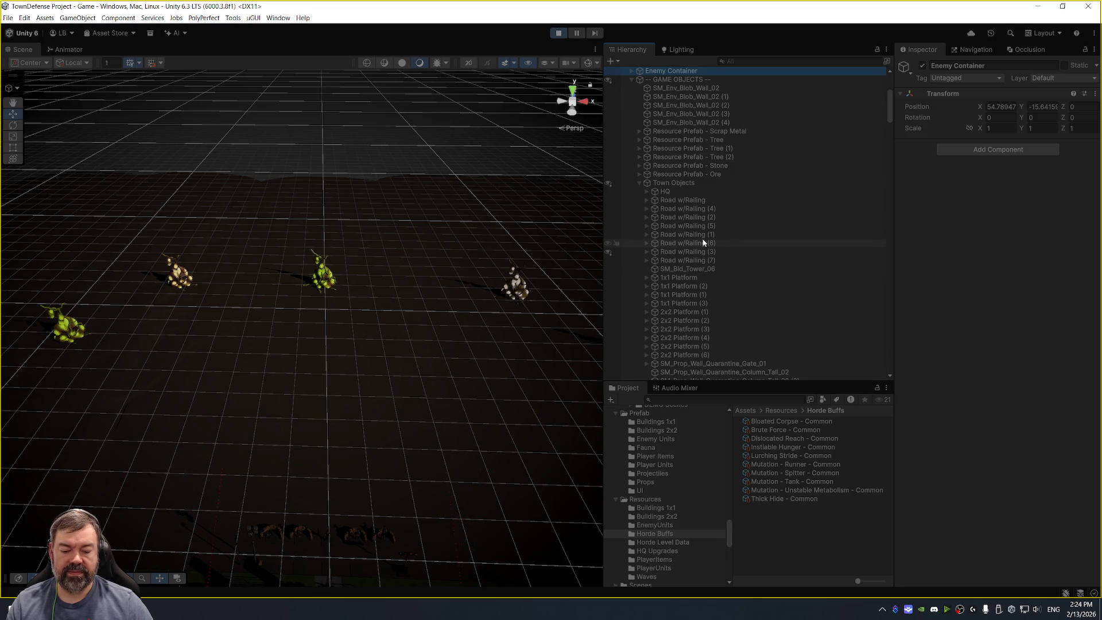
pyautogui.click(694, 181)
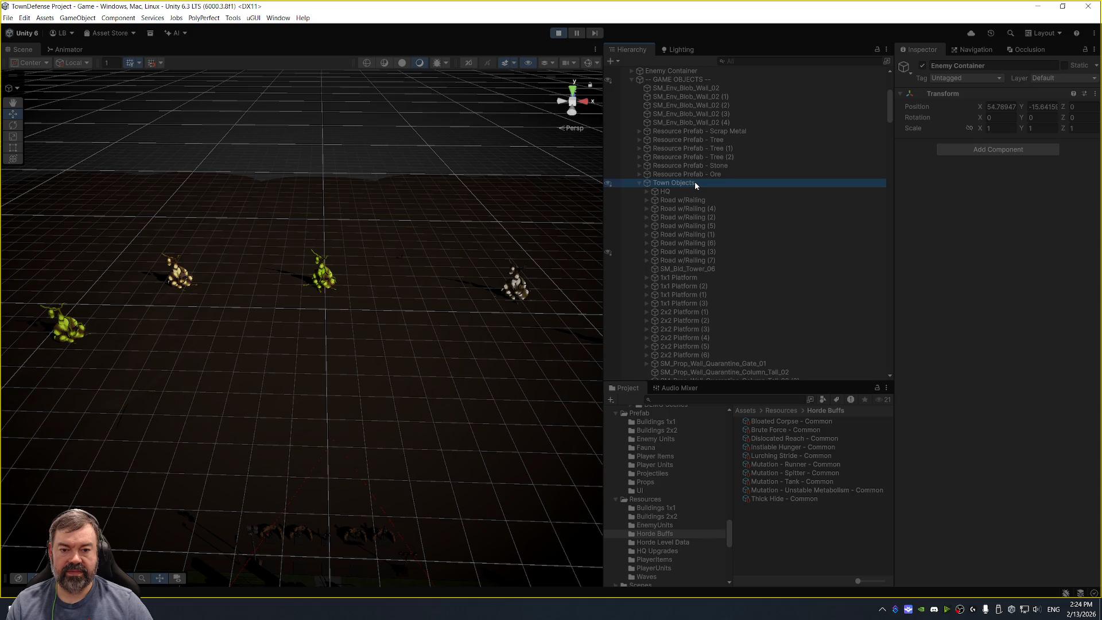
pyautogui.press('Left')
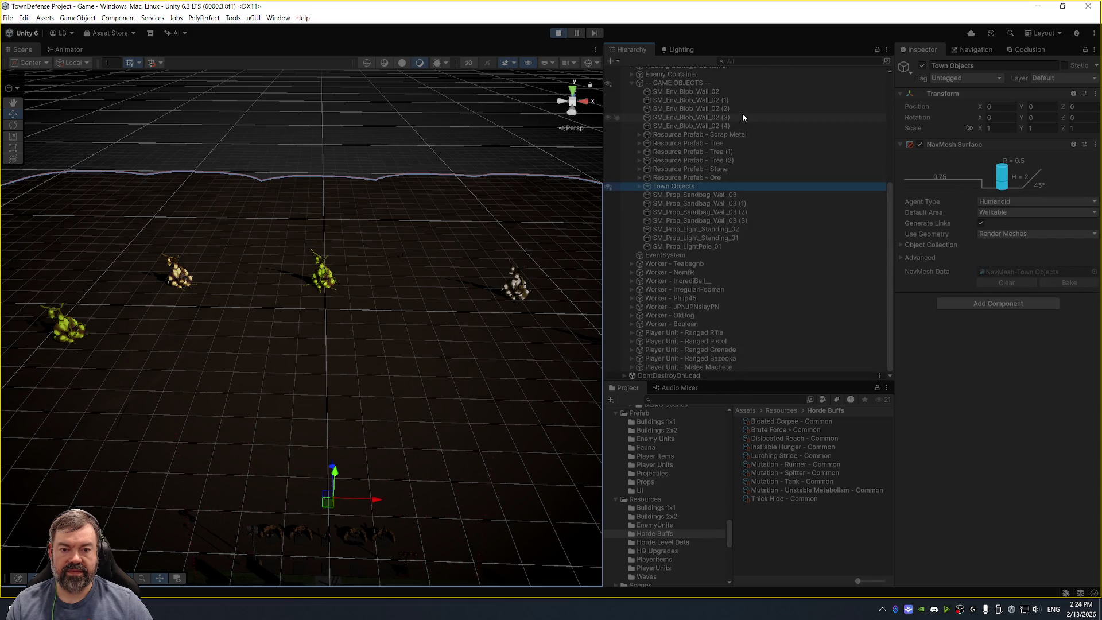
pyautogui.scroll(5, 744, 260)
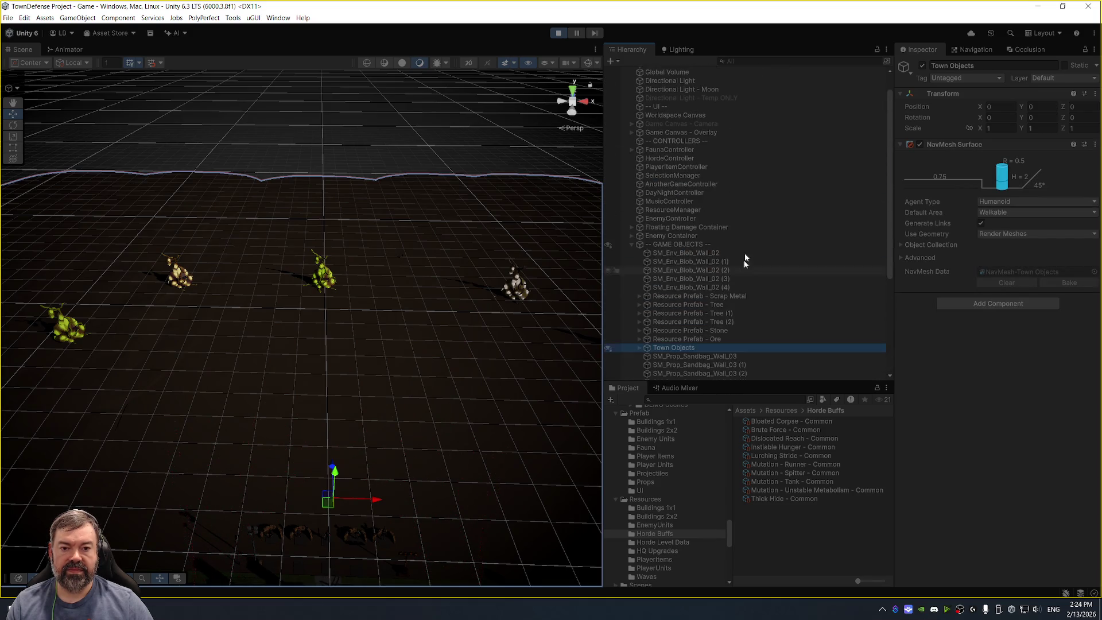
pyautogui.click(721, 202)
pyautogui.click(722, 220)
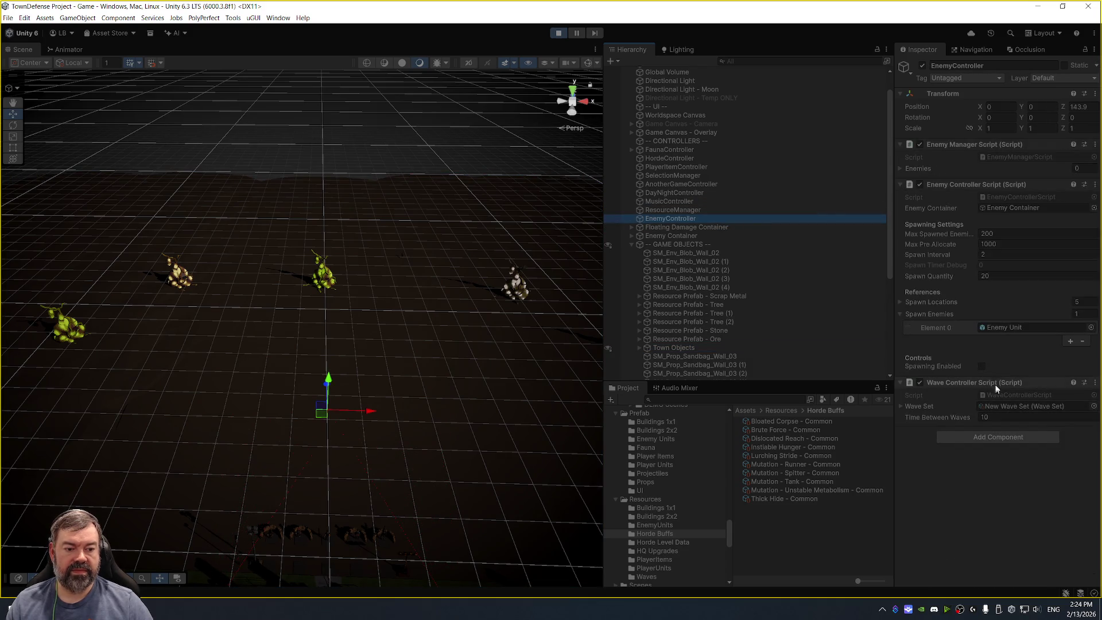
# Toggle Spawning Enabled on and off twice to spawn a wave, then pause the game.
pyautogui.click(982, 366)
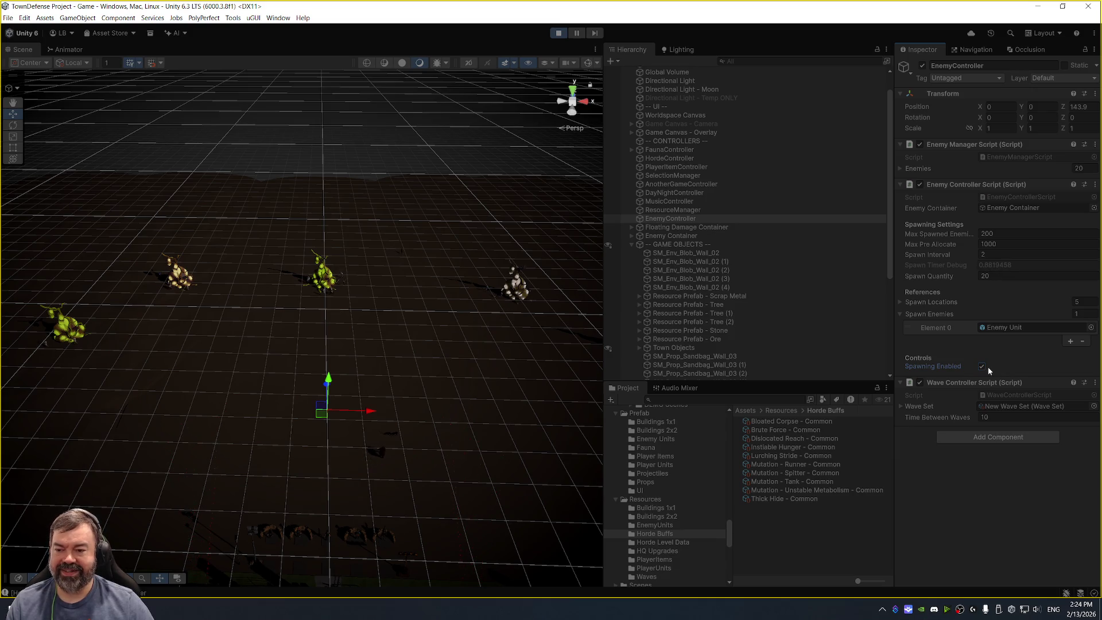
pyautogui.click(985, 367)
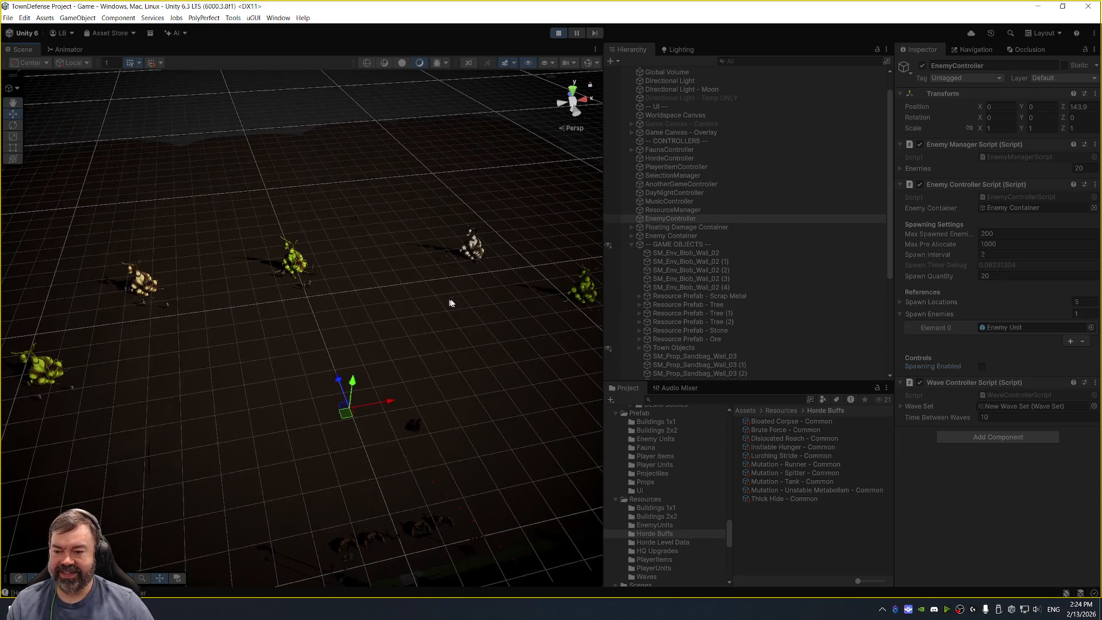
pyautogui.click(982, 366)
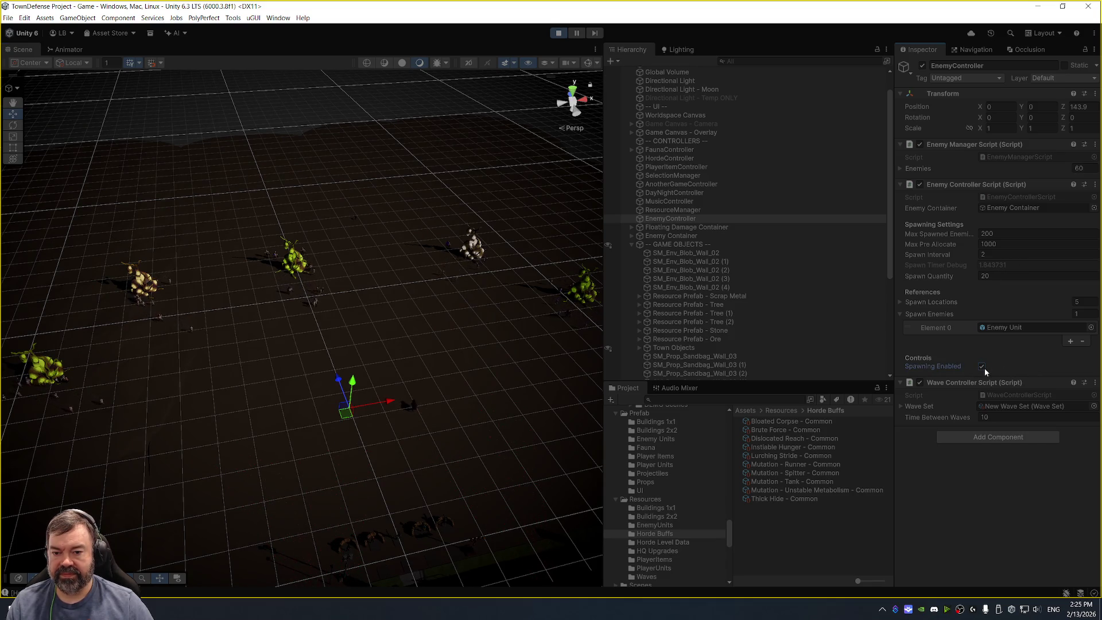
pyautogui.click(983, 367)
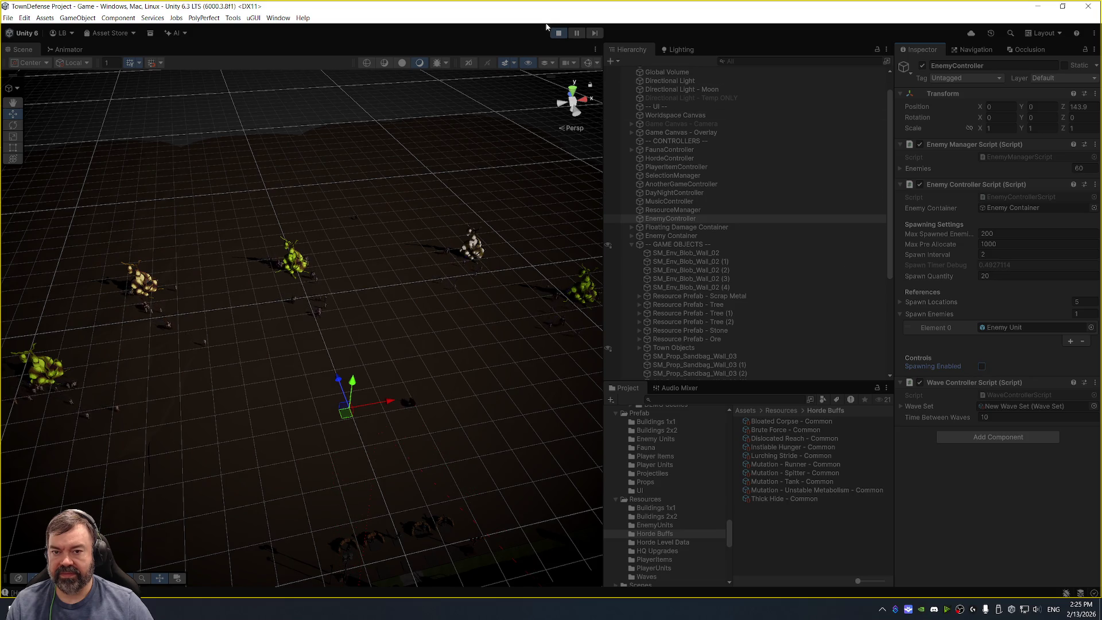
pyautogui.click(577, 33)
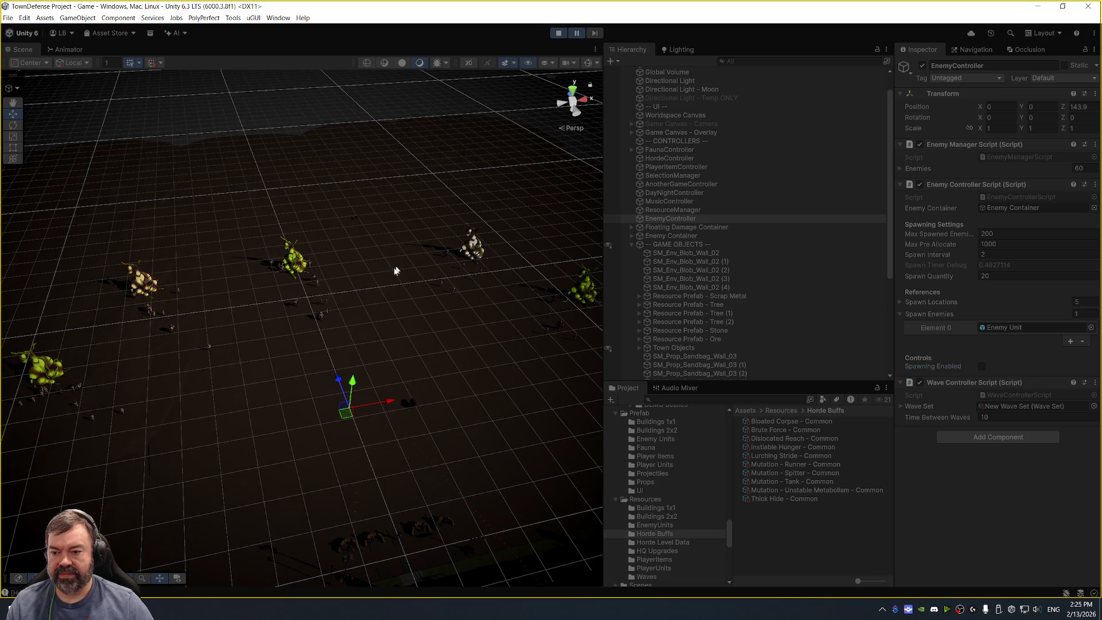
# Select and frame several spawned mutants and their Enemy Unit(Clone) parents to inspect their materials.
pyautogui.click(321, 319)
pyautogui.press('f')
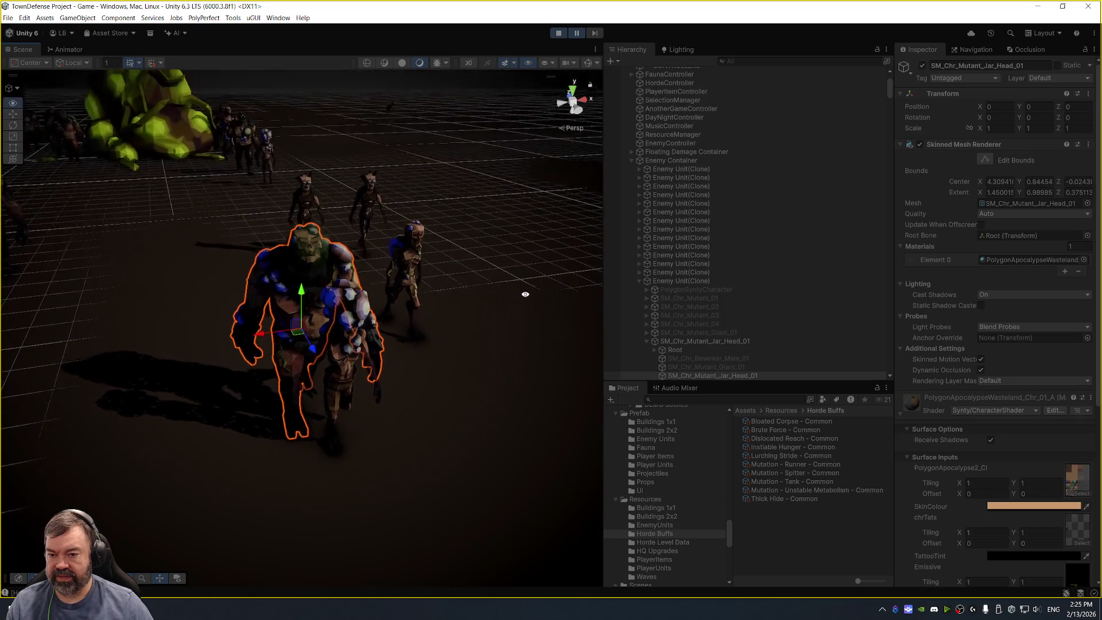
pyautogui.moveTo(525, 291)
pyautogui.mouseDown()
pyautogui.moveTo(443, 287)
pyautogui.moveTo(440, 278)
pyautogui.mouseUp()
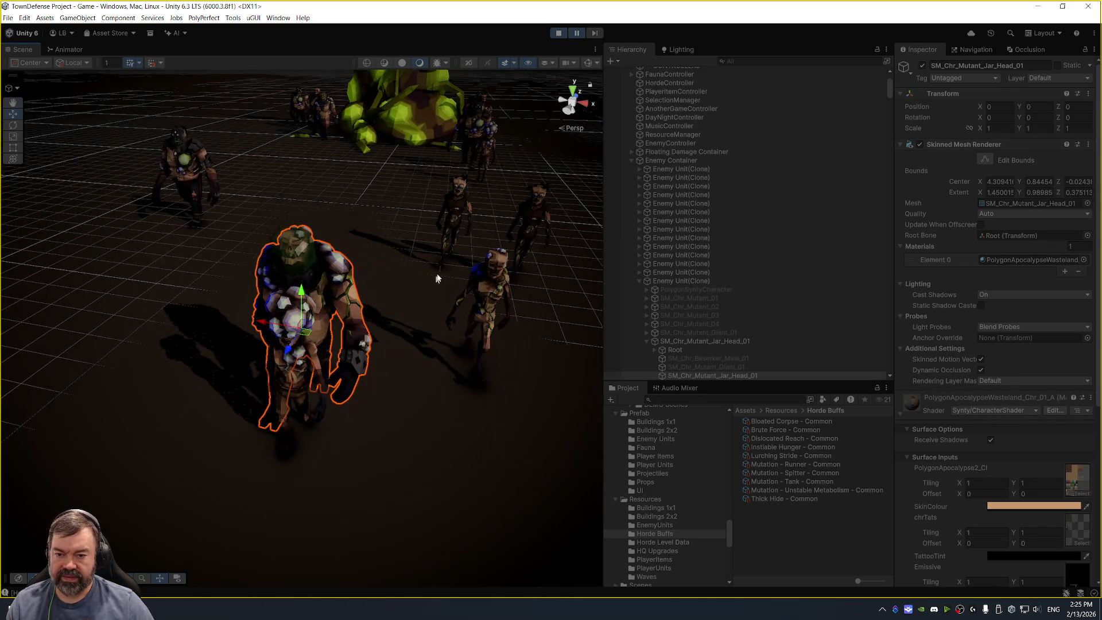
pyautogui.scroll(-3, 646, 302)
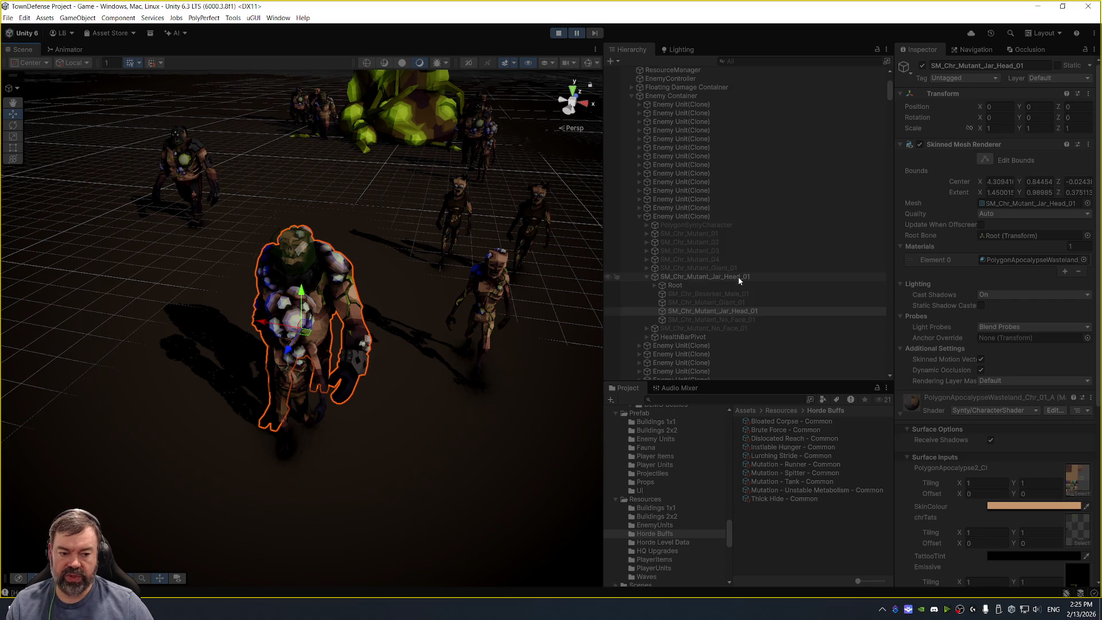
pyautogui.click(724, 215)
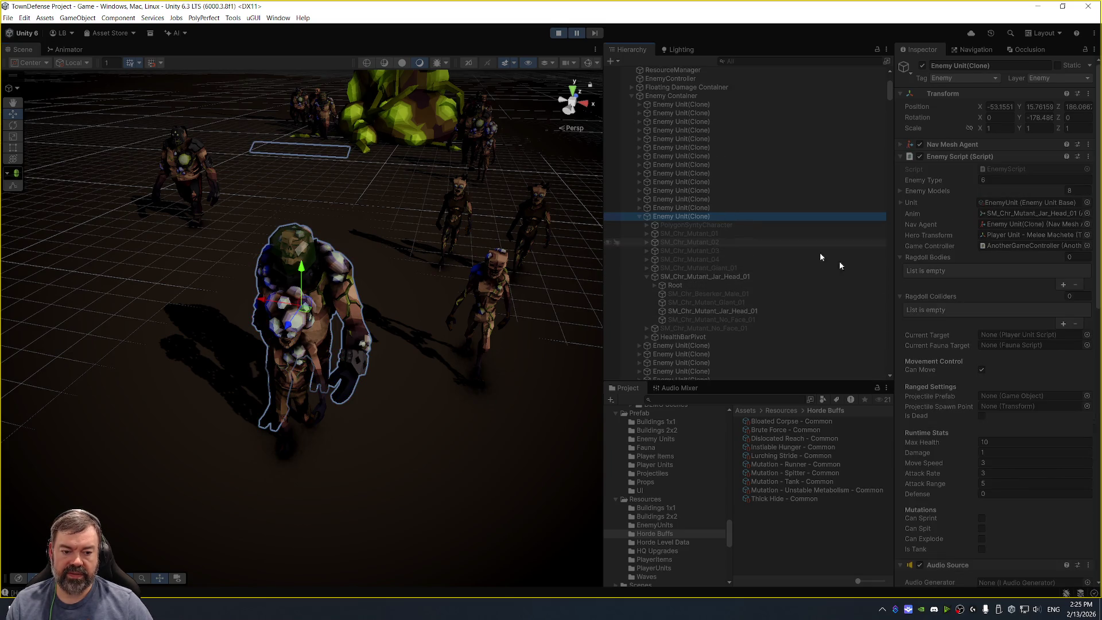
pyautogui.click(289, 346)
pyautogui.scroll(-5, 959, 455)
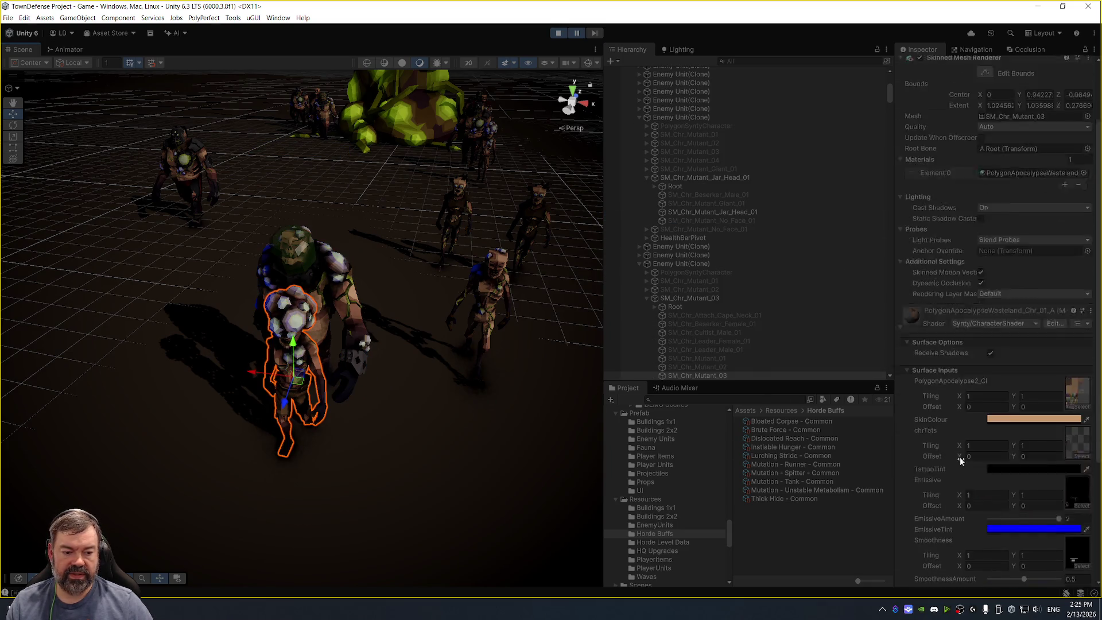
pyautogui.click(705, 264)
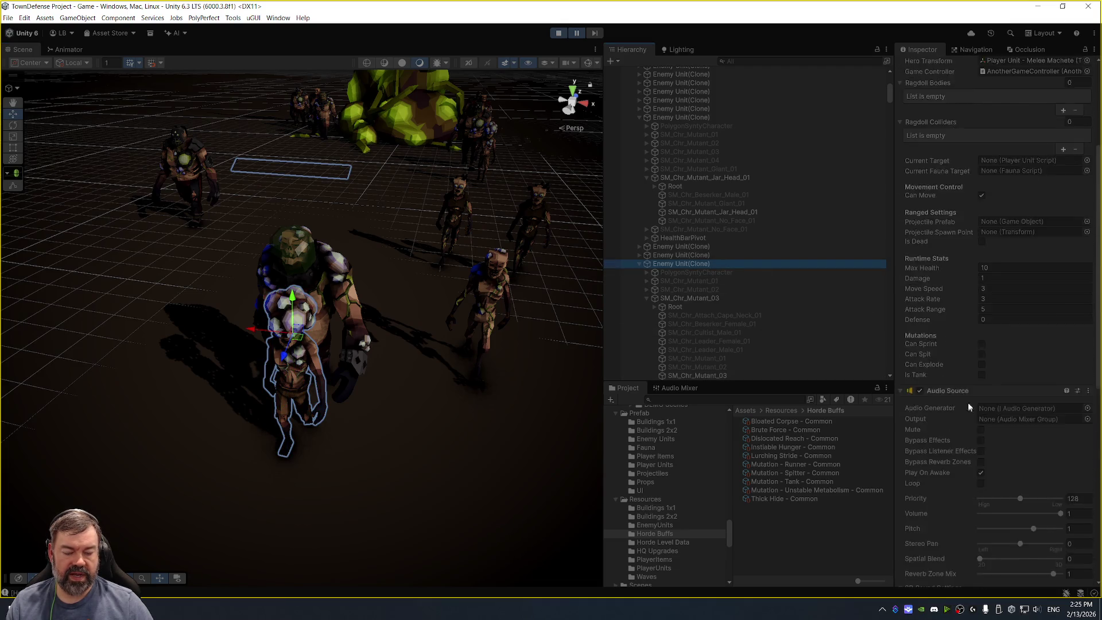
pyautogui.click(513, 290)
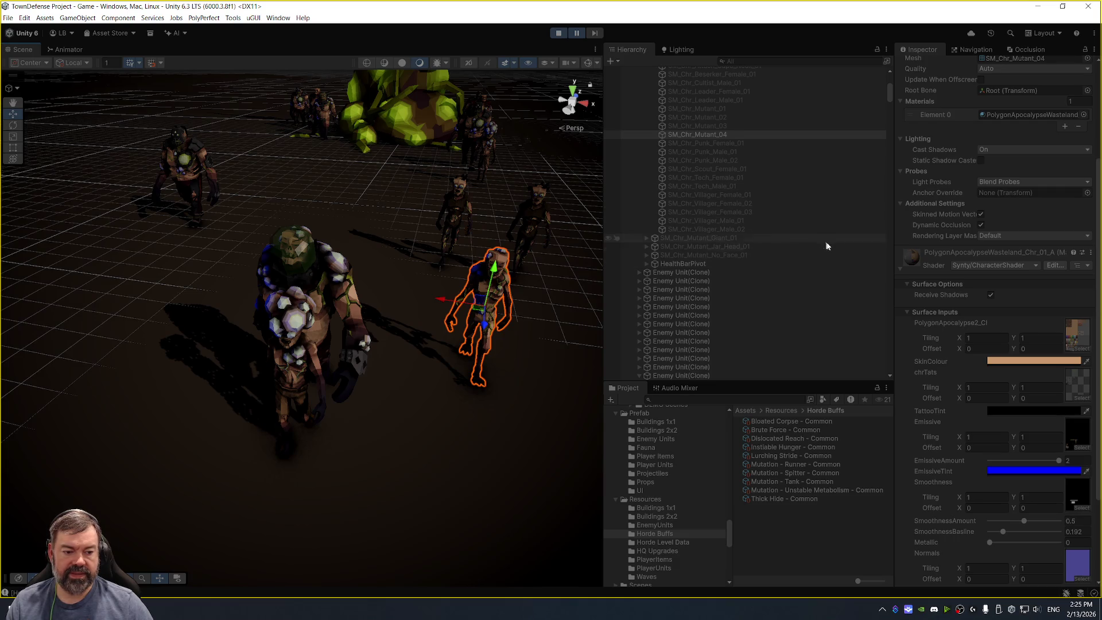
pyautogui.scroll(5, 755, 230)
# Frame an Enemy Unit(Clone) and confirm SM_Chr_Mutant_04's material has the blue emissive tint.
pyautogui.click(689, 223)
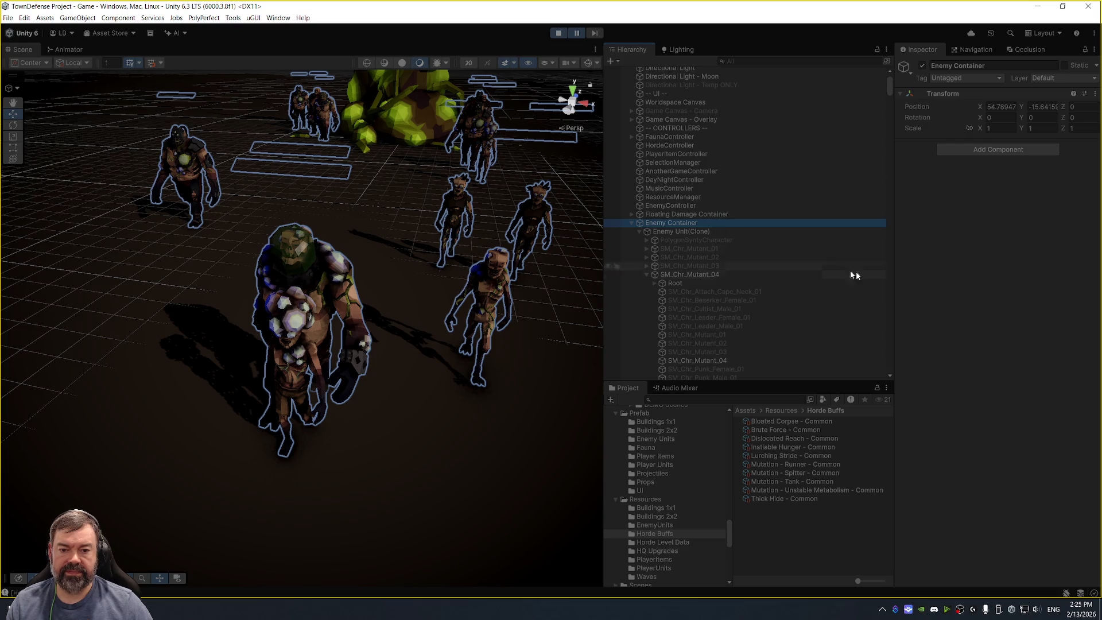
pyautogui.click(741, 229)
pyautogui.scroll(-5, 984, 355)
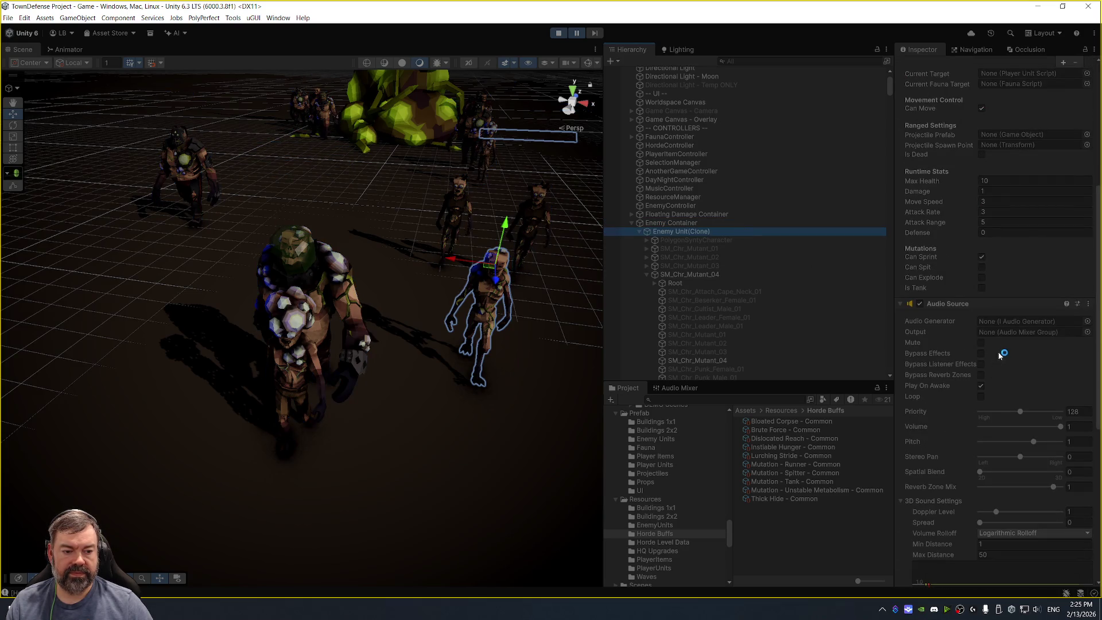
pyautogui.press('f')
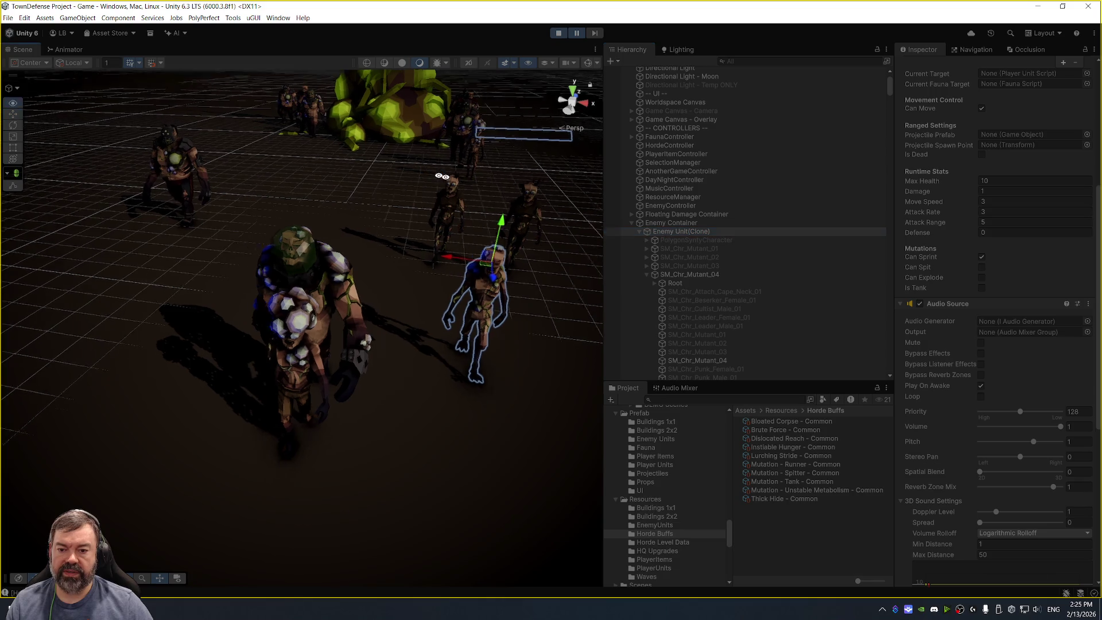
pyautogui.scroll(4, 505, 192)
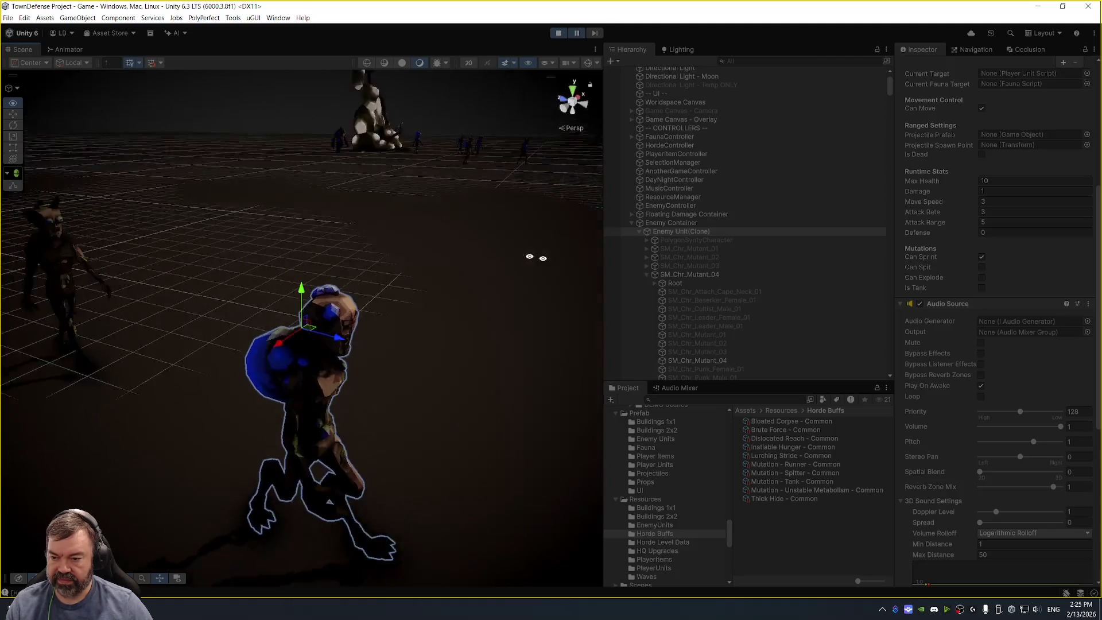
pyautogui.click(724, 361)
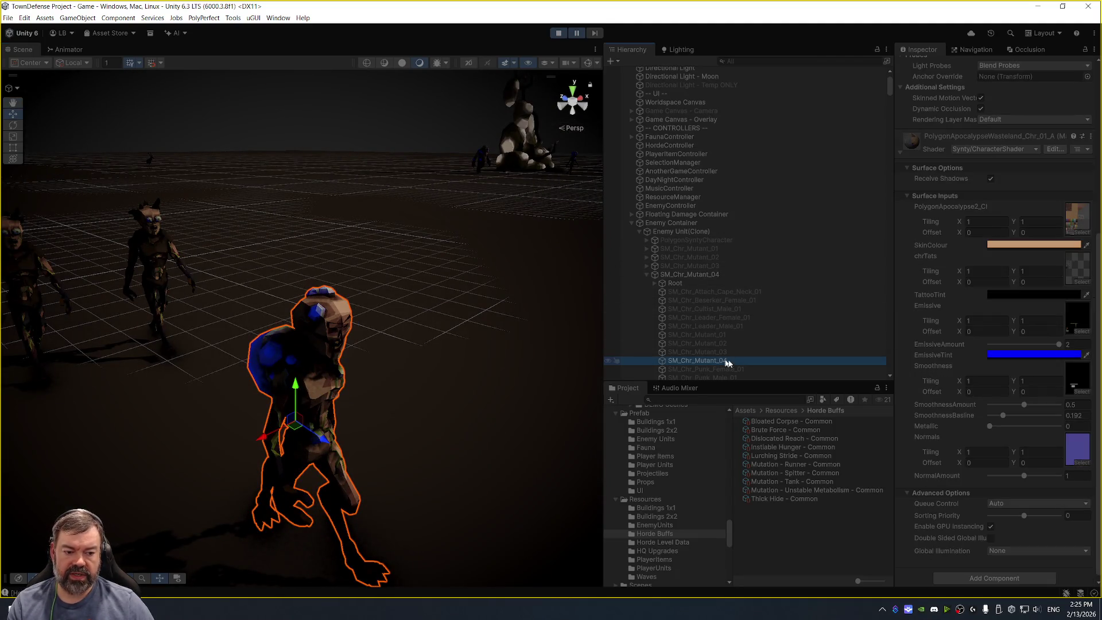
pyautogui.moveTo(505, 275); pyautogui.dragTo(195, 279)
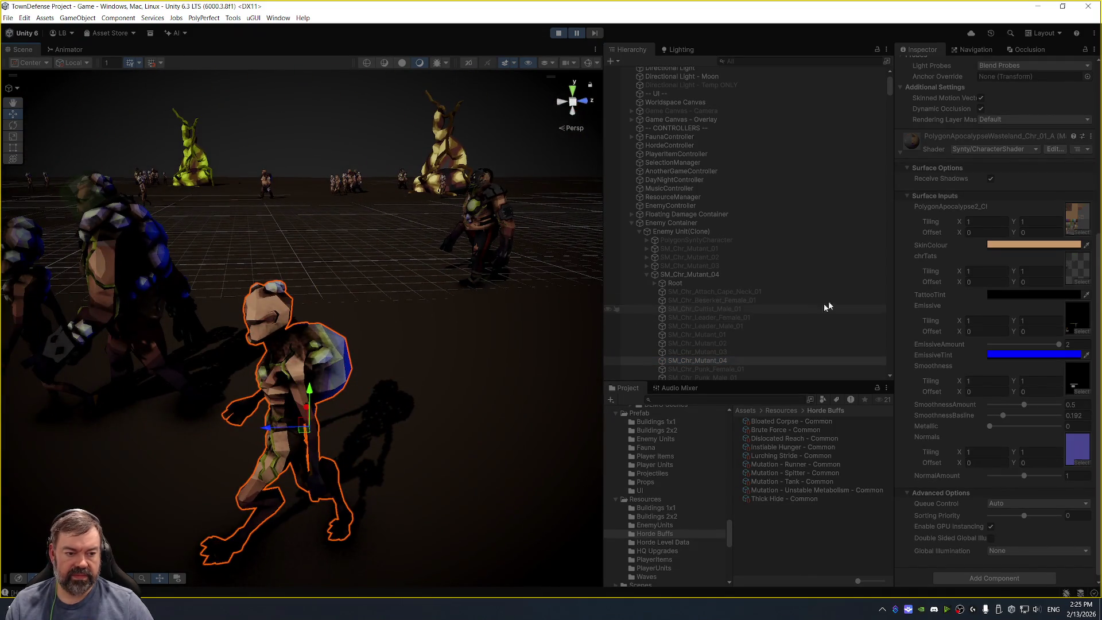
# Set the mutant's SkinColour to bright green 49FF00.
pyautogui.click(1020, 248)
pyautogui.click(1025, 282)
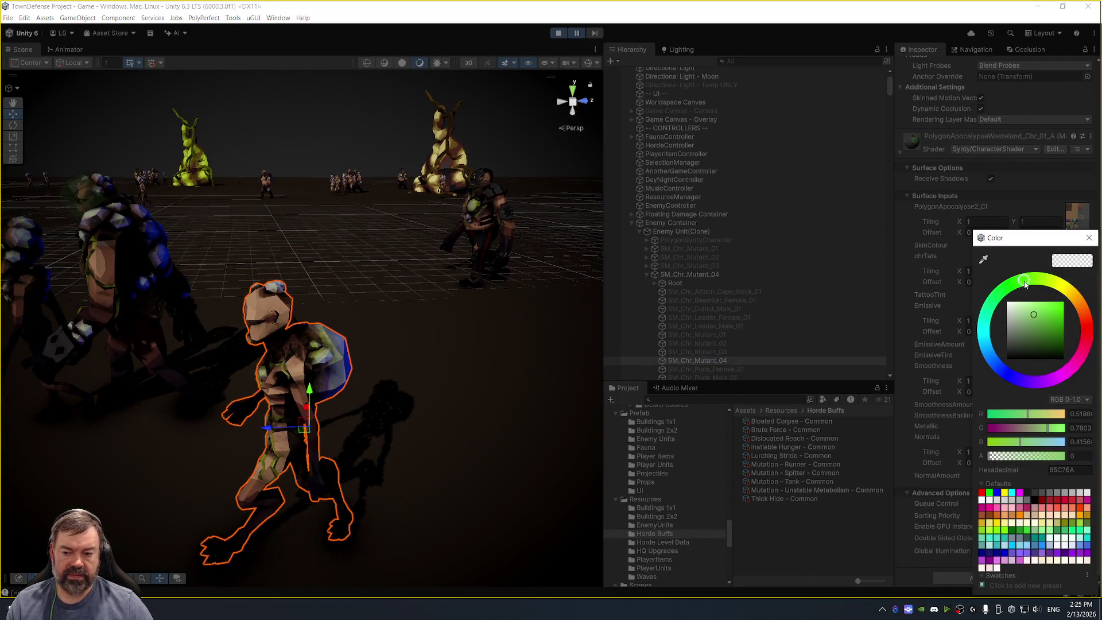
pyautogui.moveTo(1039, 337)
pyautogui.mouseDown()
pyautogui.moveTo(1094, 284)
pyautogui.moveTo(1084, 308)
pyautogui.moveTo(1088, 264)
pyautogui.mouseUp()
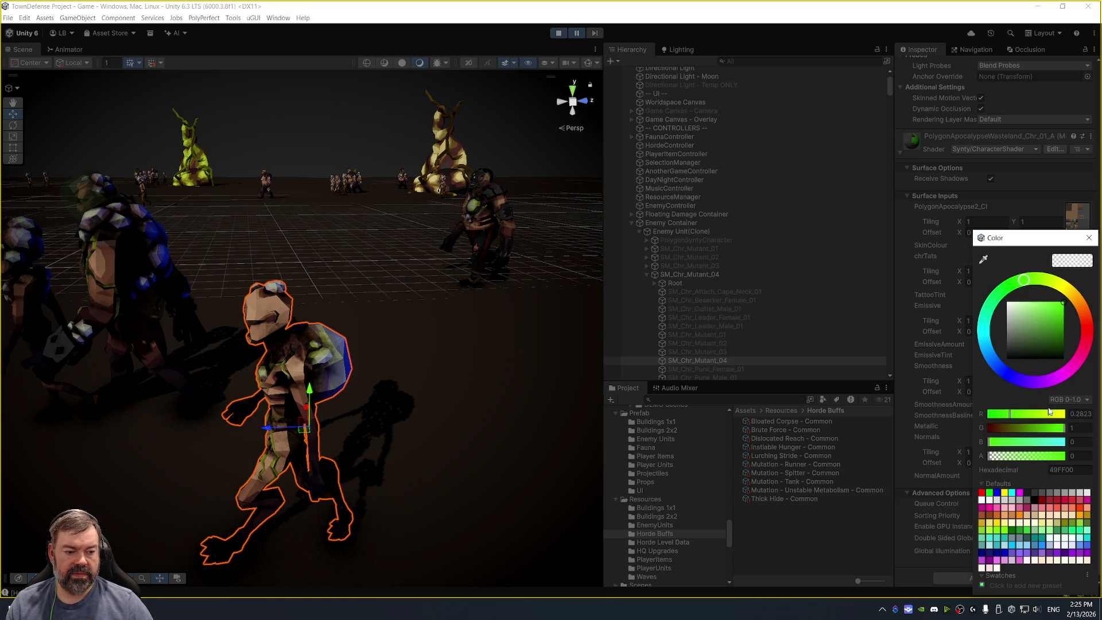
pyautogui.click(1089, 237)
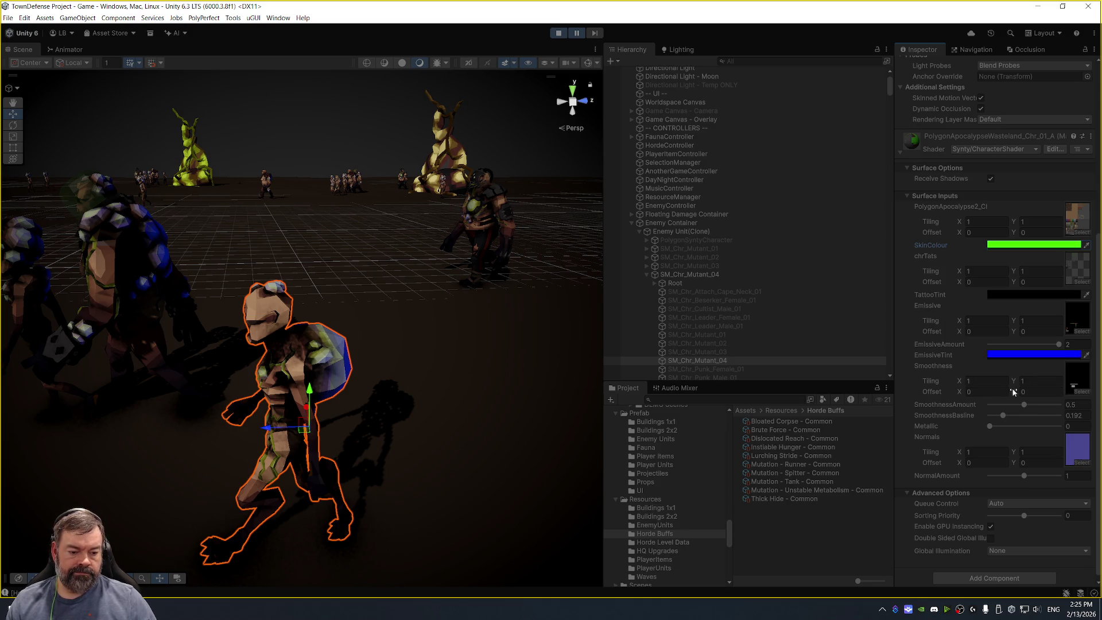
# Disable Enable GPU Instancing on the material, widen the Inspector, and run the game again.
pyautogui.click(990, 526)
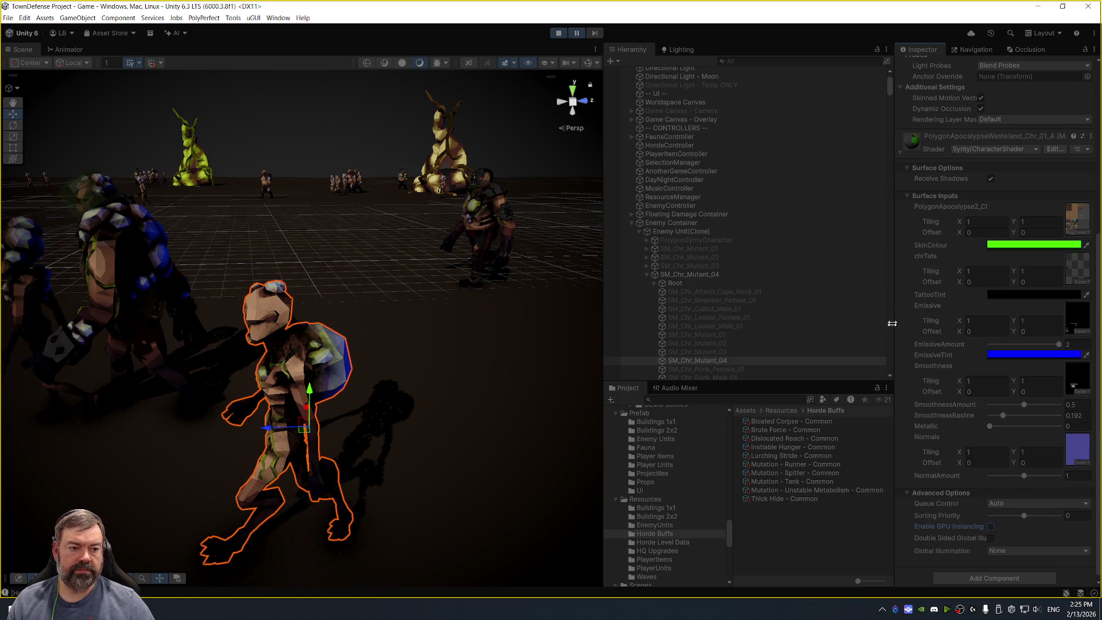
pyautogui.click(1021, 135)
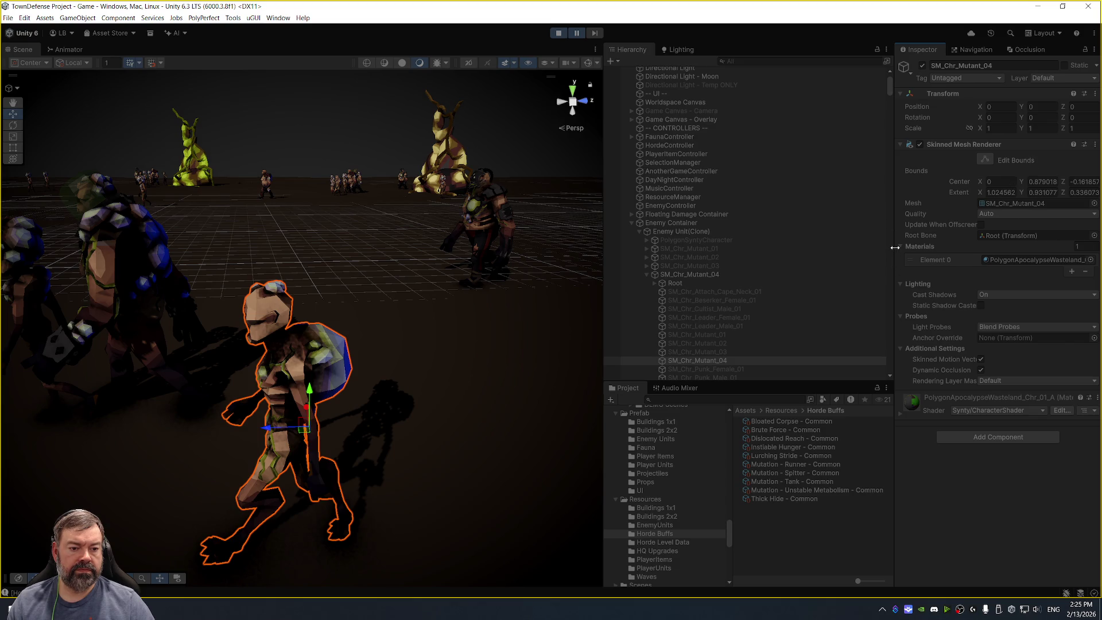
pyautogui.moveTo(893, 246)
pyautogui.mouseDown()
pyautogui.moveTo(759, 240)
pyautogui.moveTo(897, 240)
pyautogui.mouseUp()
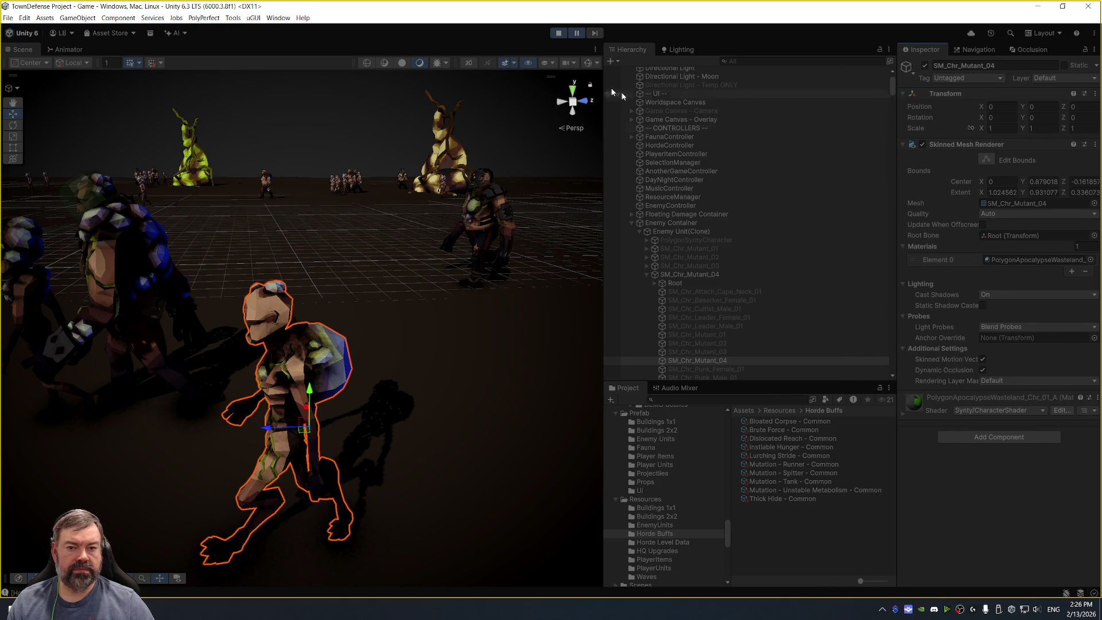
pyautogui.click(559, 33)
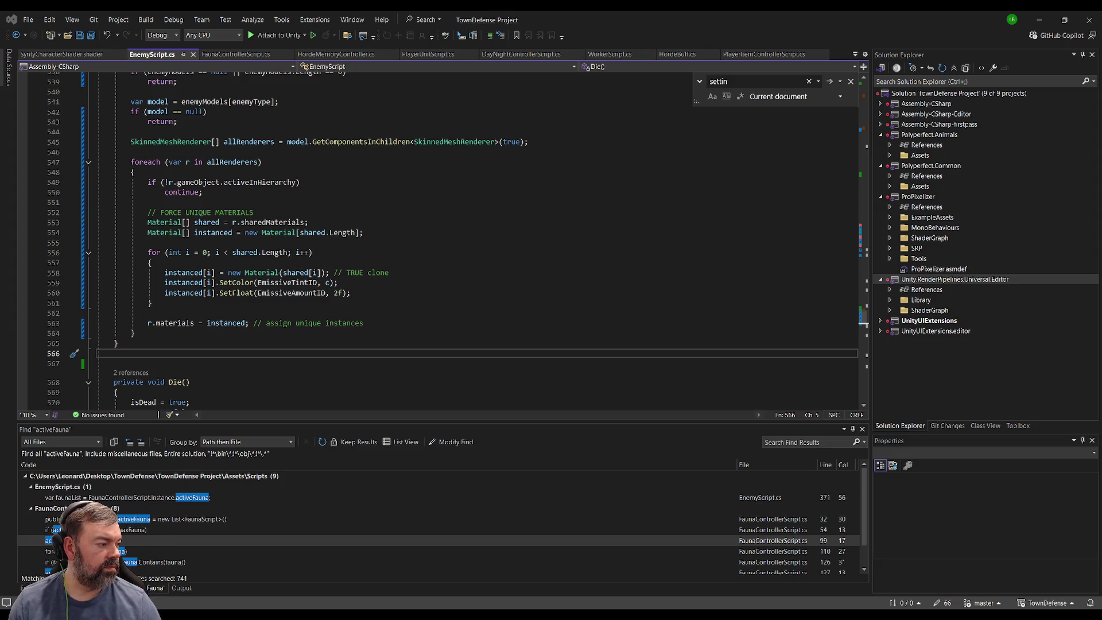
# Paste the rewritten material-cloning code over SetTint's old material code, then return to Unity to recompile.
pyautogui.click(121, 343)
pyautogui.scroll(6, 110, 193)
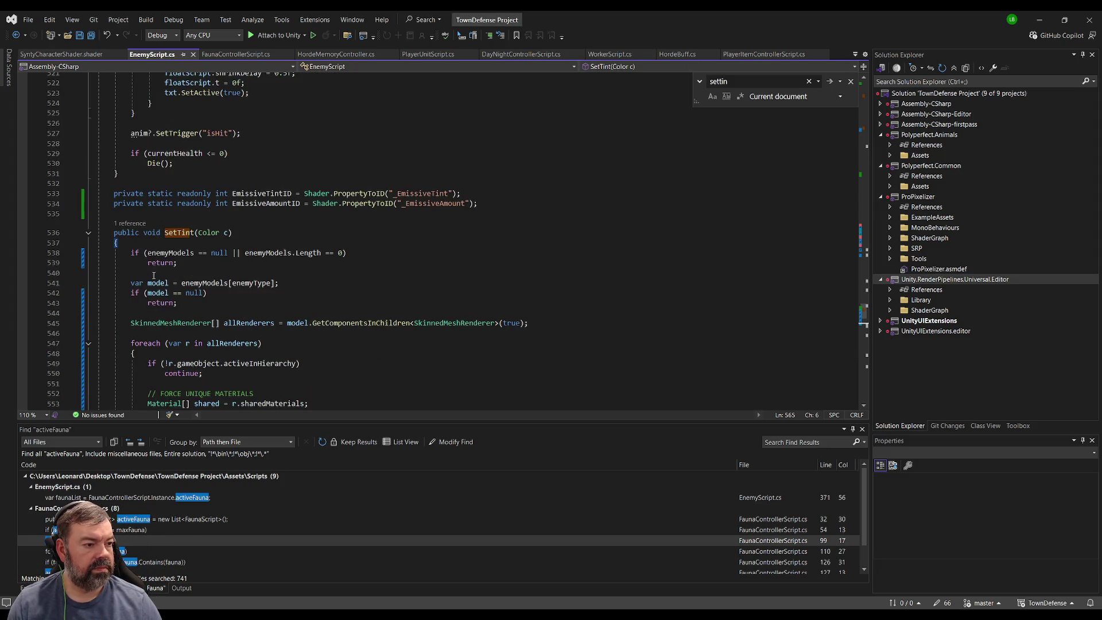
pyautogui.moveTo(110, 193); pyautogui.dragTo(310, 404)
pyautogui.hotkey('ctrl', 'v')
pyautogui.scroll(5, 309, 344)
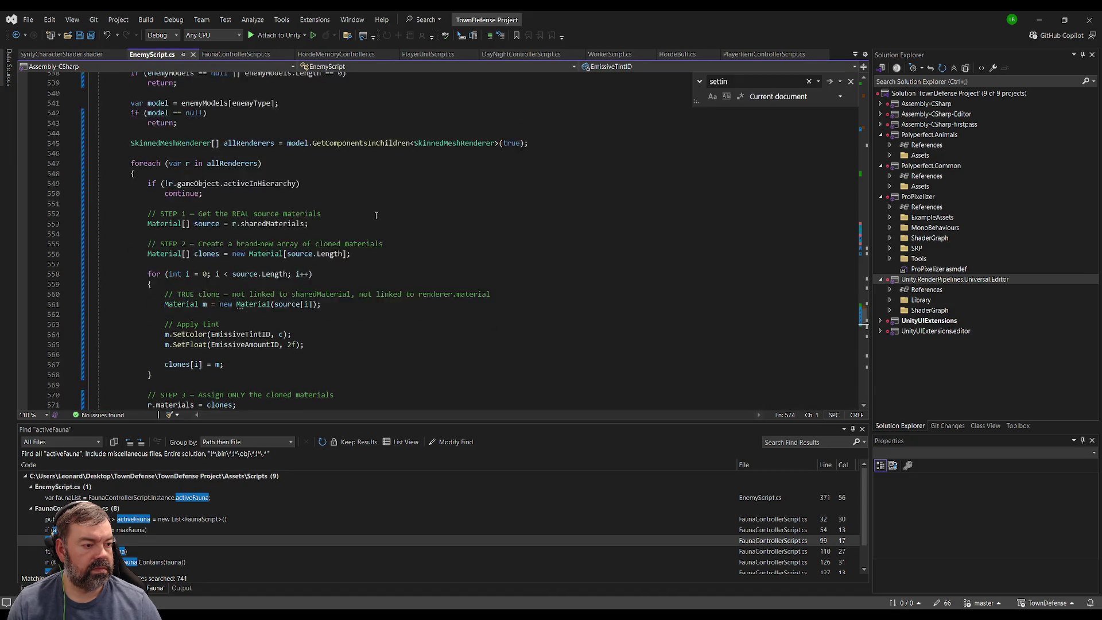
pyautogui.hotkey('alt', 'Tab')
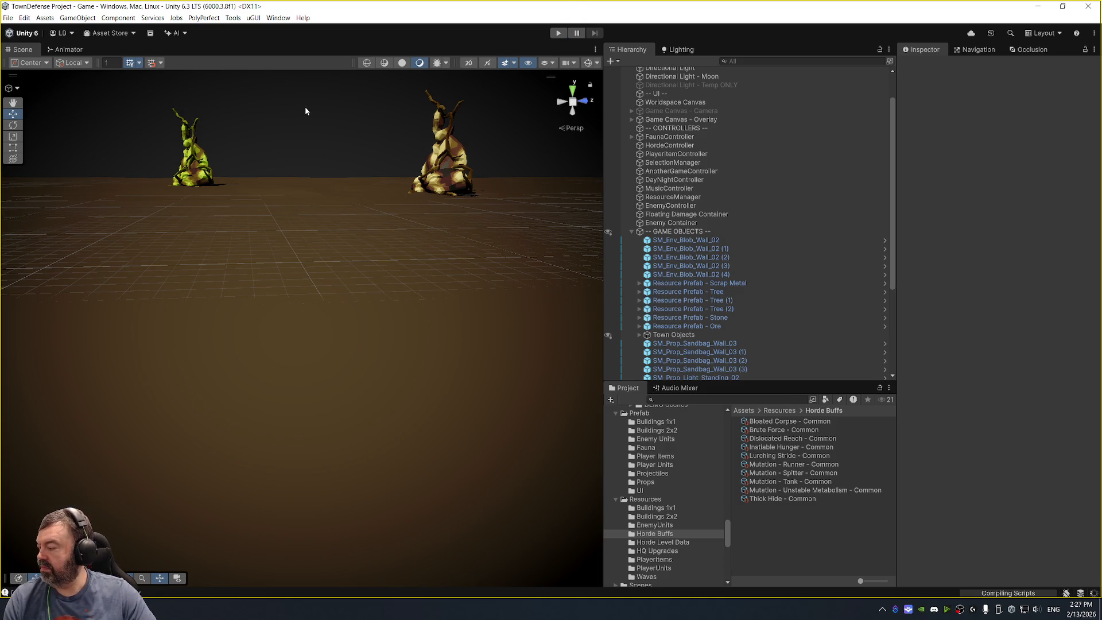
# Start play mode, then come back from Visual Studio to the Unity editor.
pyautogui.click(558, 32)
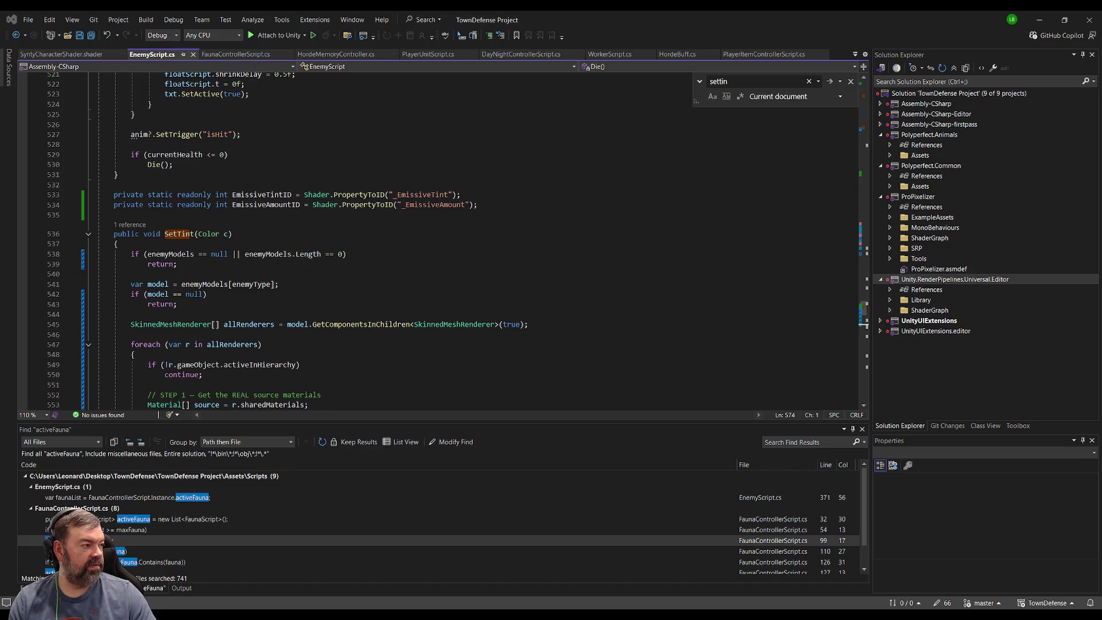
pyautogui.hotkey('alt', 'Tab')
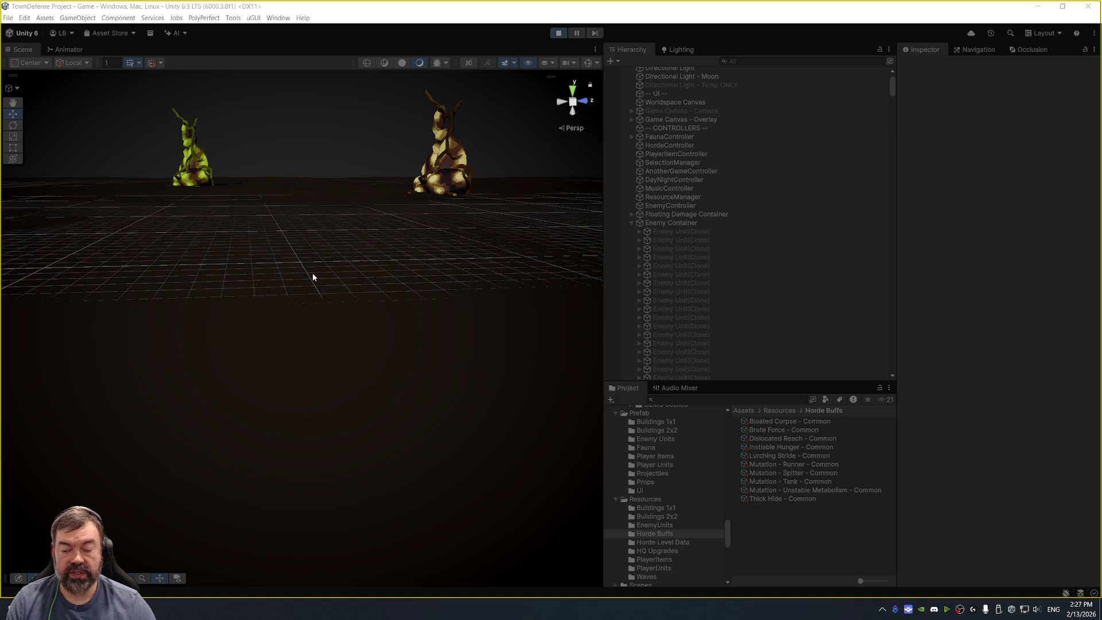
# Orbit the Scene view and frame the sandbag wall to look over the level.
pyautogui.moveTo(361, 245)
pyautogui.mouseDown()
pyautogui.moveTo(315, 283)
pyautogui.moveTo(352, 290)
pyautogui.moveTo(345, 303)
pyautogui.moveTo(320, 302)
pyautogui.moveTo(334, 290)
pyautogui.mouseUp()
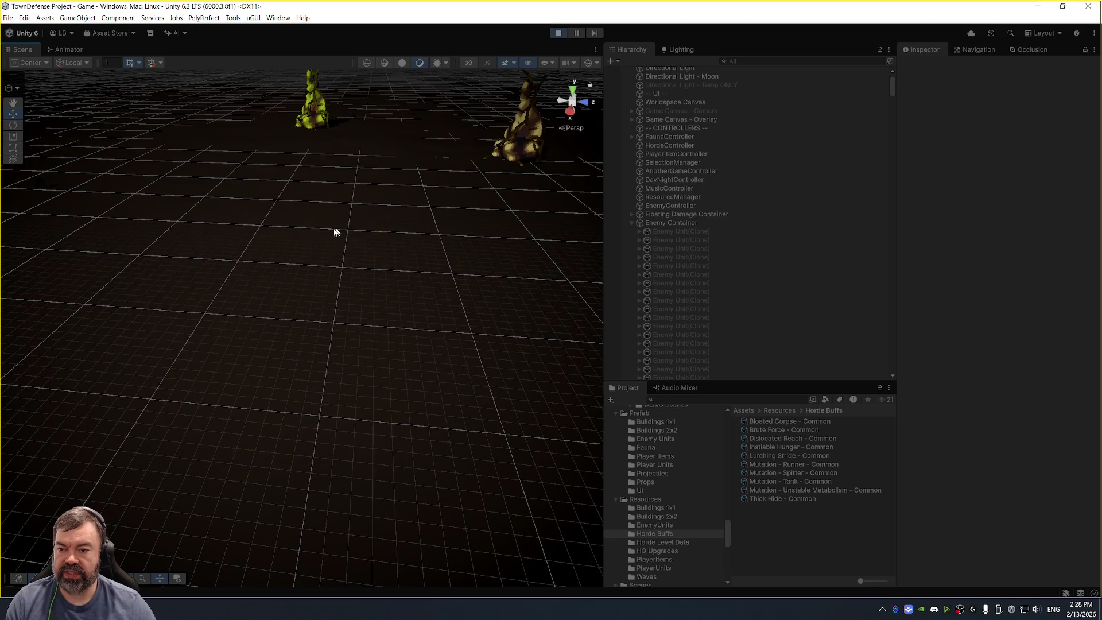
pyautogui.moveTo(360, 237)
pyautogui.mouseDown()
pyautogui.moveTo(339, 277)
pyautogui.moveTo(337, 246)
pyautogui.moveTo(213, 245)
pyautogui.mouseUp()
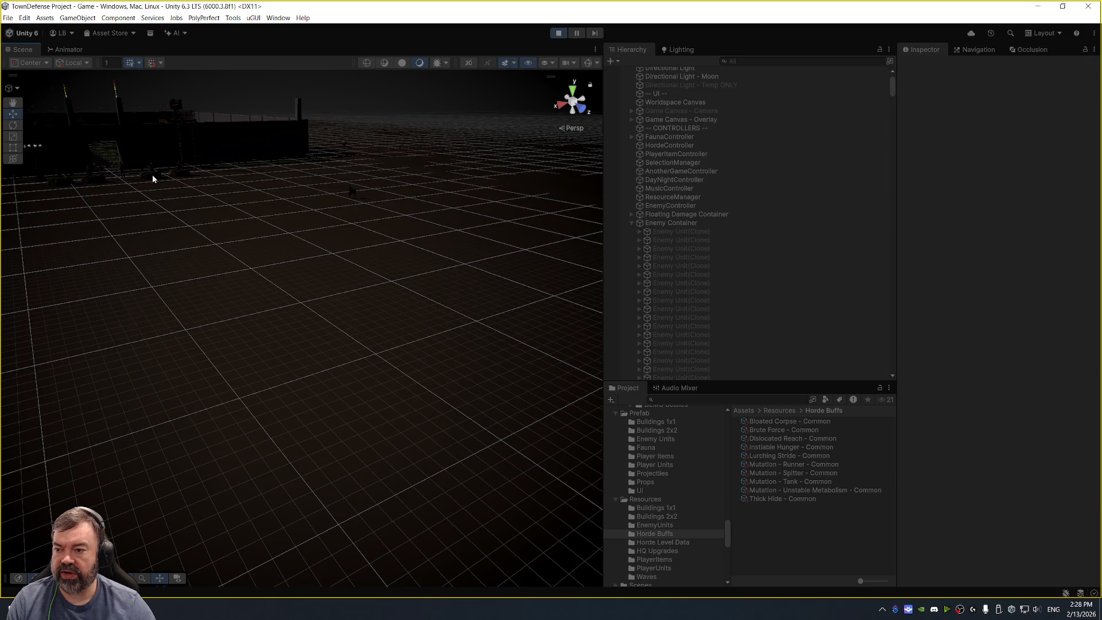
pyautogui.click(152, 178)
pyautogui.press('f')
pyautogui.moveTo(155, 220)
pyautogui.mouseDown()
pyautogui.moveTo(175, 298)
pyautogui.moveTo(453, 340)
pyautogui.moveTo(400, 310)
pyautogui.moveTo(470, 319)
pyautogui.moveTo(364, 271)
pyautogui.moveTo(379, 275)
pyautogui.mouseUp()
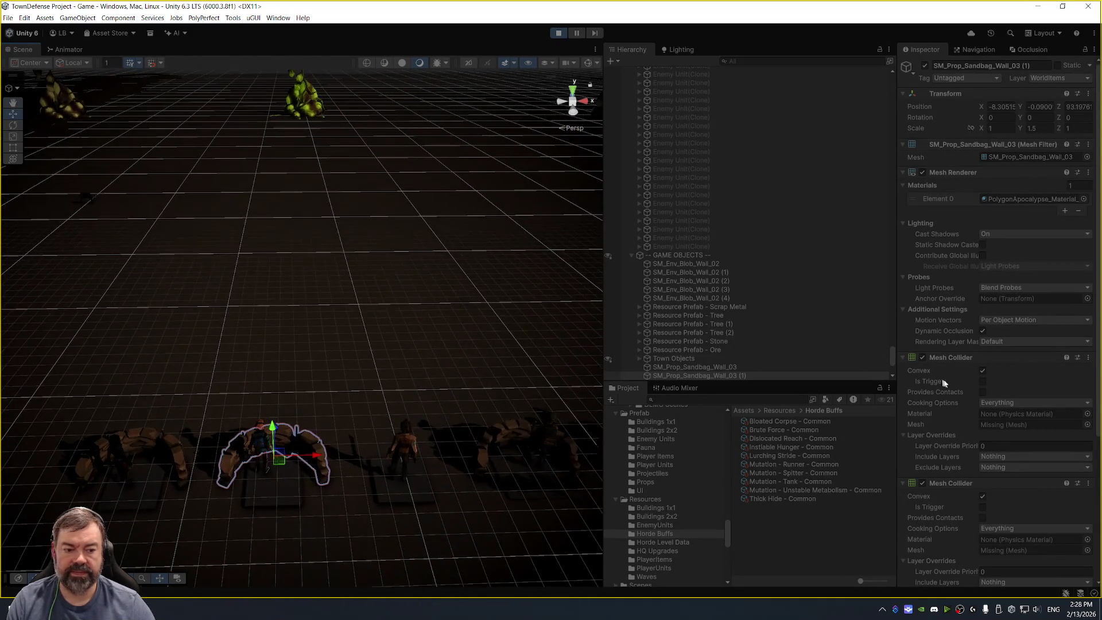
pyautogui.scroll(3, 783, 249)
# Select EnemyController and briefly enable Spawning Enabled to spawn enemies up to 60.
pyautogui.click(779, 251)
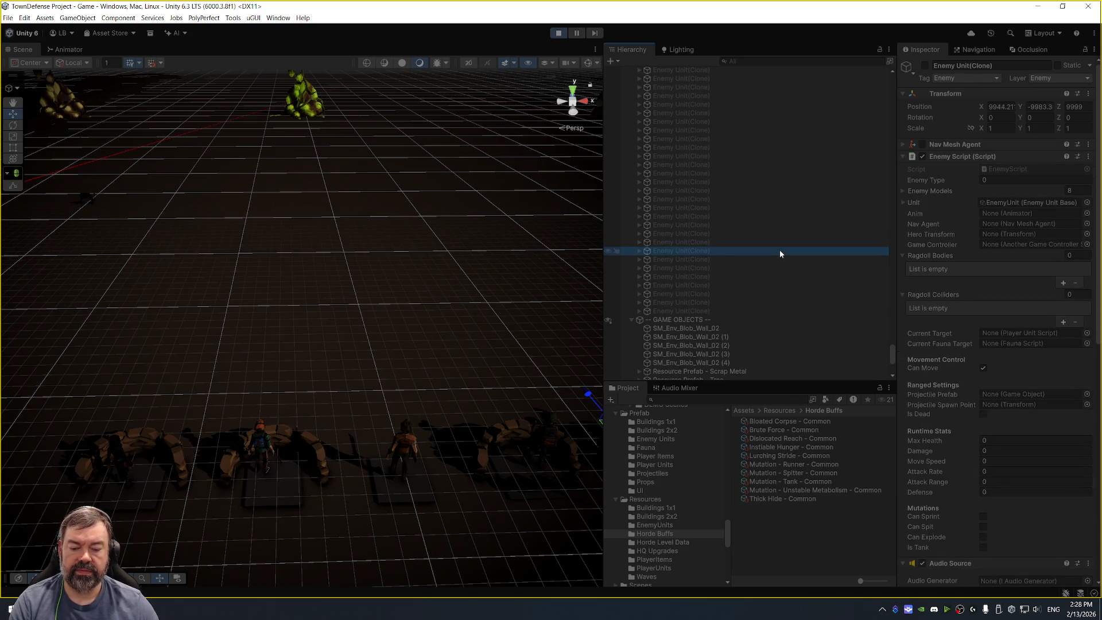
pyautogui.press('Left')
pyautogui.press('Left')
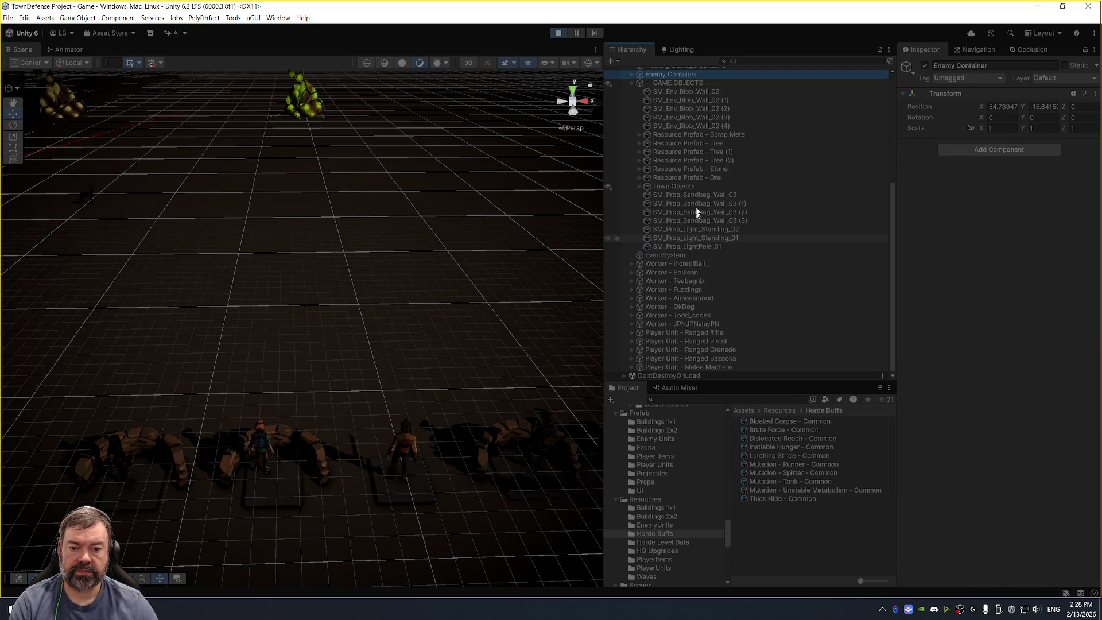
pyautogui.scroll(8, 715, 288)
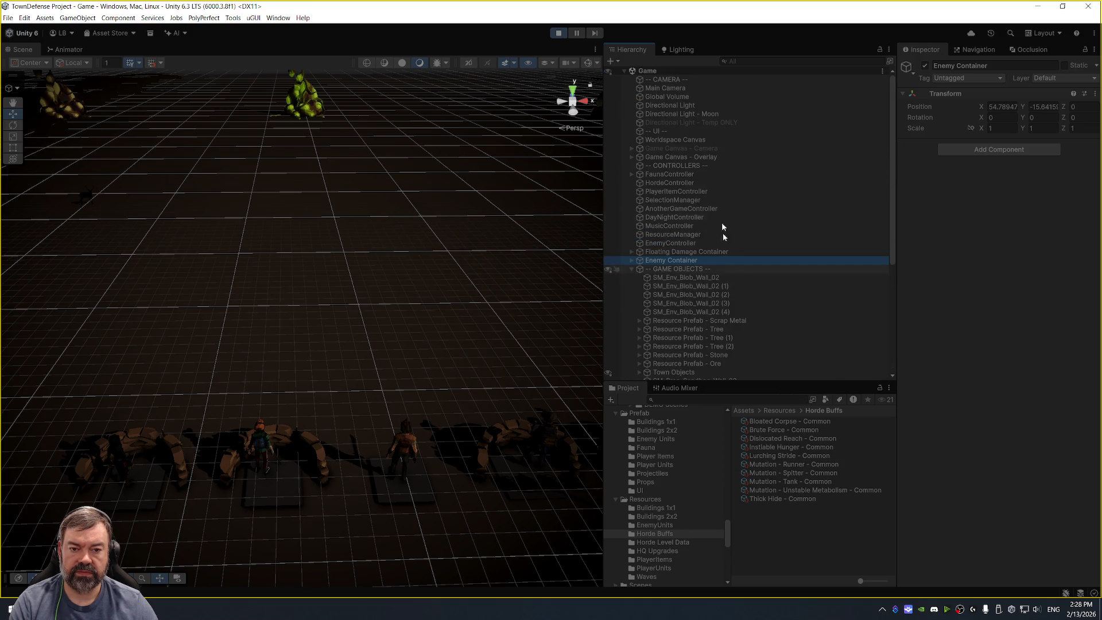
pyautogui.click(694, 242)
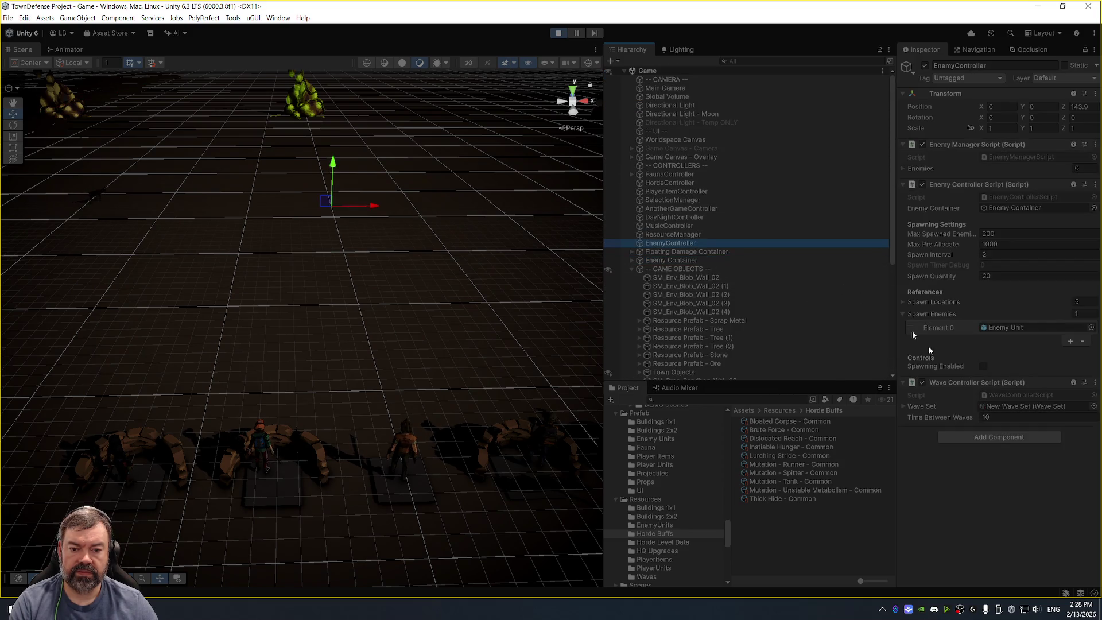
pyautogui.click(983, 366)
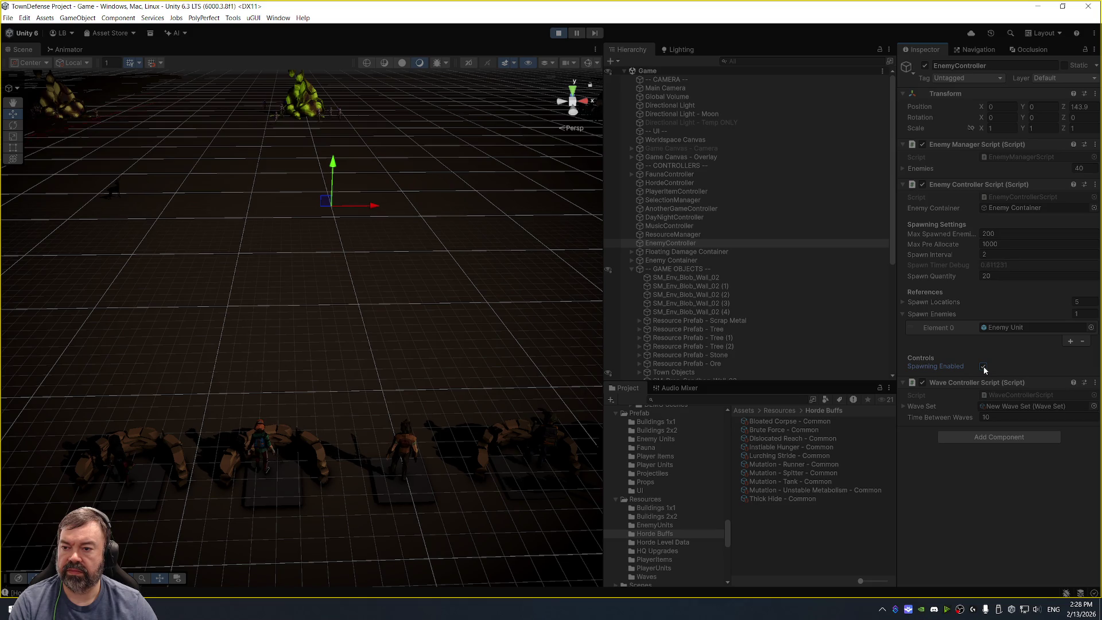
pyautogui.click(983, 367)
# Pause the game, frame a spawned mutant and select its SM_Chr_Mutant_02 mesh.
pyautogui.click(577, 33)
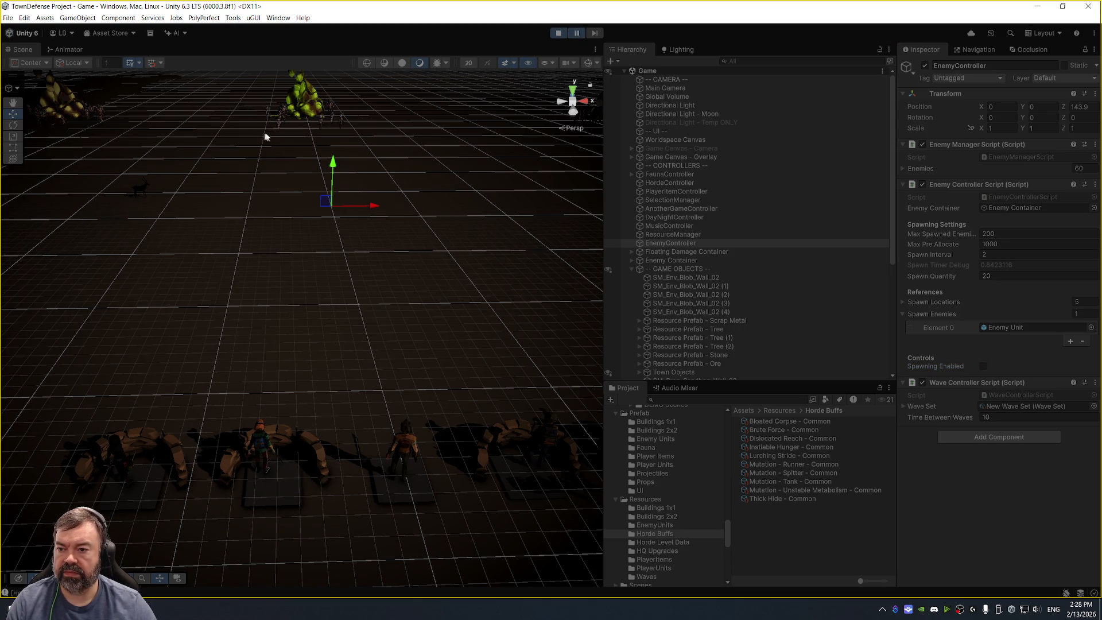
pyautogui.click(281, 139)
pyautogui.press('f')
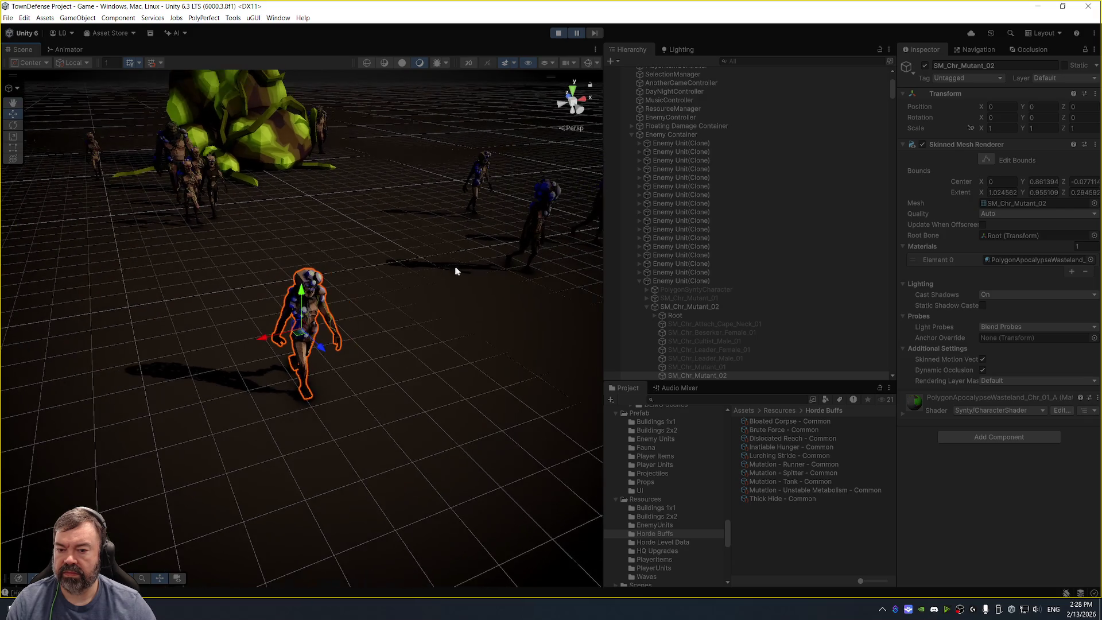
pyautogui.click(719, 281)
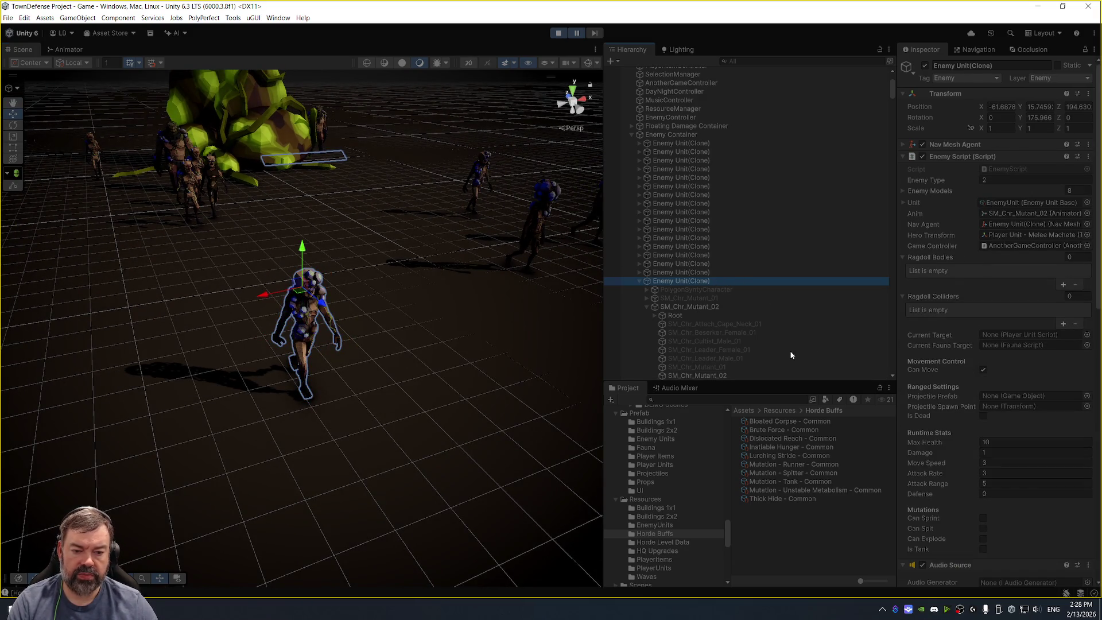
pyautogui.scroll(-10, 963, 440)
pyautogui.scroll(-5, 963, 440)
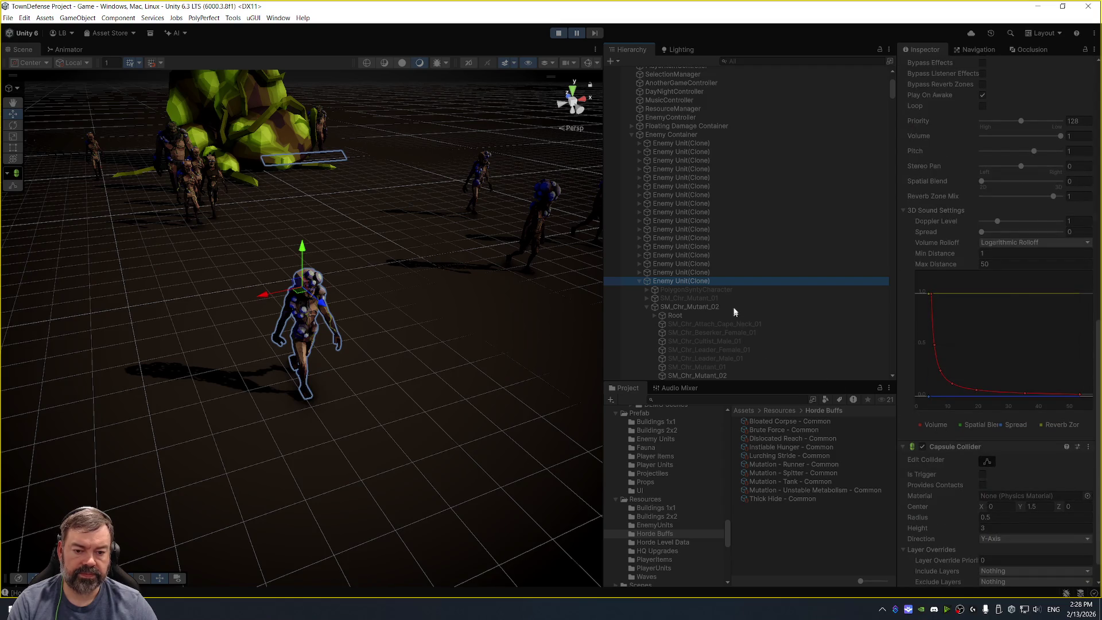
pyautogui.click(714, 306)
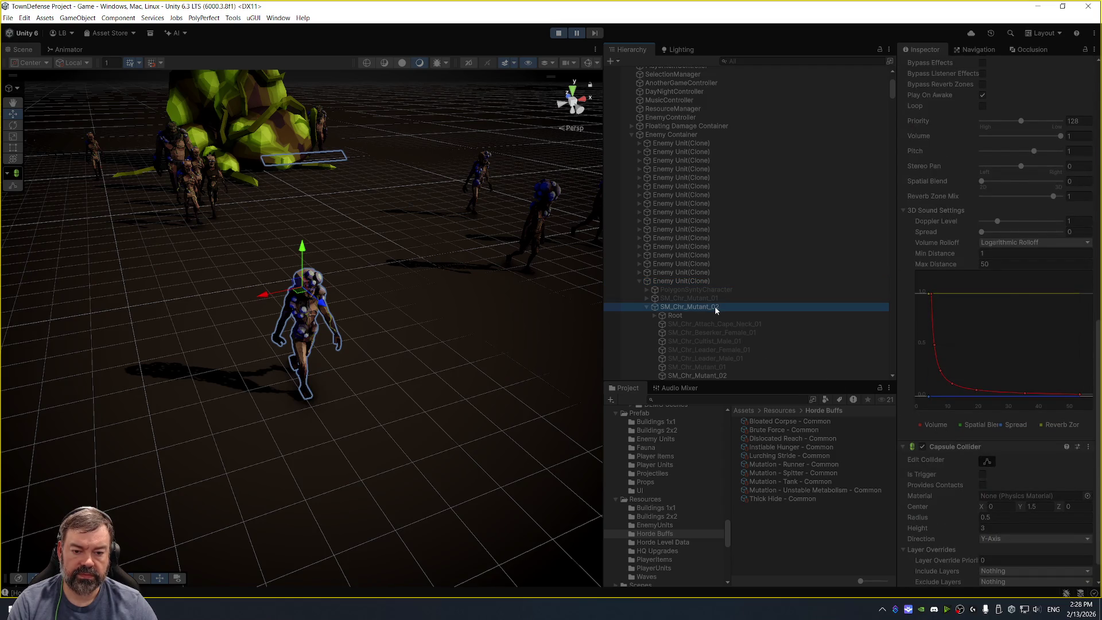
pyautogui.click(737, 375)
# Set the mutant material's SkinColour to white and EmissiveAmount to 1.01, then stop play mode.
pyautogui.click(901, 411)
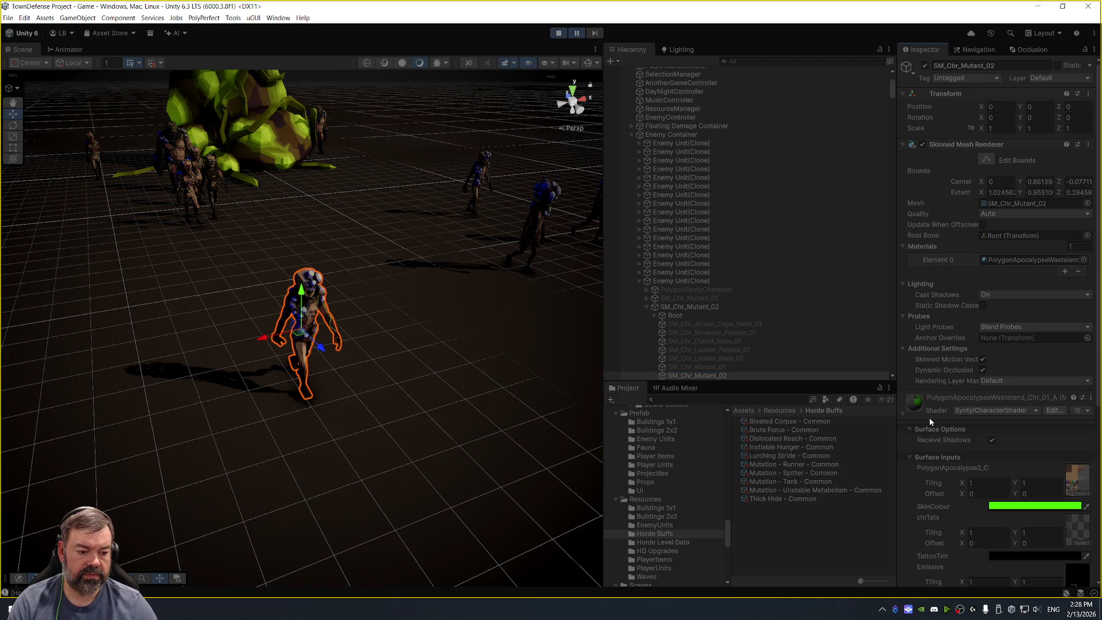
pyautogui.scroll(-5, 930, 418)
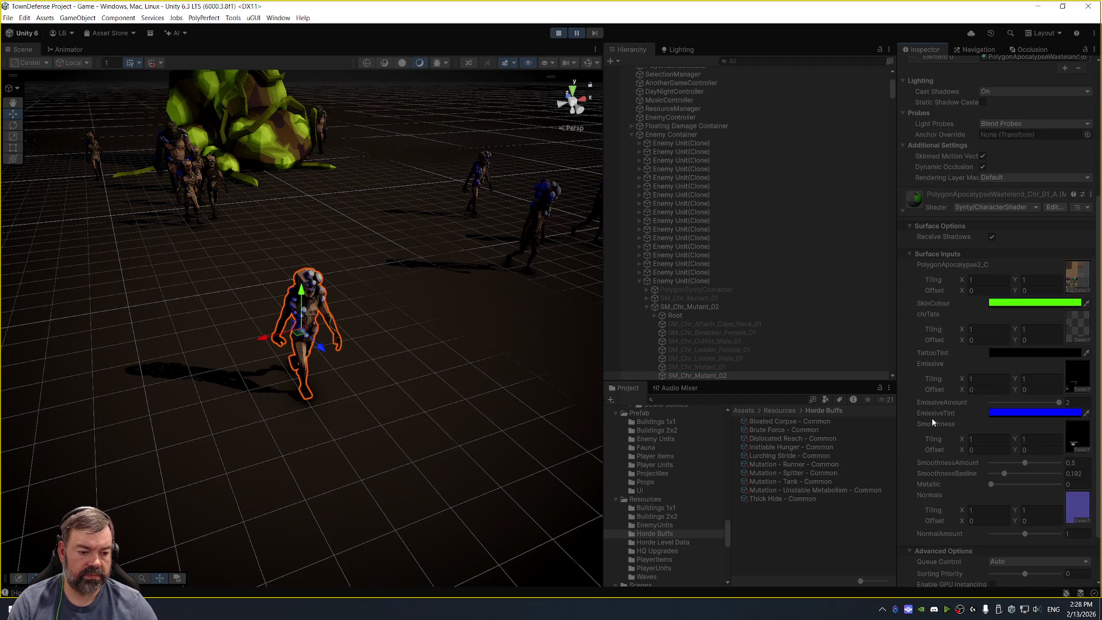
pyautogui.click(1041, 304)
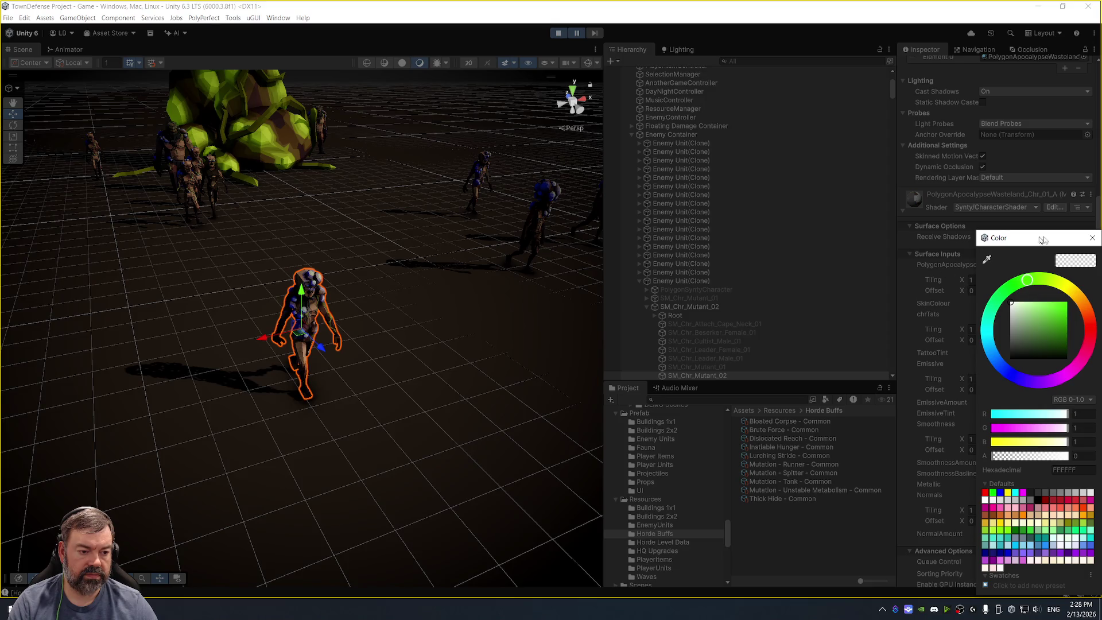
pyautogui.click(1092, 237)
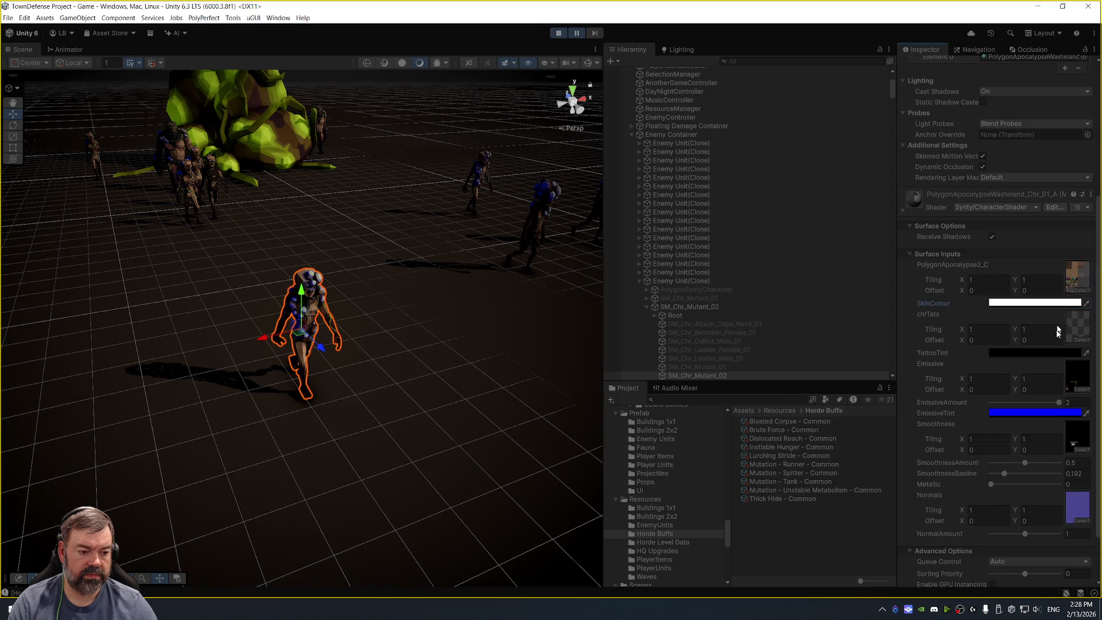
pyautogui.click(1027, 403)
pyautogui.click(1033, 413)
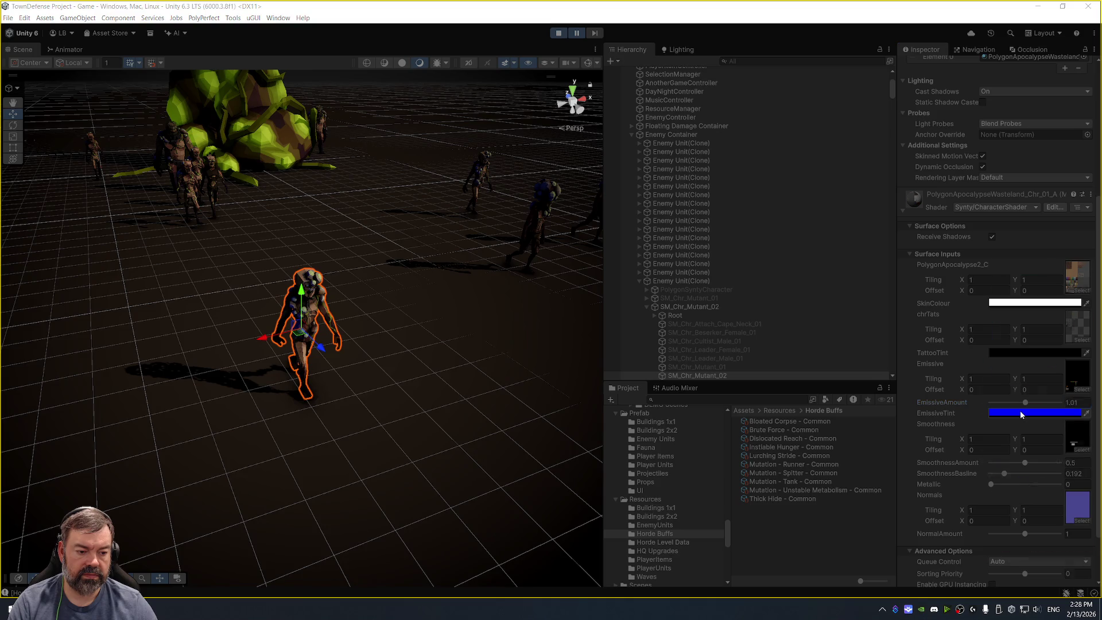
pyautogui.click(1091, 237)
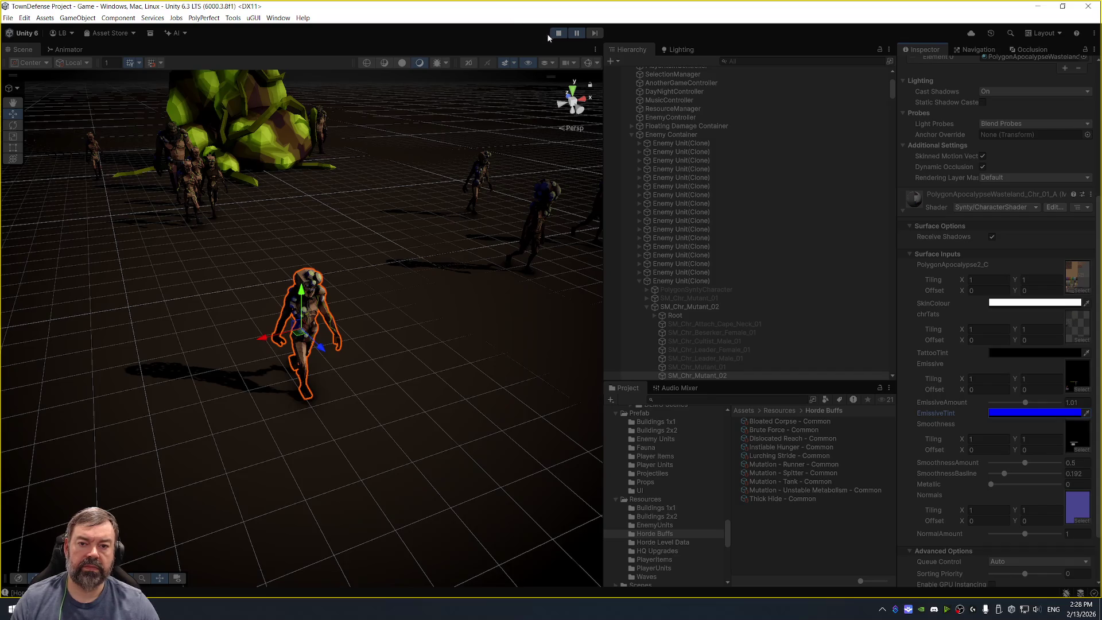
pyautogui.click(558, 33)
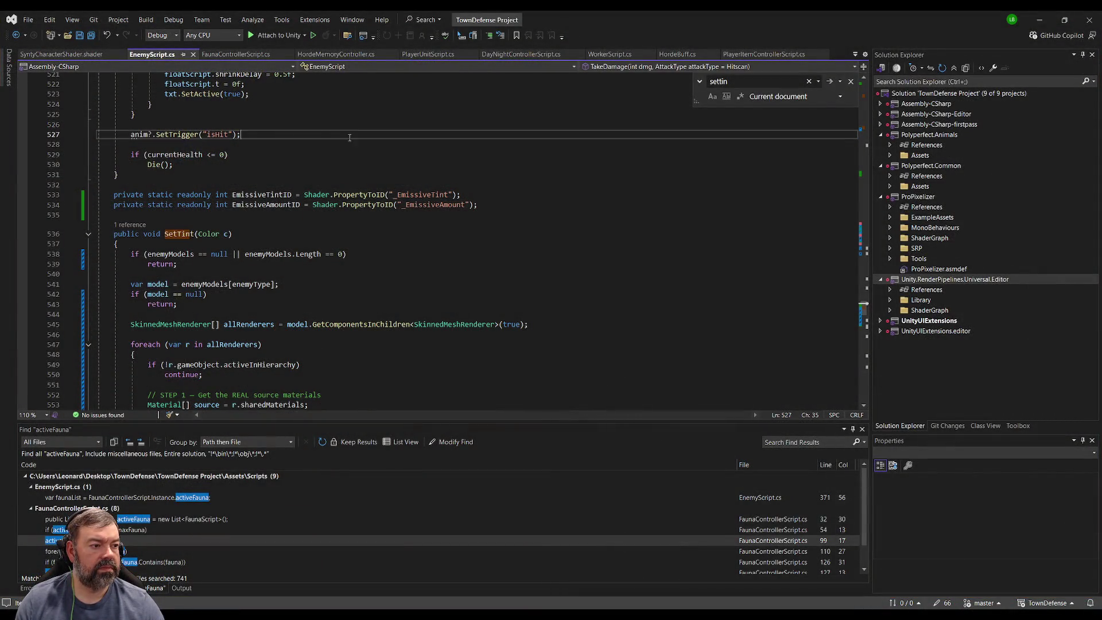
# Select EnemyScript.cs from line 527 to the end, then all of HordeMemoryController.cs.
pyautogui.hotkey('ctrl', 'shift', 'End')
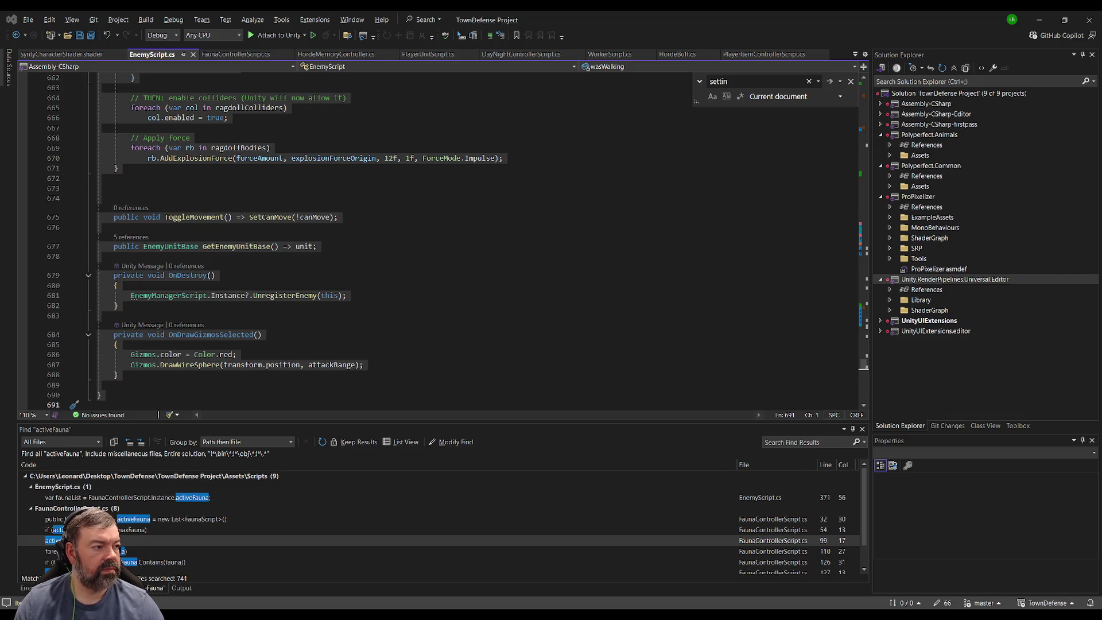
pyautogui.click(152, 54)
pyautogui.scroll(-4, 401, 230)
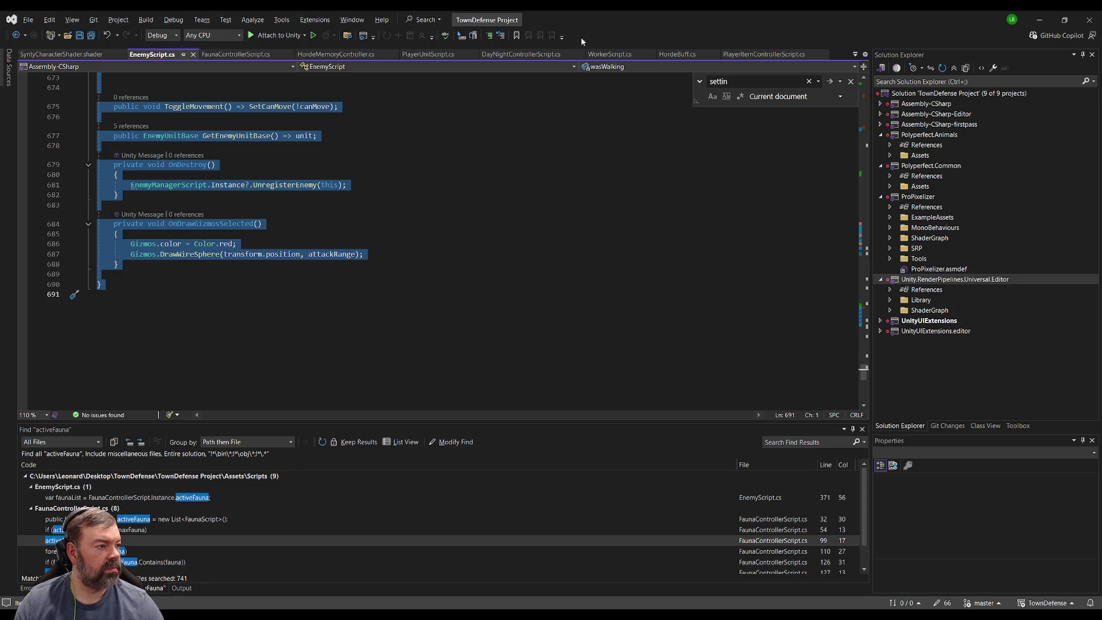
pyautogui.click(336, 54)
pyautogui.hotkey('ctrl', 'a')
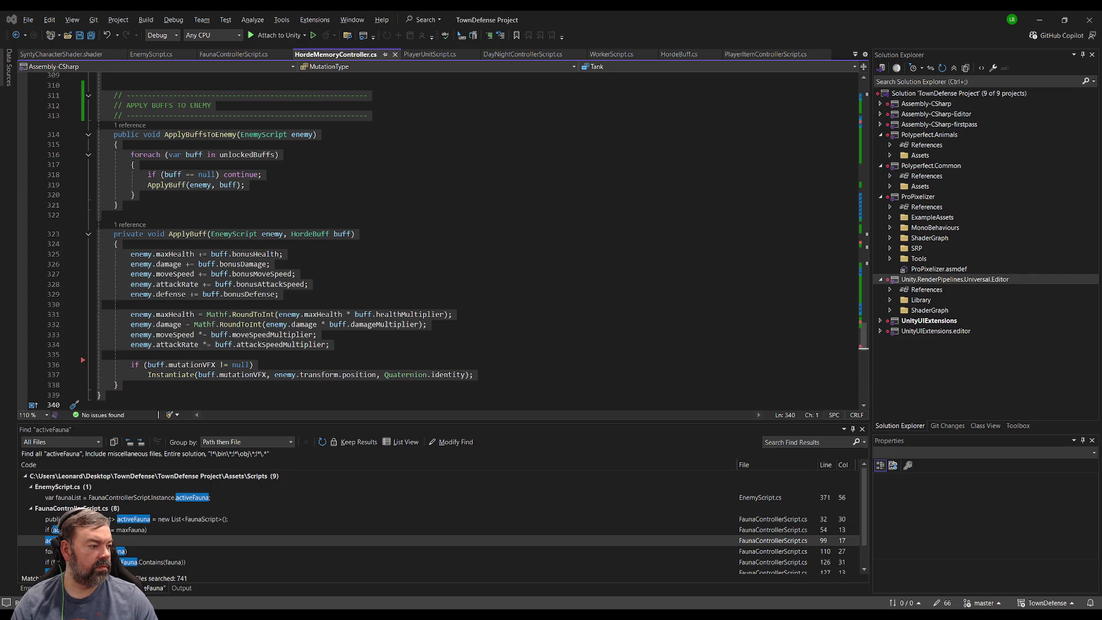
# Search EnemyScript.cs for SetTint and jump to its definition near line 533.
pyautogui.hotkey('ctrl', 'f')
pyautogui.write('settint')
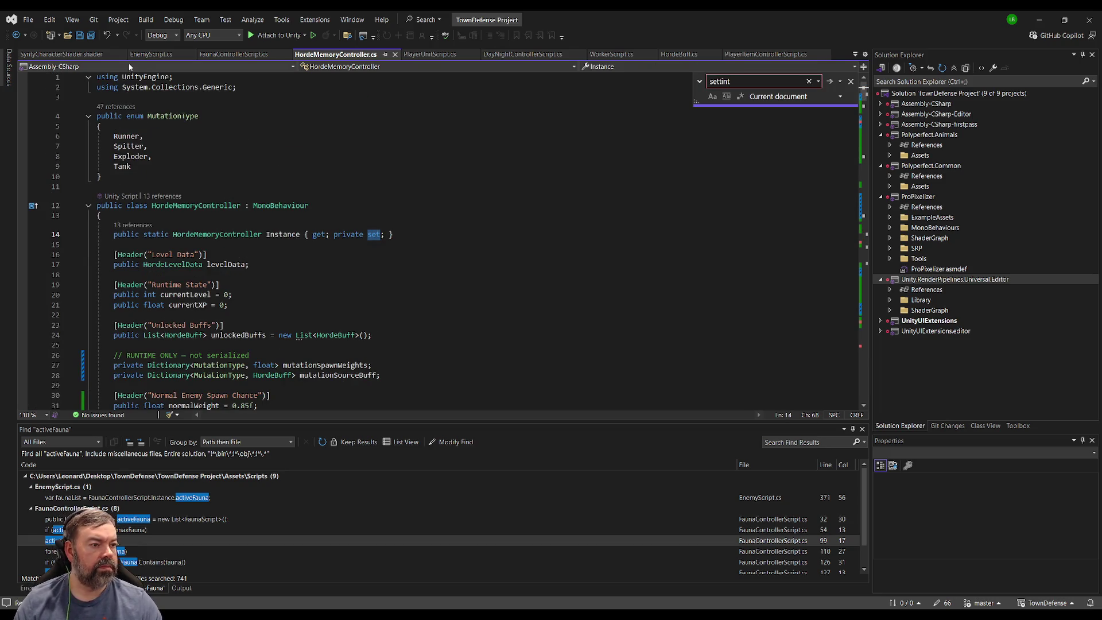
pyautogui.click(152, 54)
pyautogui.hotkey('ctrl', 'a')
pyautogui.click(177, 91)
pyautogui.hotkey('ctrl', 'f')
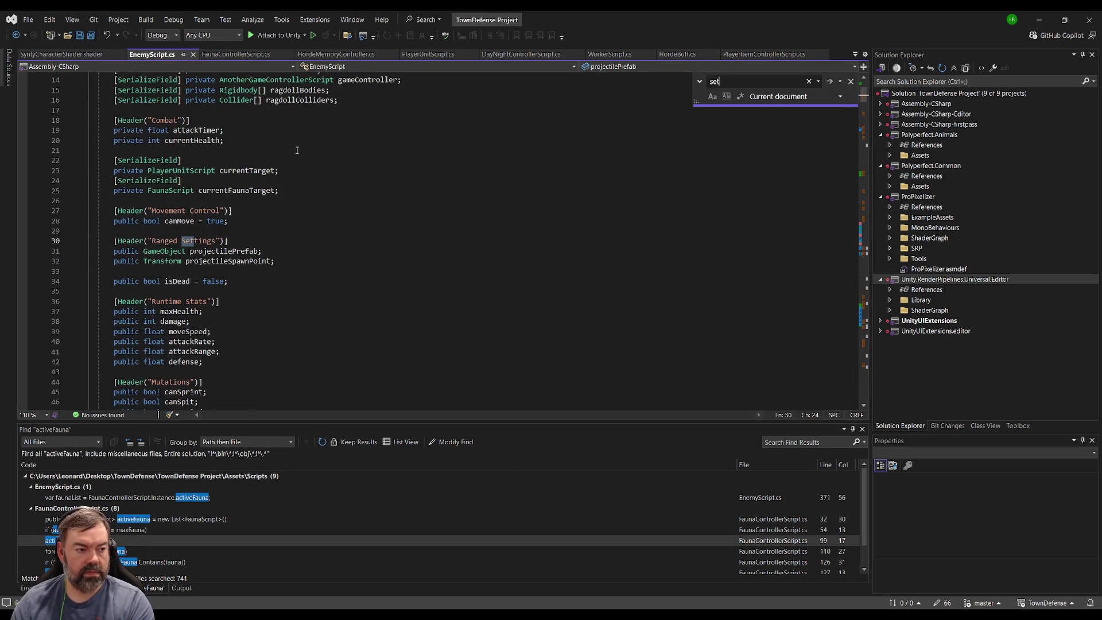
pyautogui.write('tint')
pyautogui.press('Return')
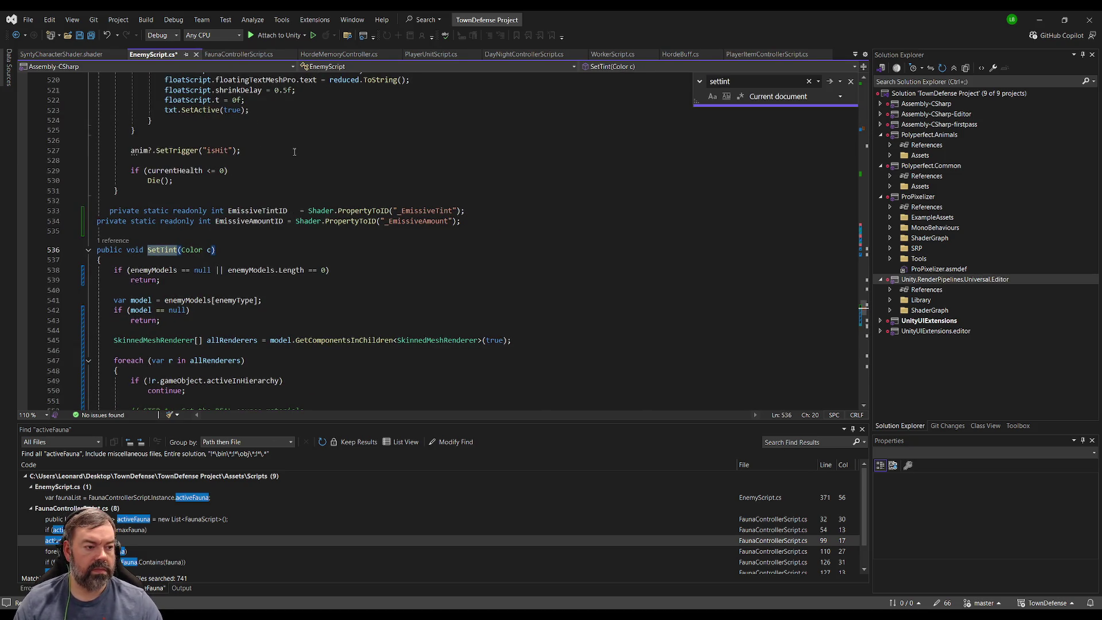
pyautogui.hotkey('ctrl', 'v')
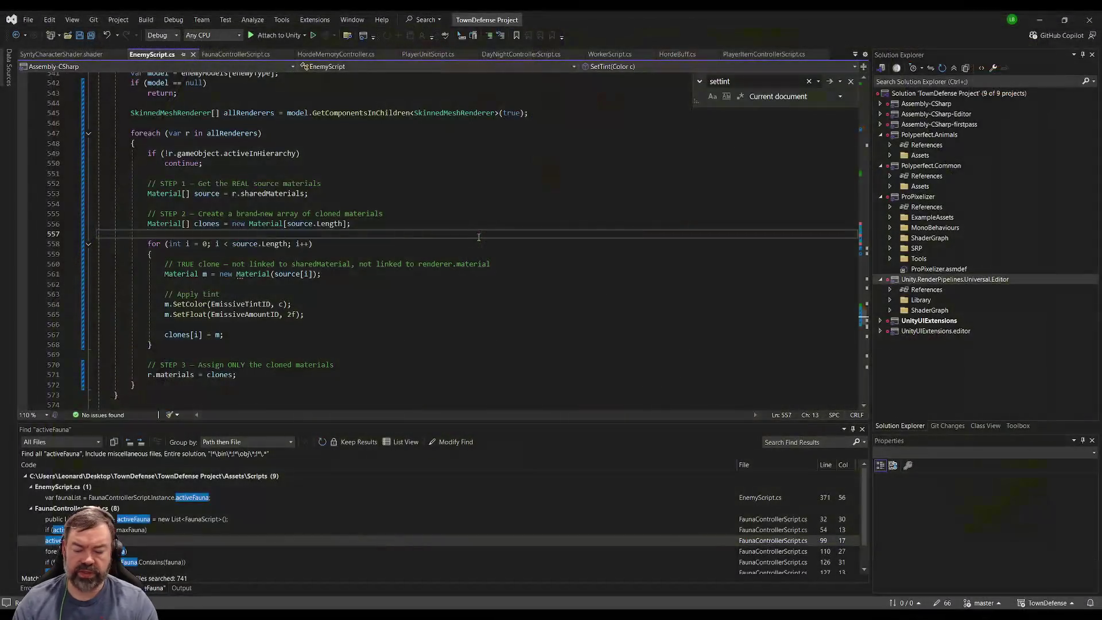
# Search for 'settint' to land on the SetTint(tint) call at line 102.
pyautogui.hotkey('ctrl', 'f')
pyautogui.write('settint')
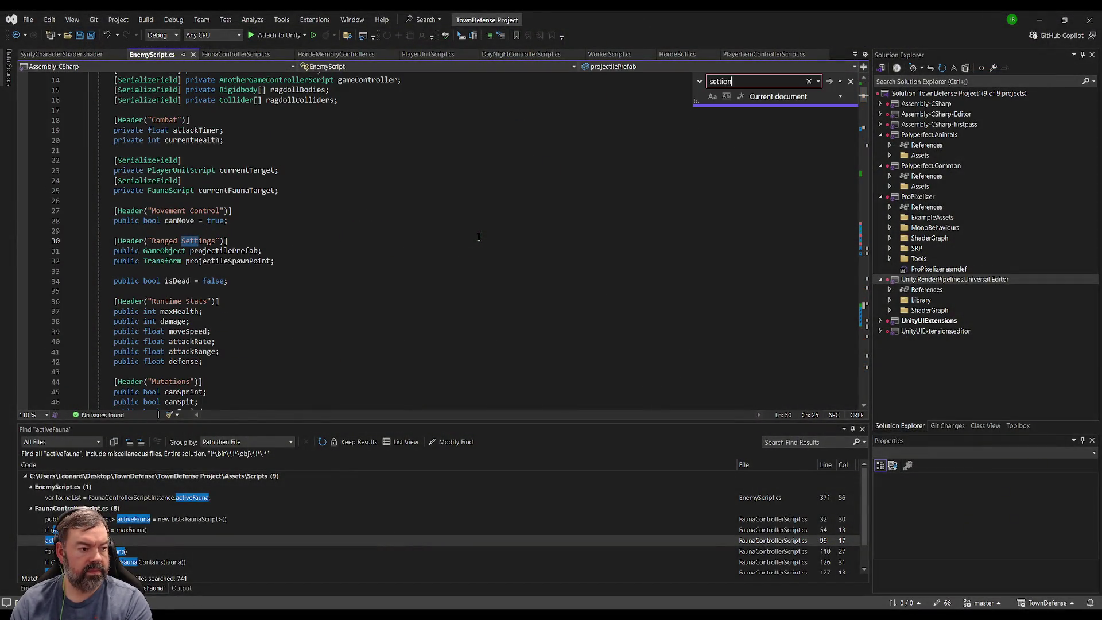
pyautogui.press('BackSpace')
pyautogui.press('BackSpace')
pyautogui.press('BackSpace')
pyautogui.write('nt')
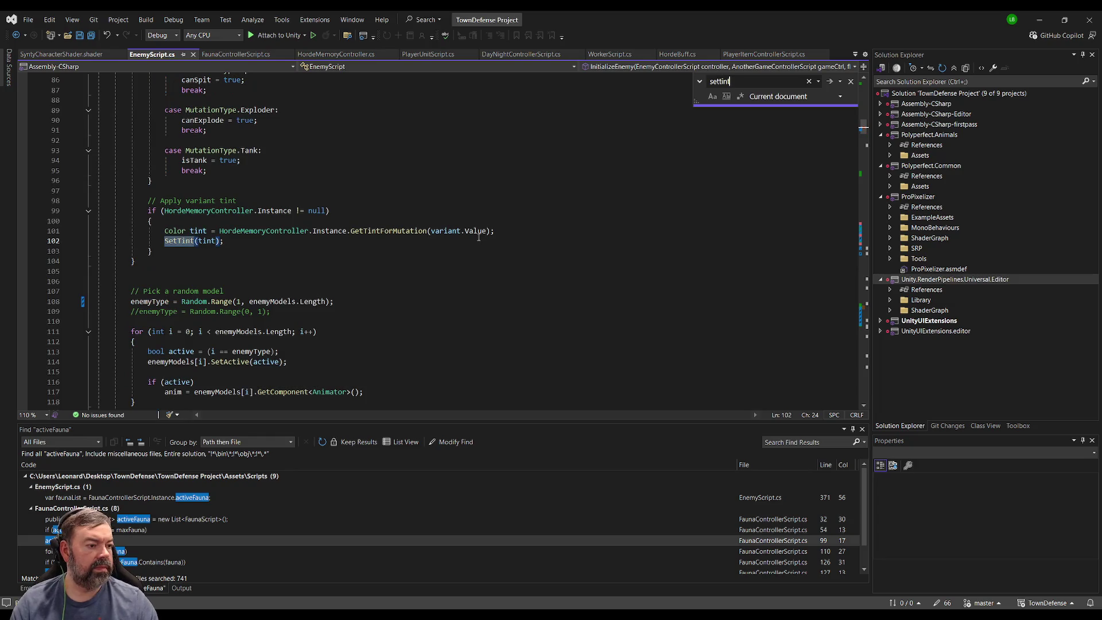
pyautogui.click(281, 252)
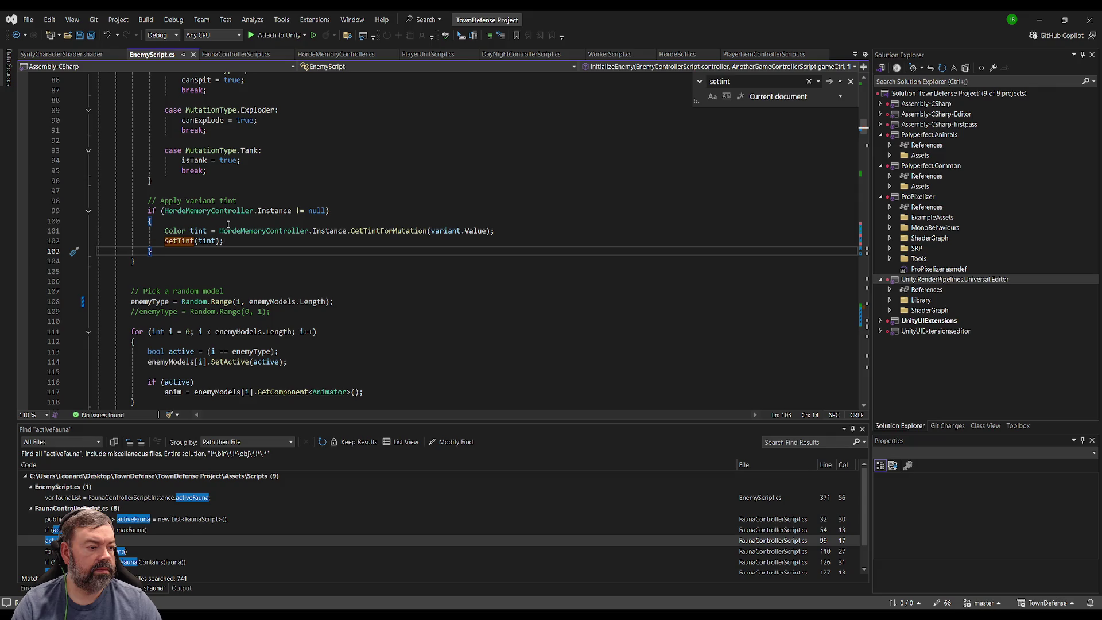
pyautogui.click(338, 191)
pyautogui.scroll(7, 356, 218)
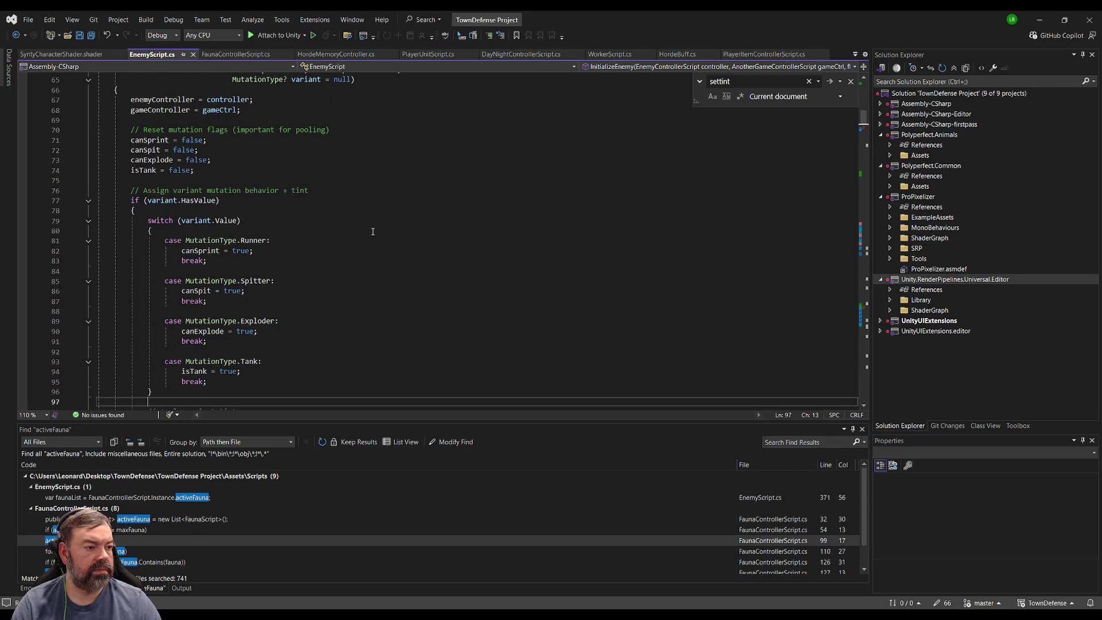
pyautogui.scroll(-3, 366, 234)
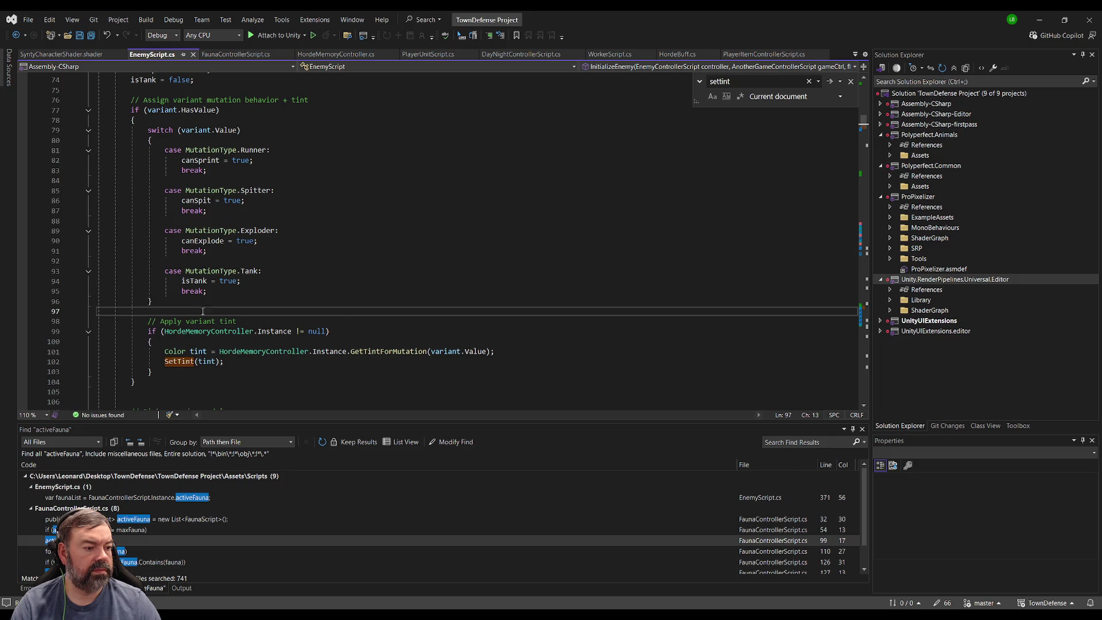
pyautogui.scroll(5, 301, 327)
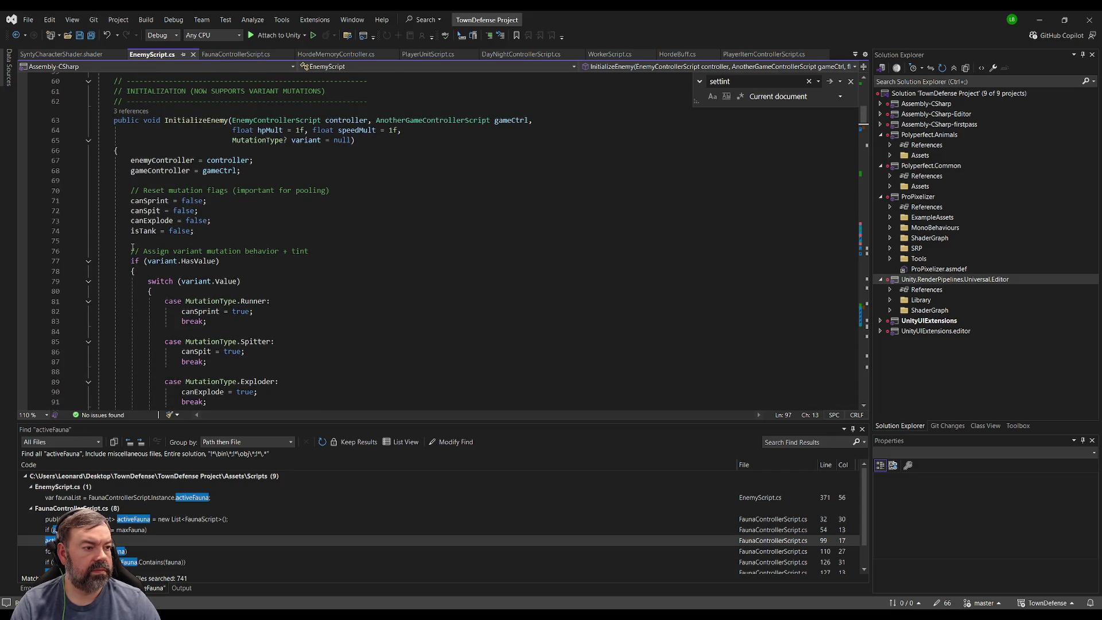
pyautogui.scroll(-6, 133, 248)
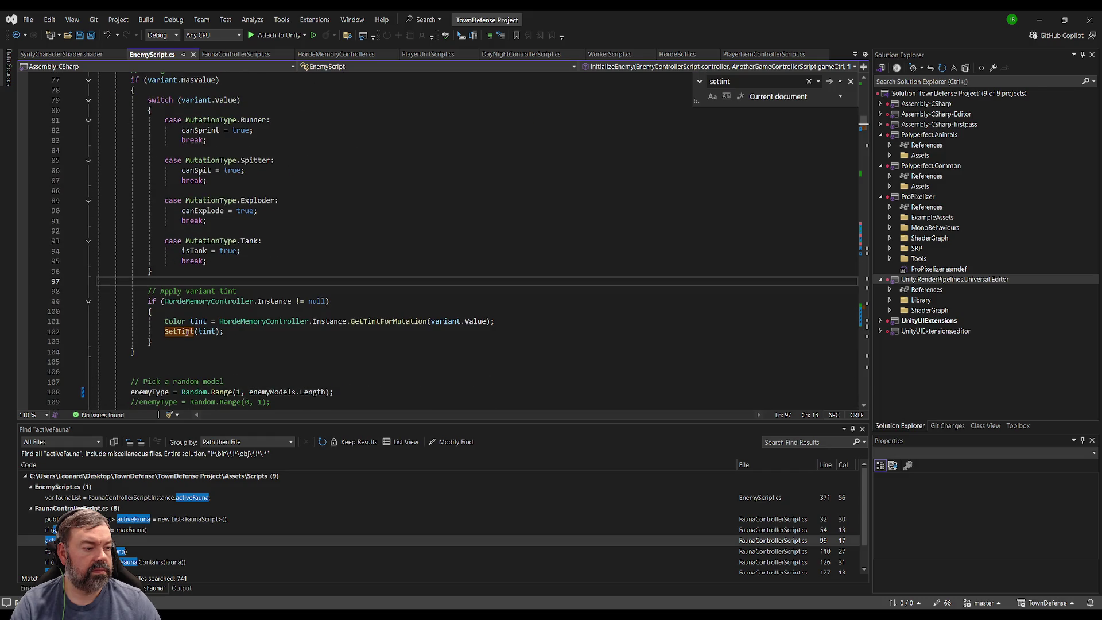
pyautogui.click(185, 332)
pyautogui.click(245, 251)
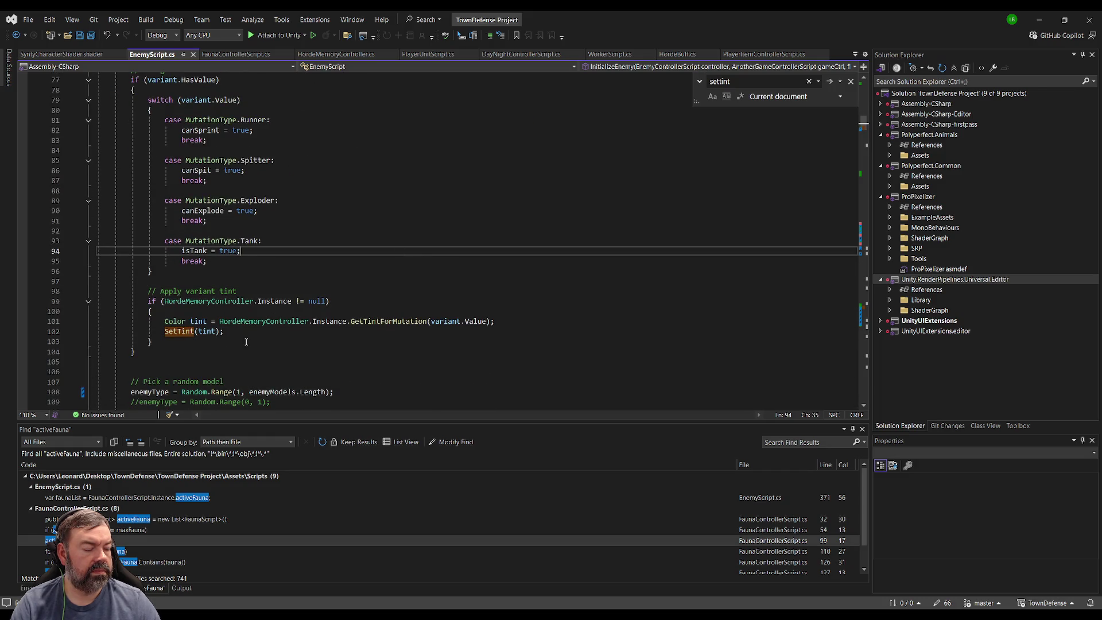
pyautogui.click(178, 340)
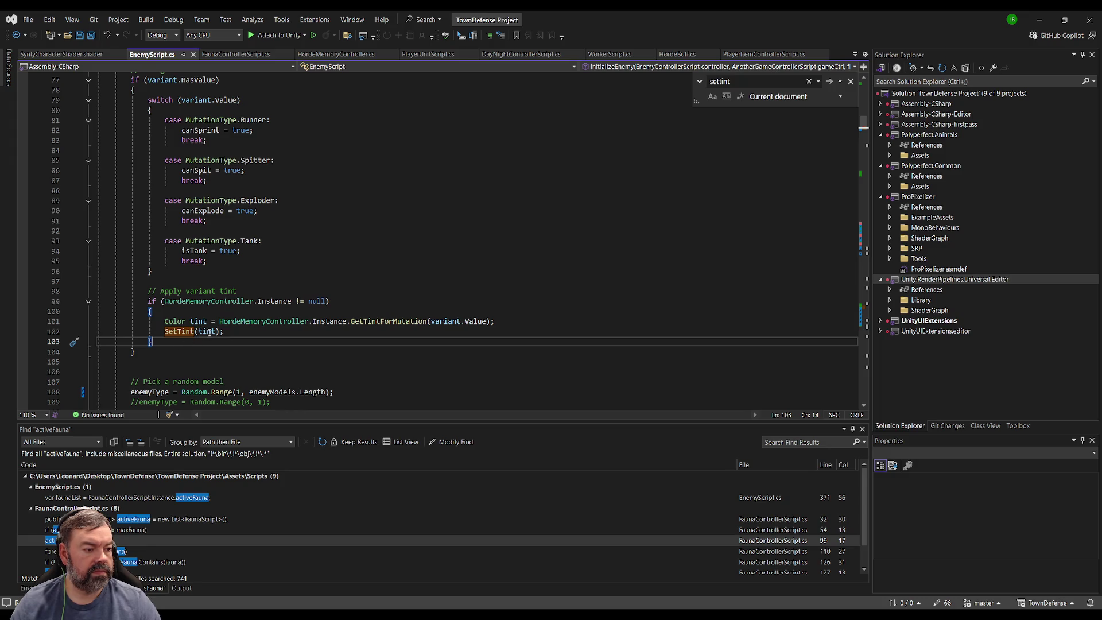
pyautogui.click(189, 332)
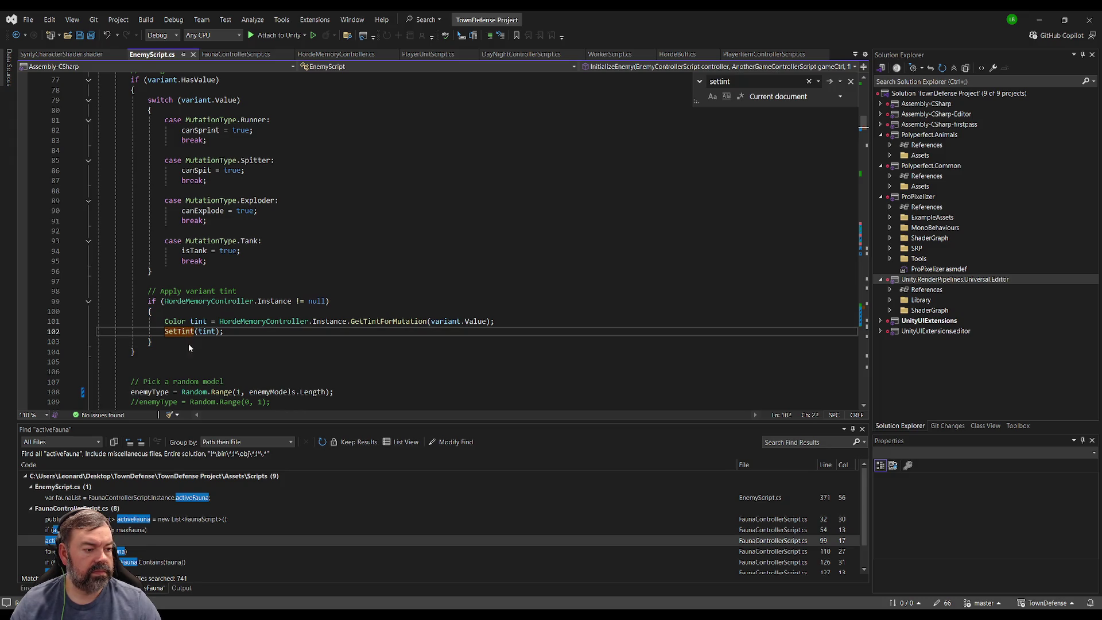
pyautogui.press('F12')
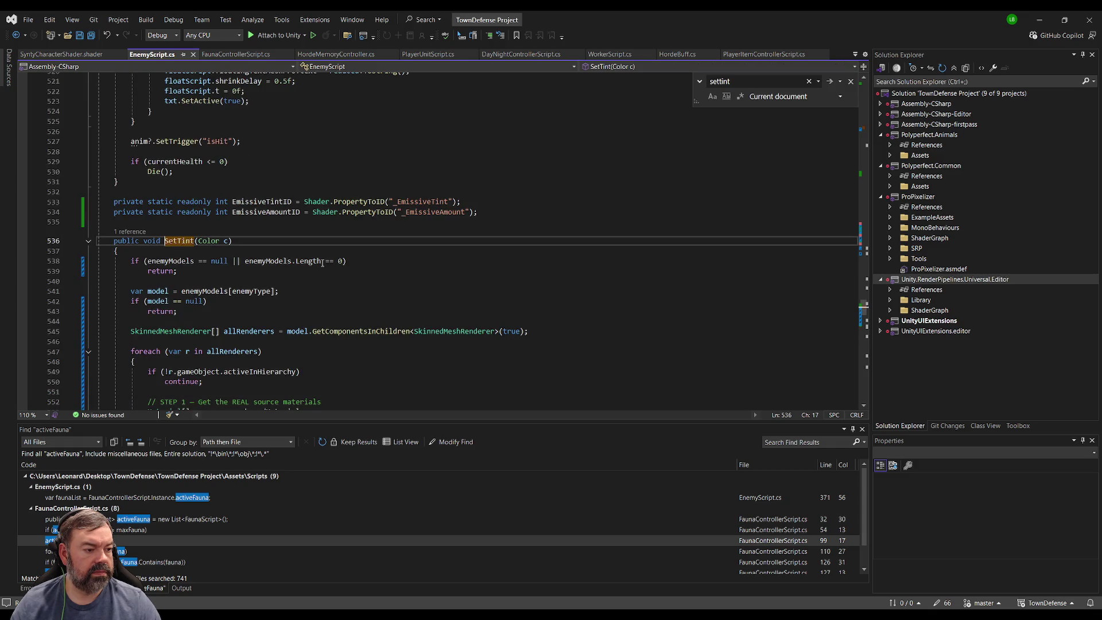
pyautogui.scroll(-6, 356, 275)
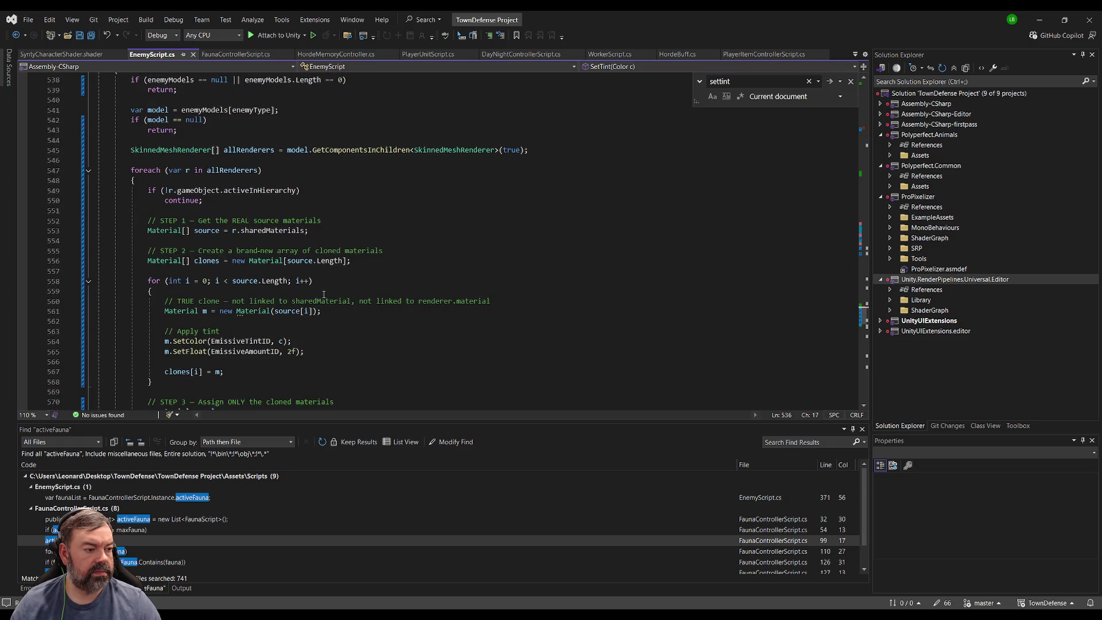
pyautogui.hotkey('ctrl', '-')
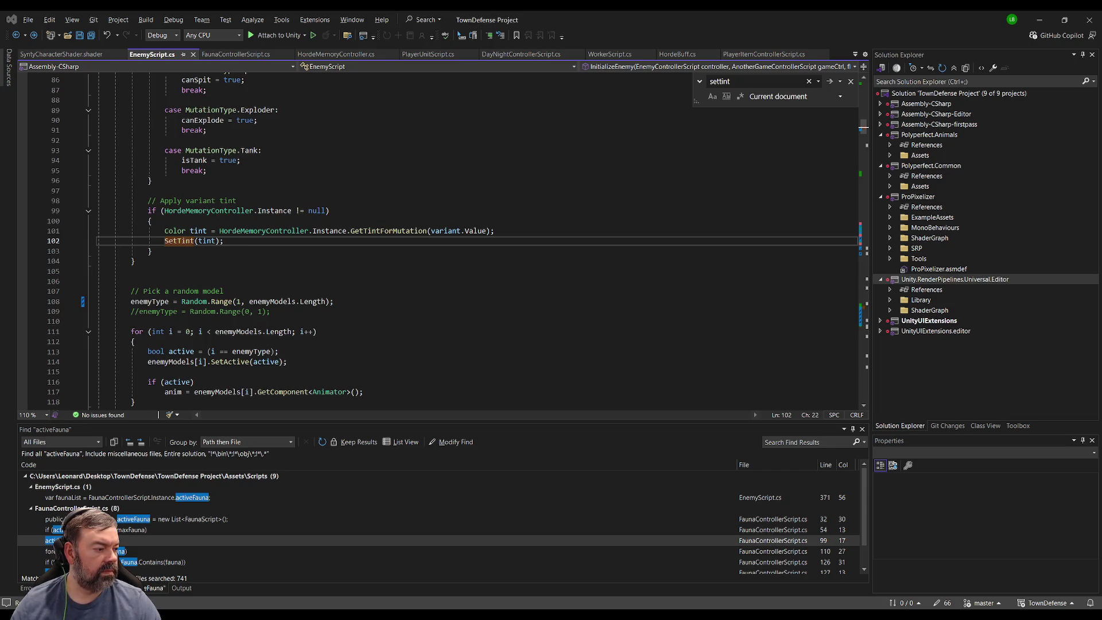
pyautogui.moveTo(132, 271)
pyautogui.mouseDown()
pyautogui.moveTo(123, 80)
pyautogui.moveTo(121, 188)
pyautogui.mouseUp()
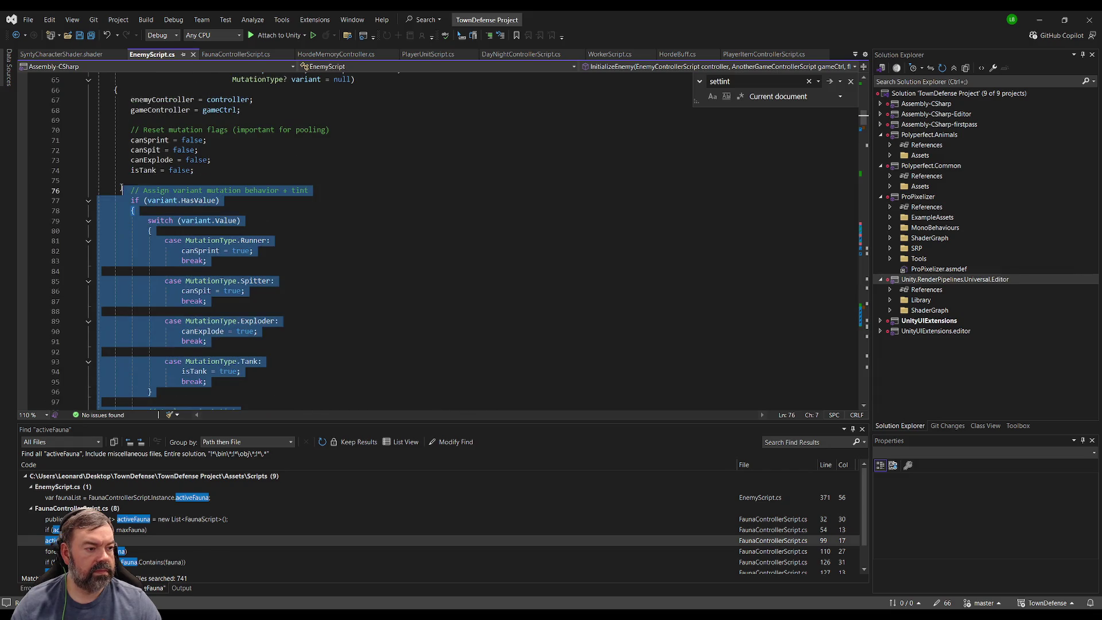
# Search EnemyScript.cs for 'sett' to reach the SetTint method definition.
pyautogui.scroll(5, 121, 188)
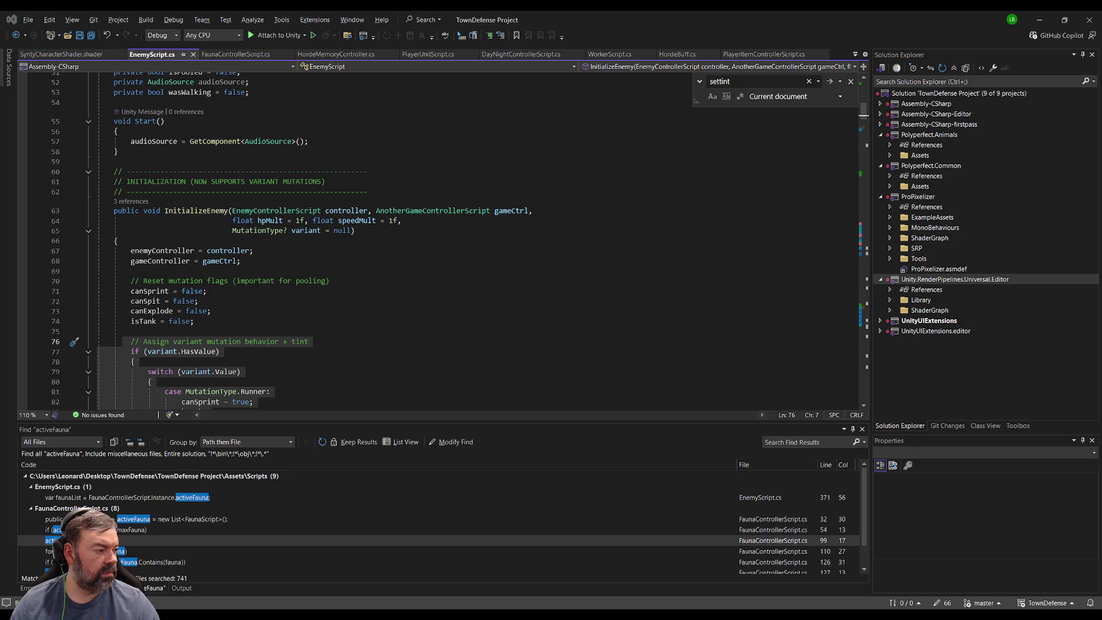
pyautogui.click(156, 280)
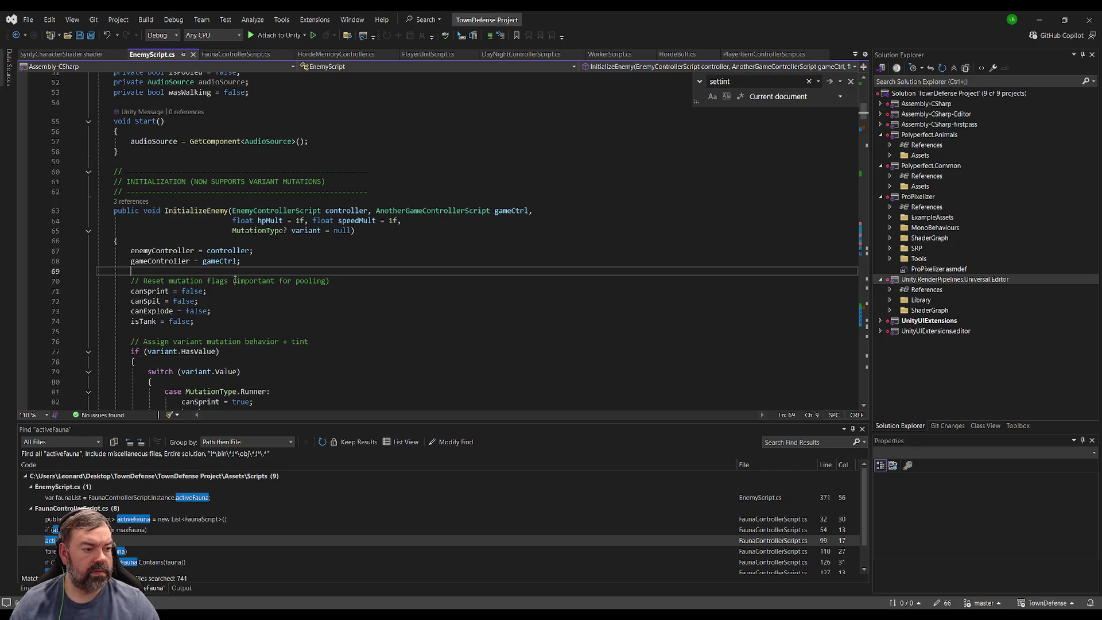
pyautogui.hotkey('ctrl', 'f')
pyautogui.write('sett')
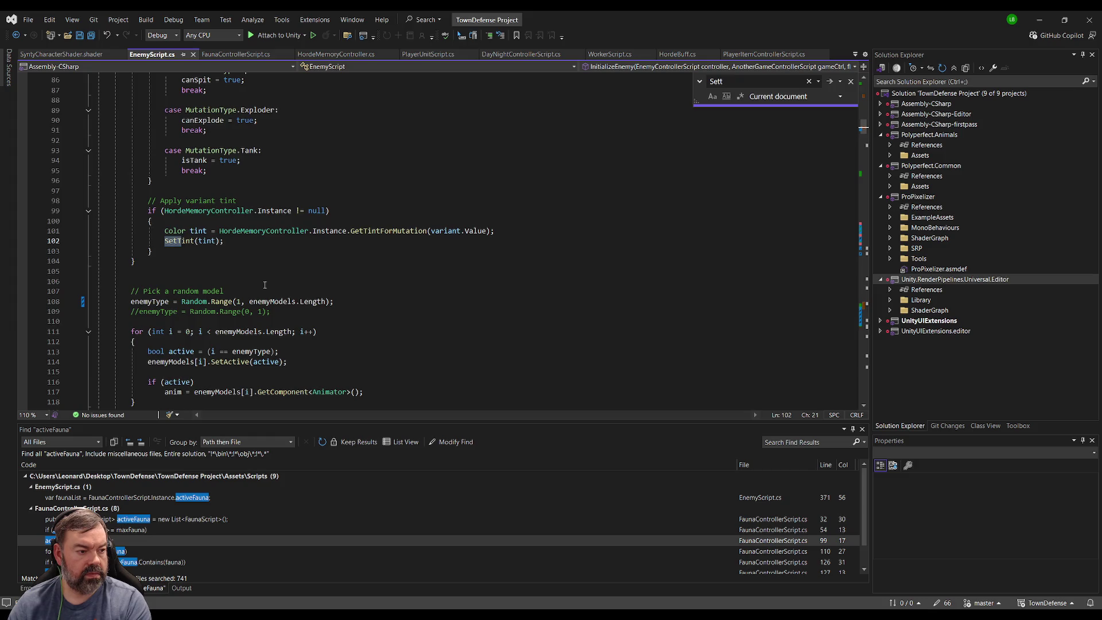
pyautogui.press('Return')
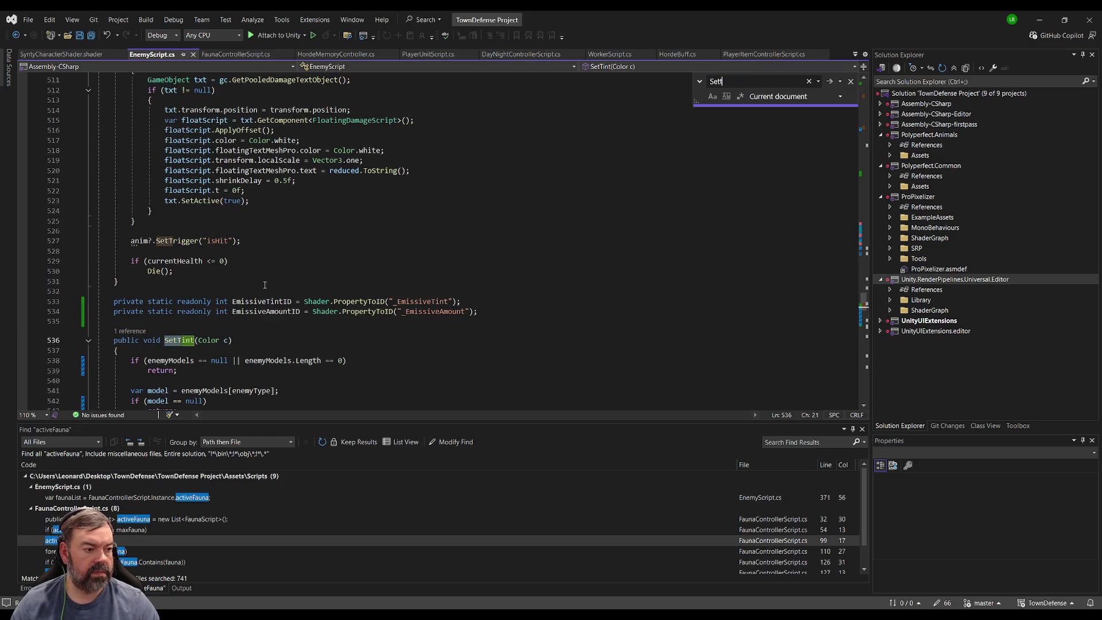
# Paste the ResetTint method below SetTint, then return to the top of the script.
pyautogui.click(206, 323)
pyautogui.scroll(-15, 195, 287)
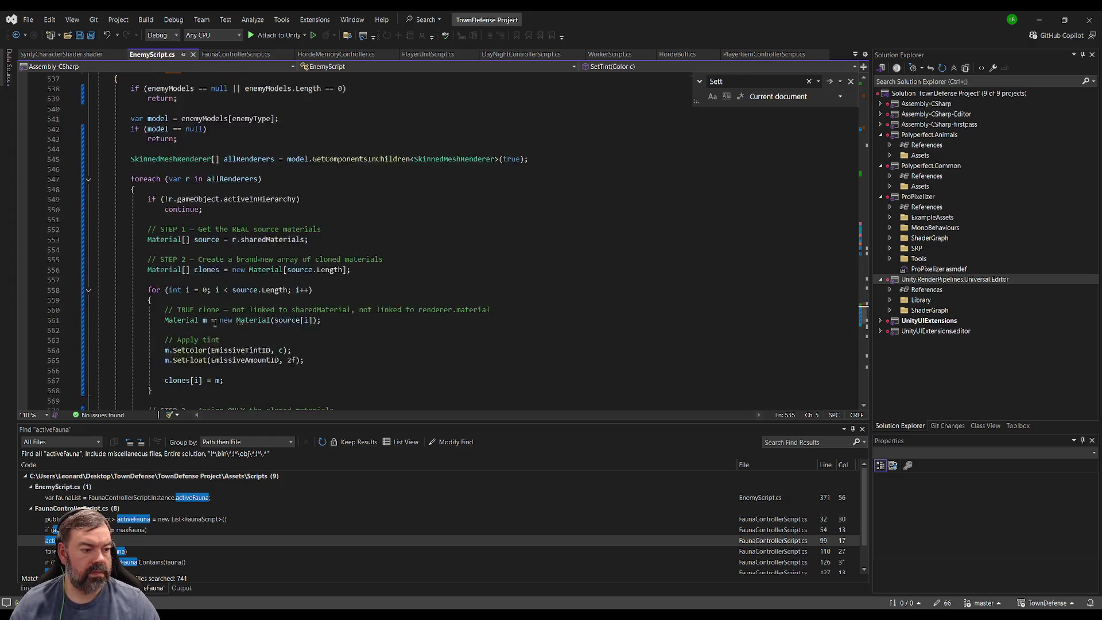
pyautogui.click(187, 259)
pyautogui.hotkey('ctrl', 'v')
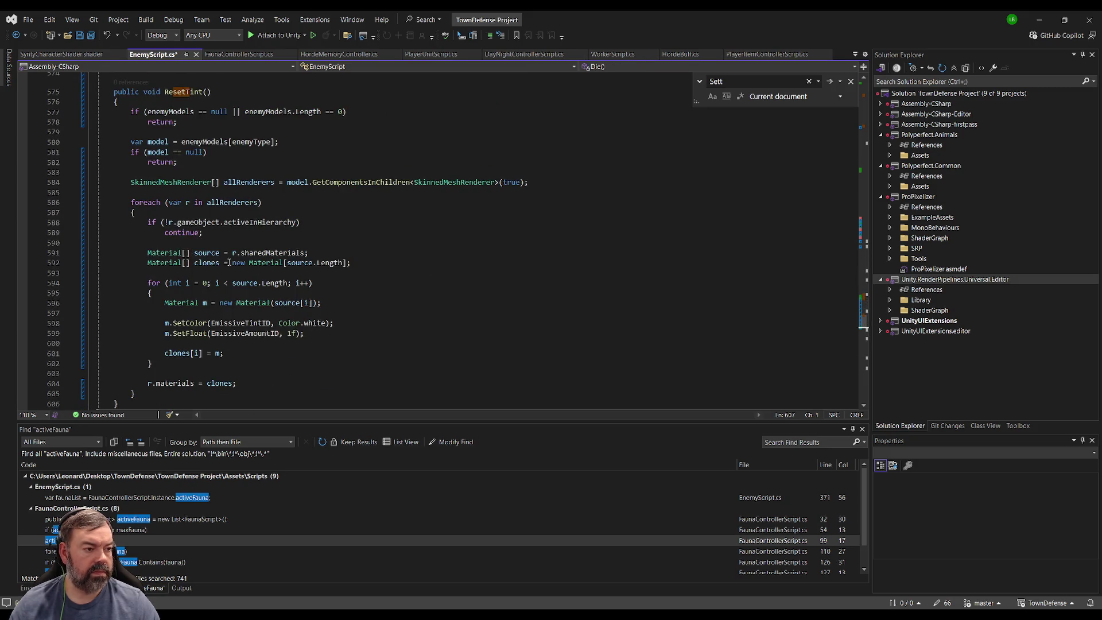
pyautogui.click(442, 262)
pyautogui.hotkey('ctrl', 'Home')
pyautogui.scroll(-4, 441, 261)
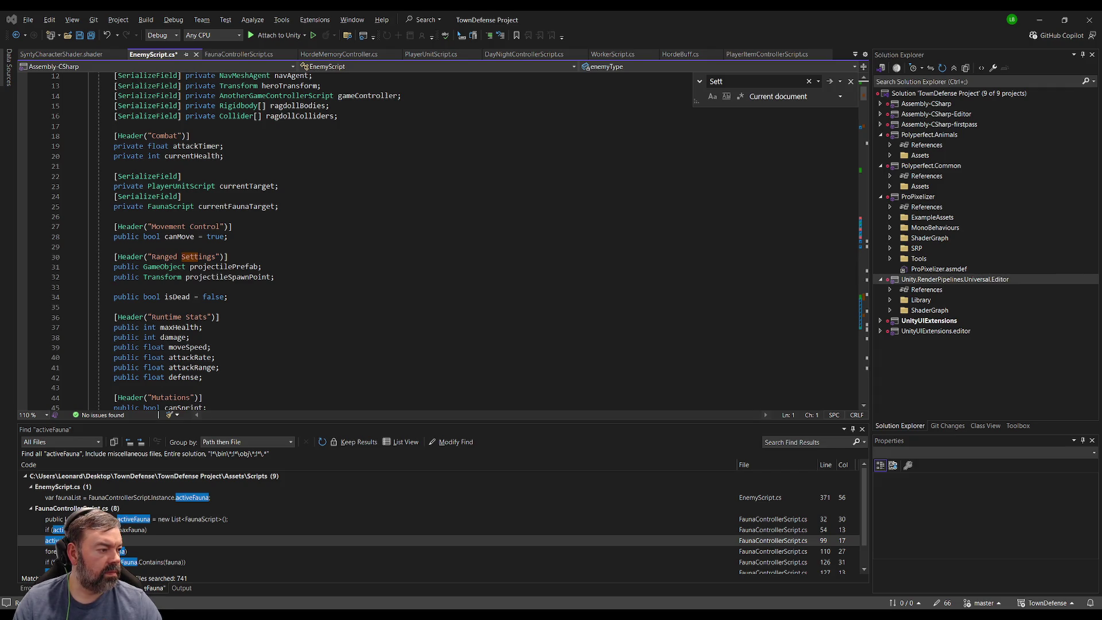
# Add a ResetTint(); call after the mutation flag resets in InitializeEnemy.
pyautogui.click(220, 216)
pyautogui.scroll(-18, 220, 232)
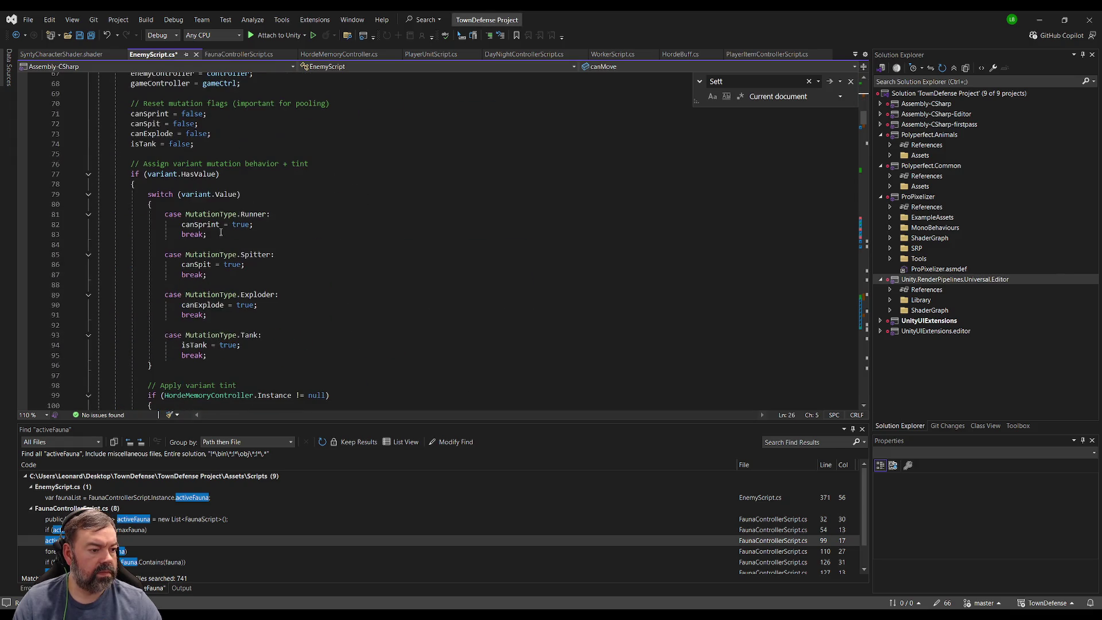
pyautogui.click(234, 153)
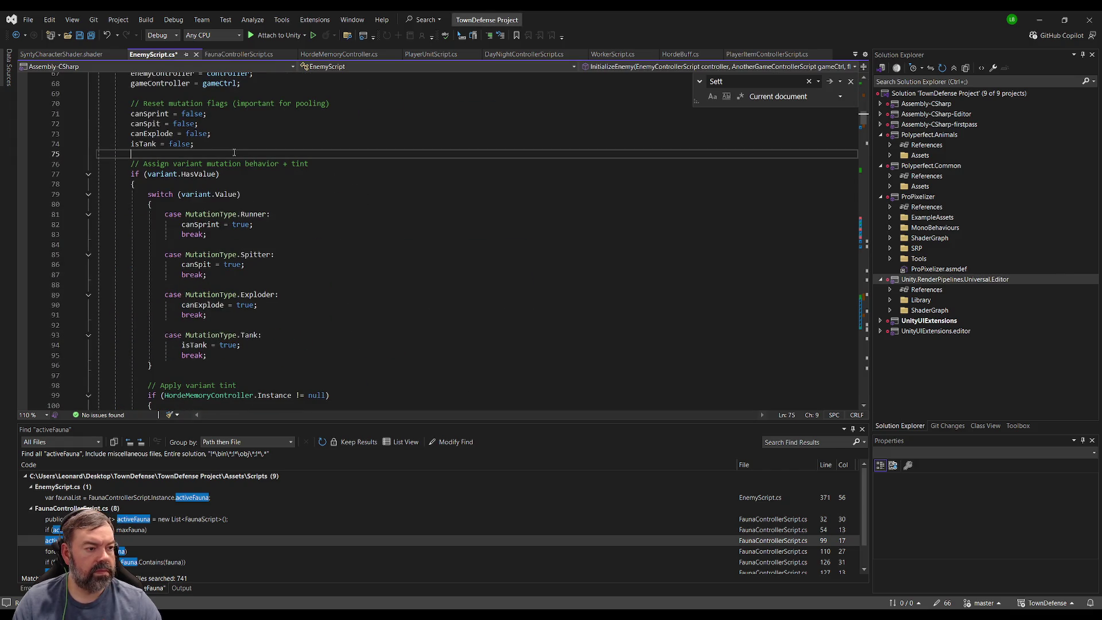
pyautogui.press('Return')
pyautogui.write('ResetTint();')
pyautogui.press('Return')
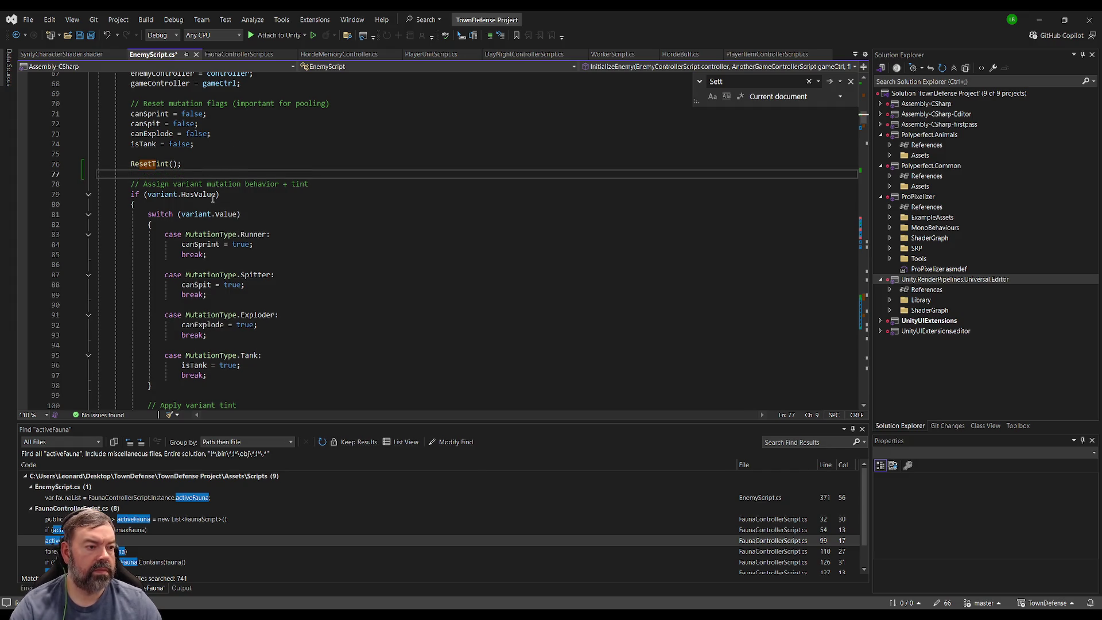
# Check where variant is declared, then select GetTintForMutation in the Apply variant tint block.
pyautogui.scroll(3, 274, 255)
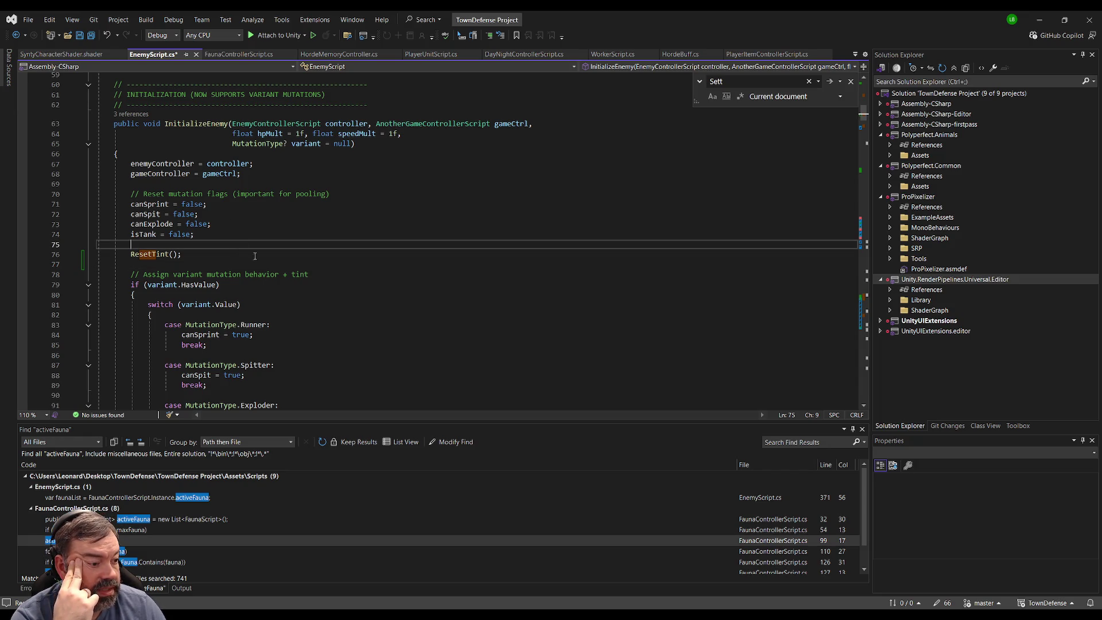
pyautogui.scroll(-4, 263, 261)
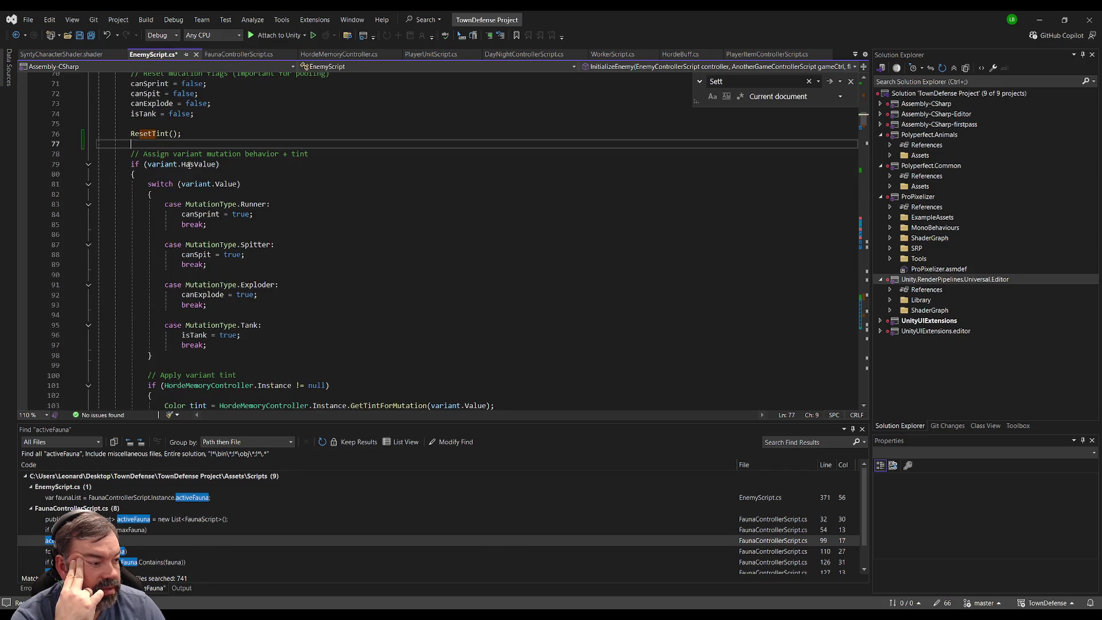
pyautogui.click(161, 165)
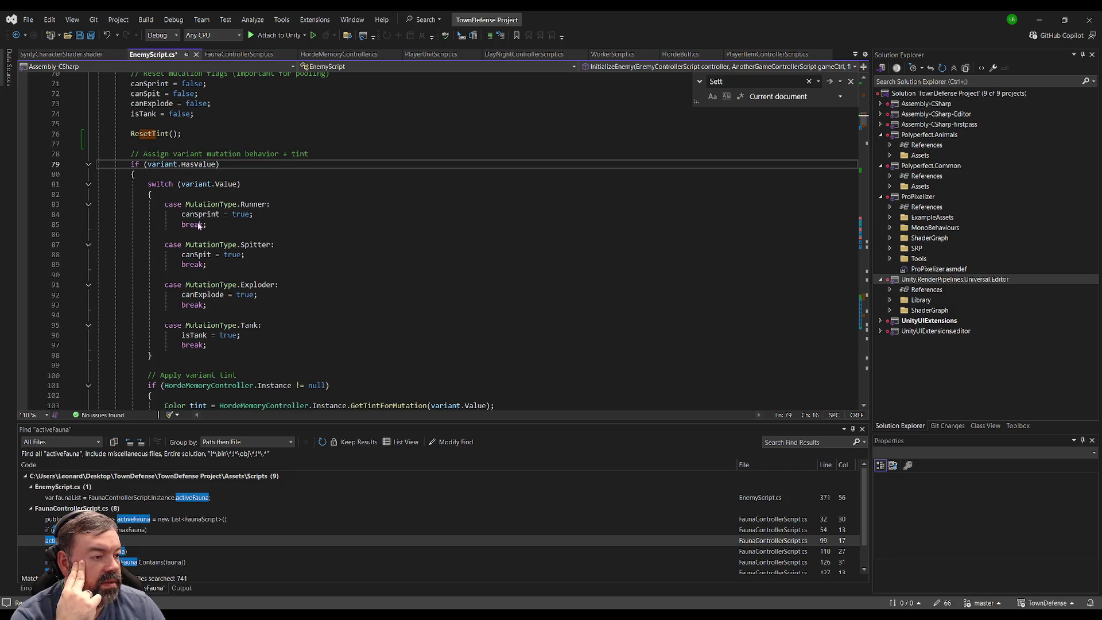
pyautogui.press('F12')
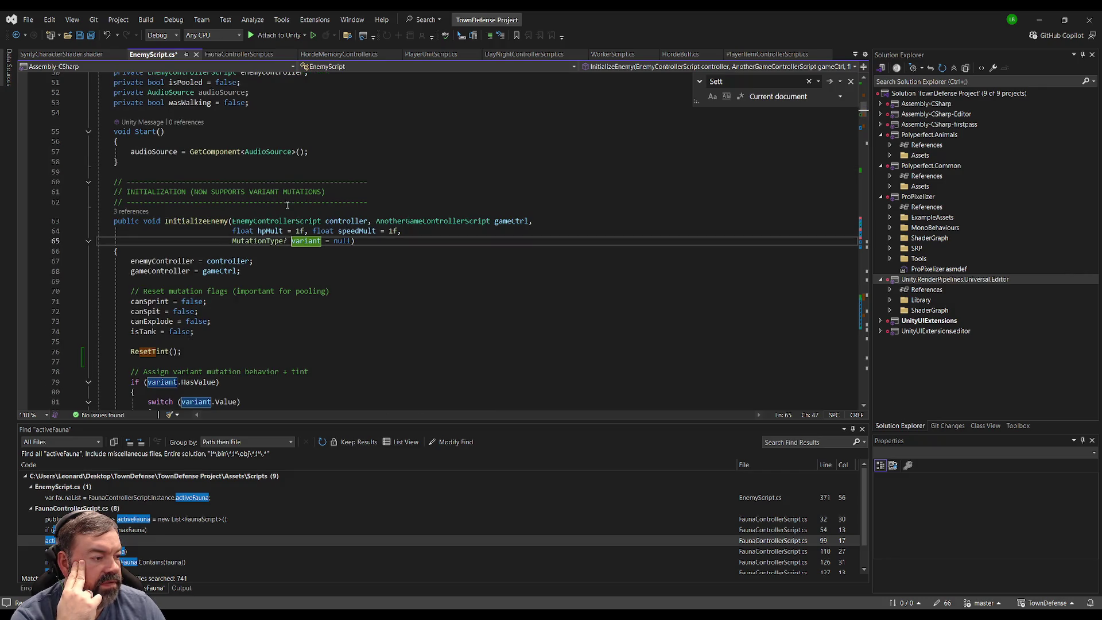
pyautogui.hotkey('ctrl', '-')
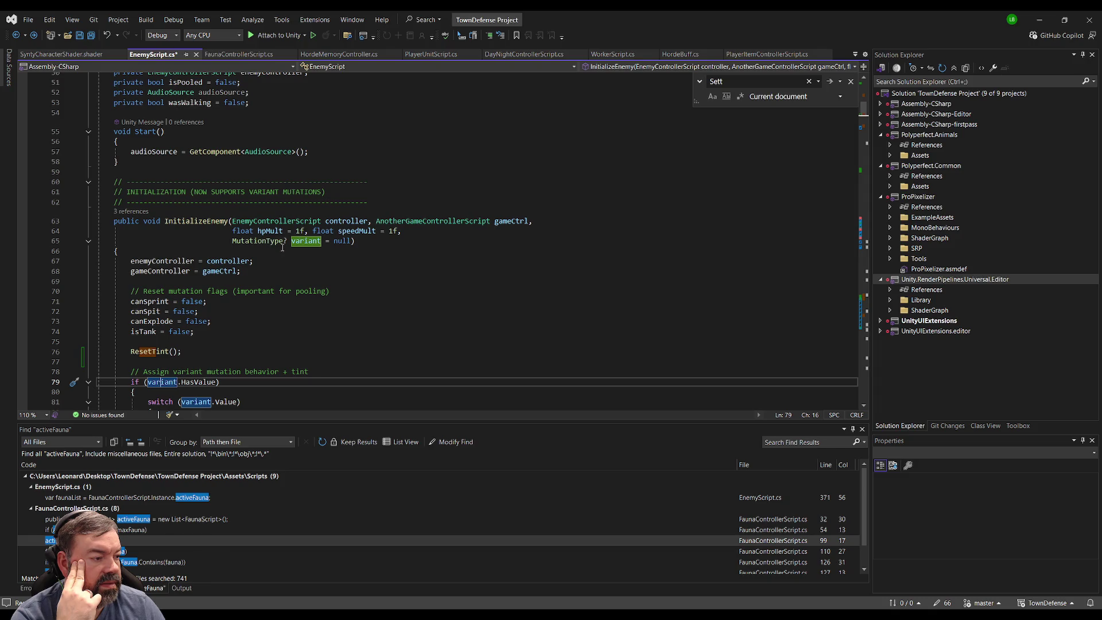
pyautogui.scroll(-6, 277, 269)
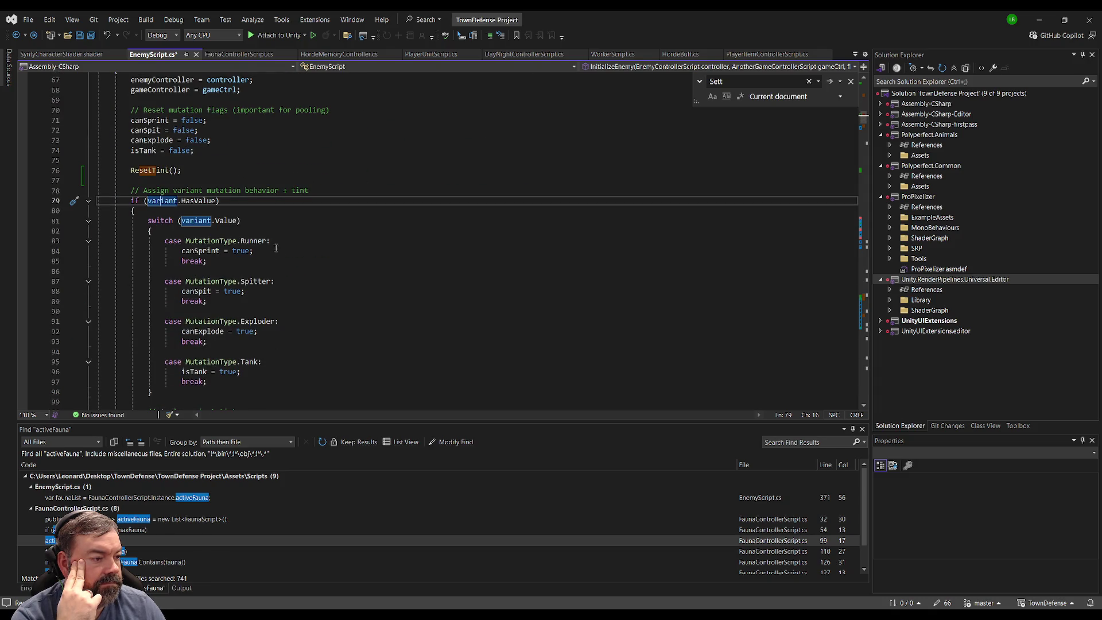
pyautogui.scroll(-4, 310, 206)
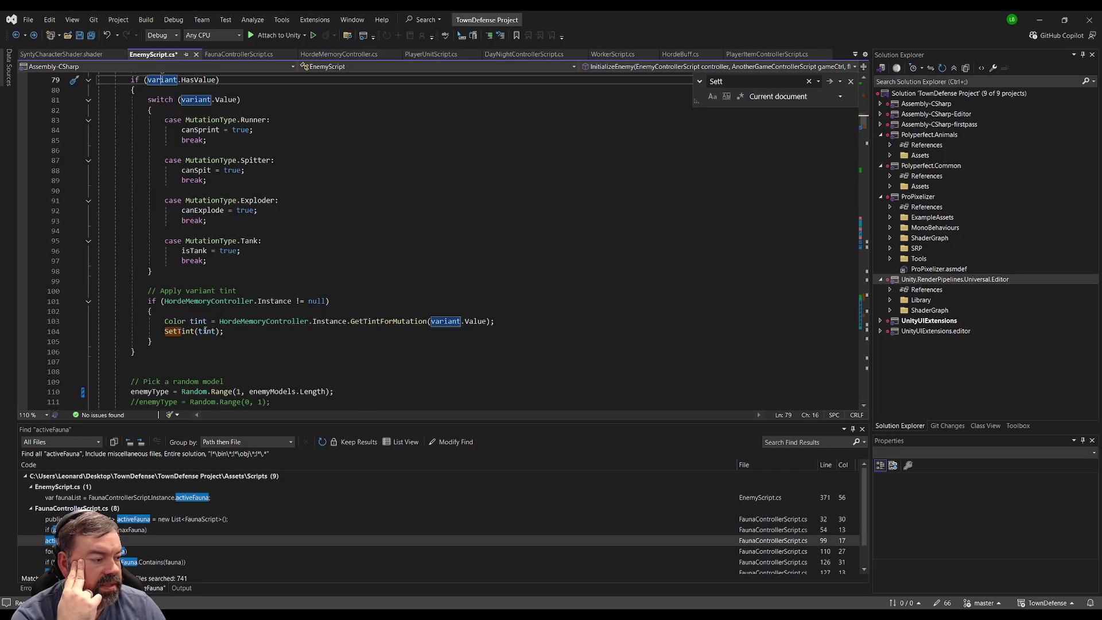
pyautogui.click(189, 311)
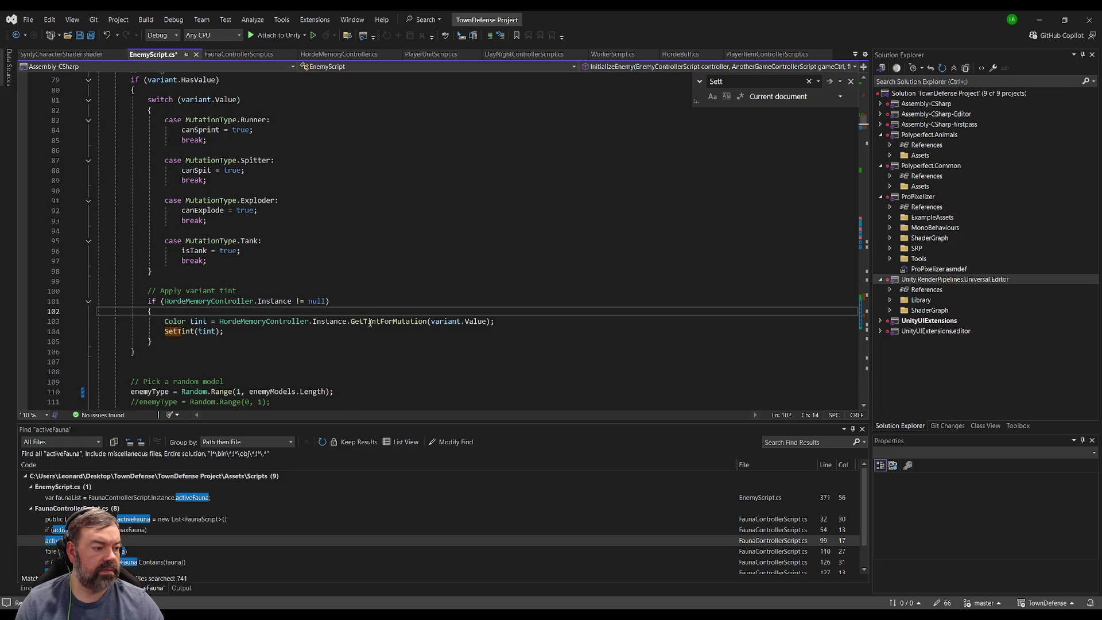
pyautogui.doubleClick(370, 323)
# Review GetTintForMutation's definition in HordeMemoryController.cs and return to EnemyScript.cs.
pyautogui.press('F12')
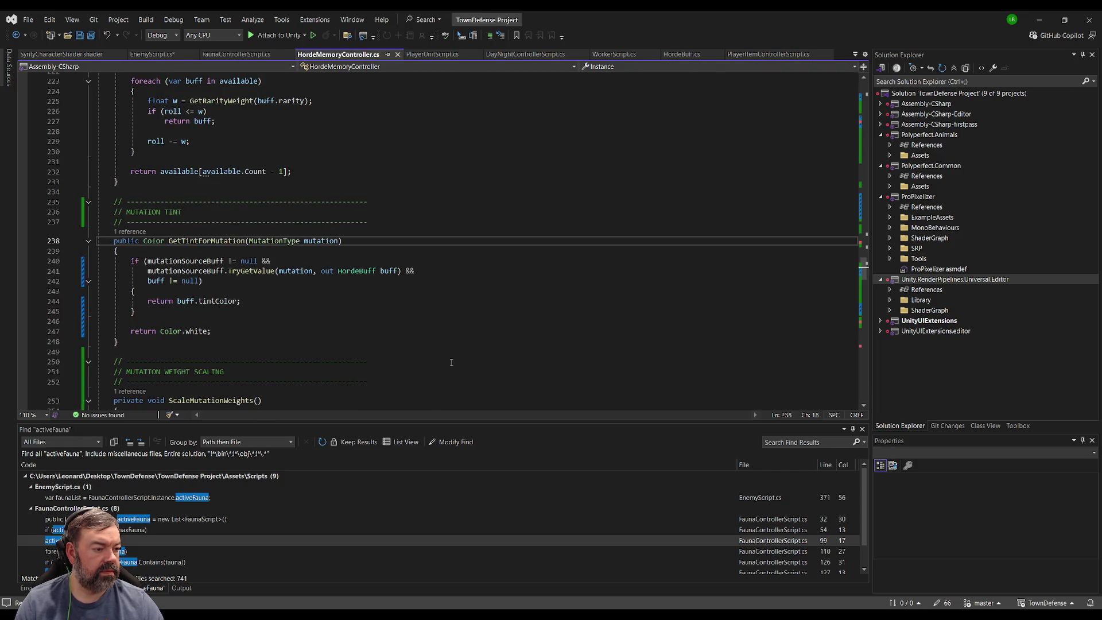
pyautogui.click(266, 281)
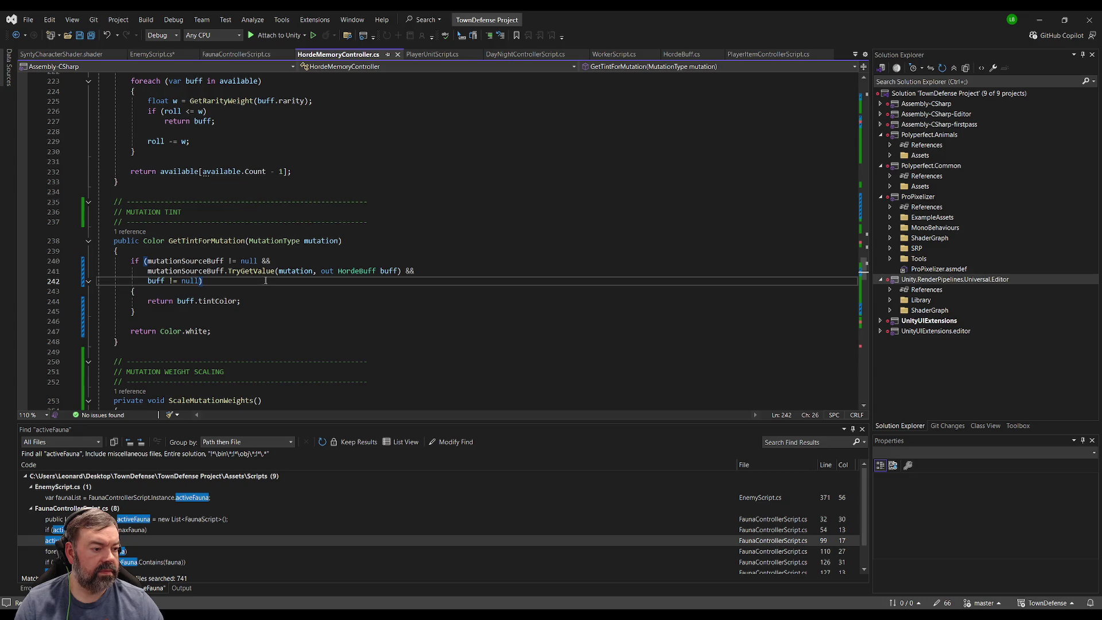
pyautogui.hotkey('ctrl', '-')
pyautogui.click(403, 305)
# Save EnemyScript.cs and switch to the Unity editor.
pyautogui.press('Down')
pyautogui.press('Down')
pyautogui.press('Down')
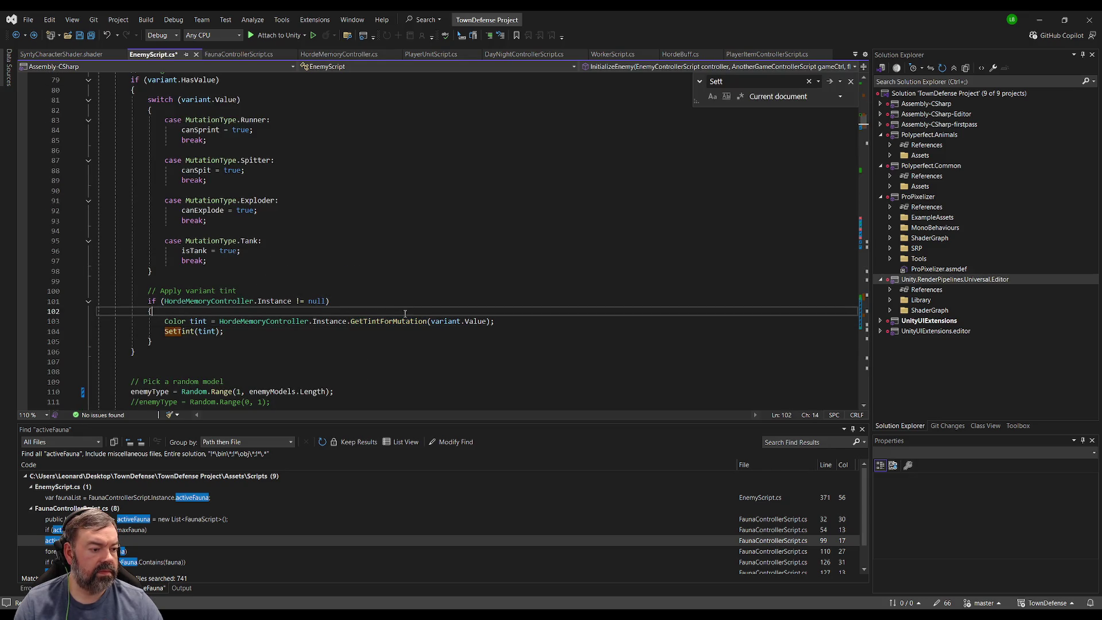
pyautogui.hotkey('ctrl', 's')
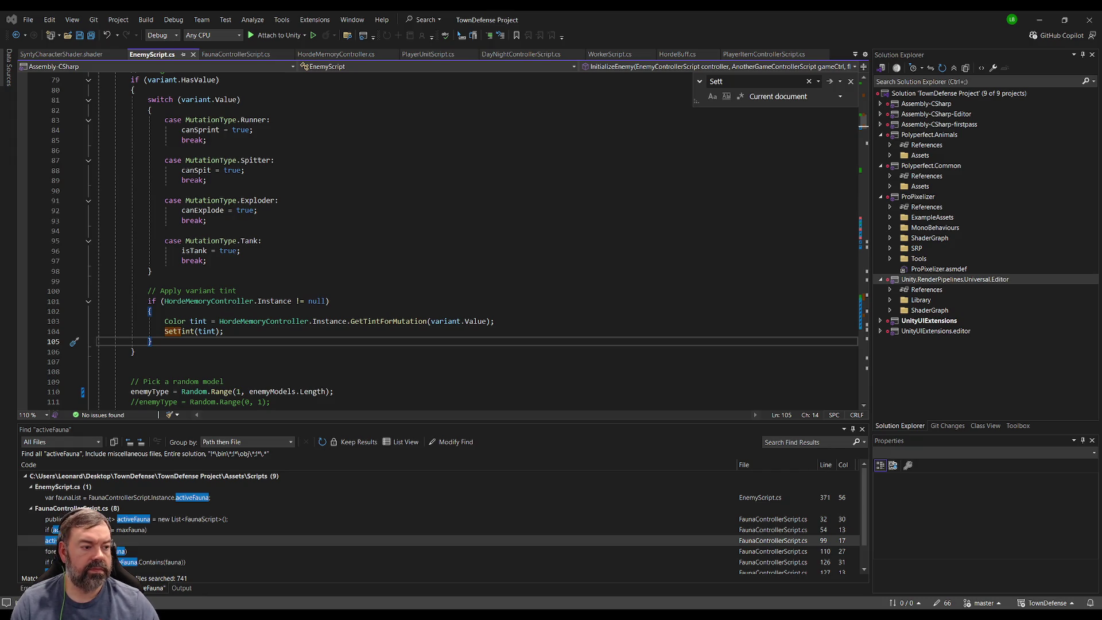
pyautogui.hotkey('alt', 'Tab')
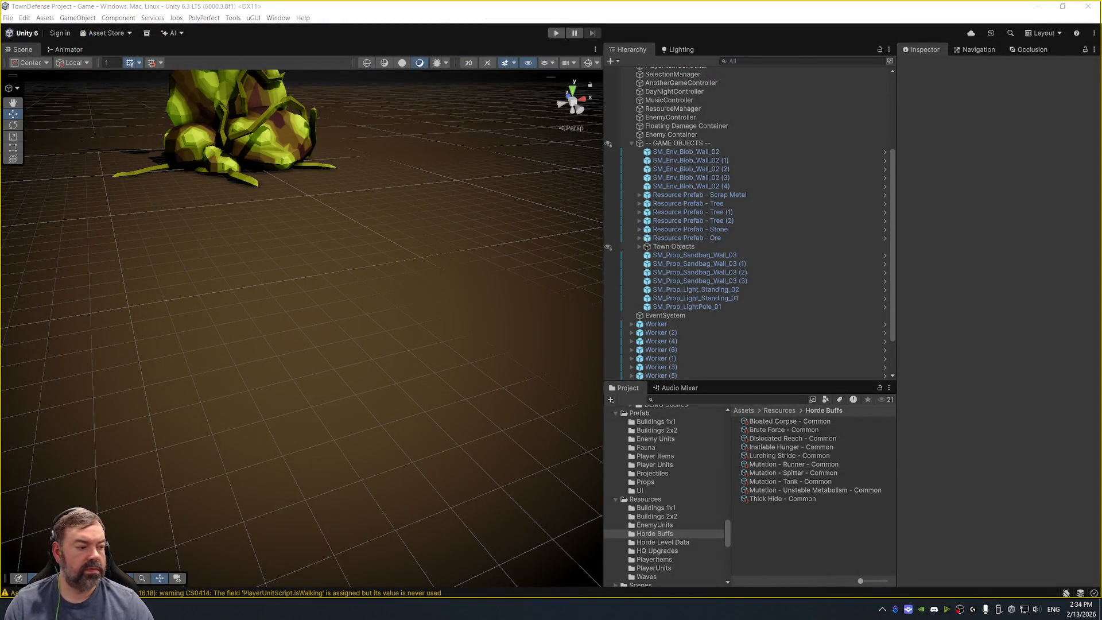
# Let Unity reload the updated scripts, then orbit the Scene view around a spawned creature.
pyautogui.hotkey('alt', 'Tab')
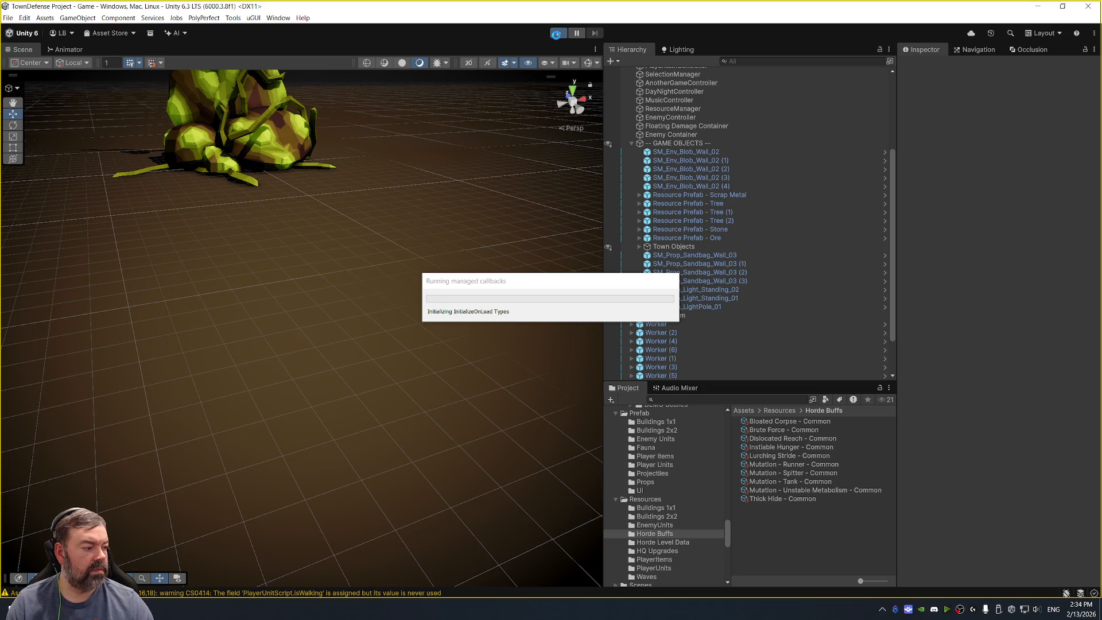
pyautogui.hotkey('alt', 'Tab')
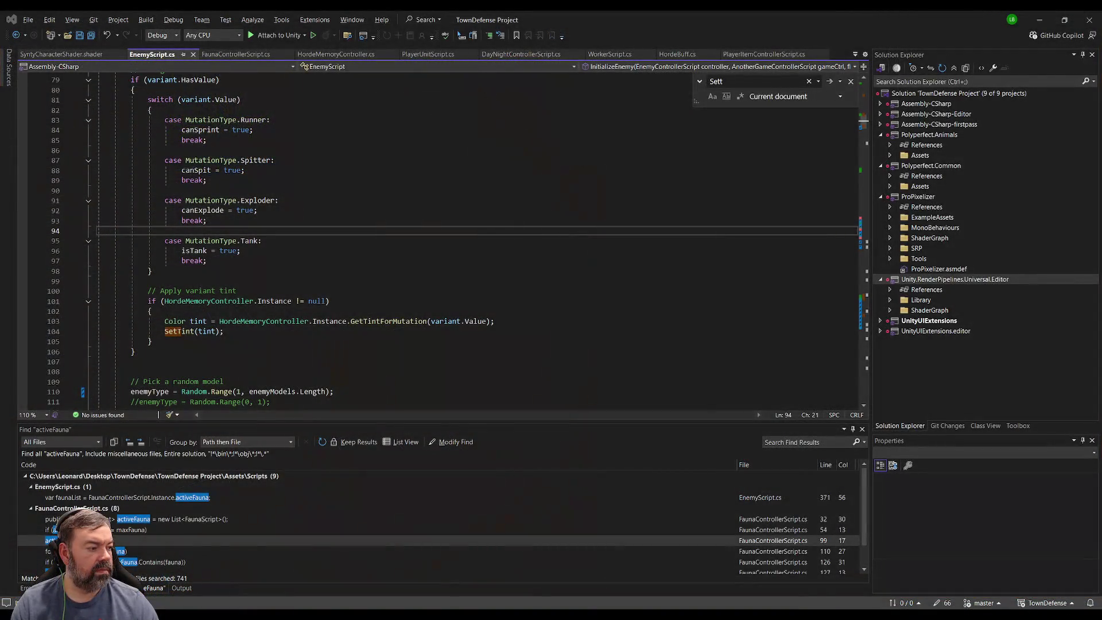
pyautogui.hotkey('alt', 'Tab')
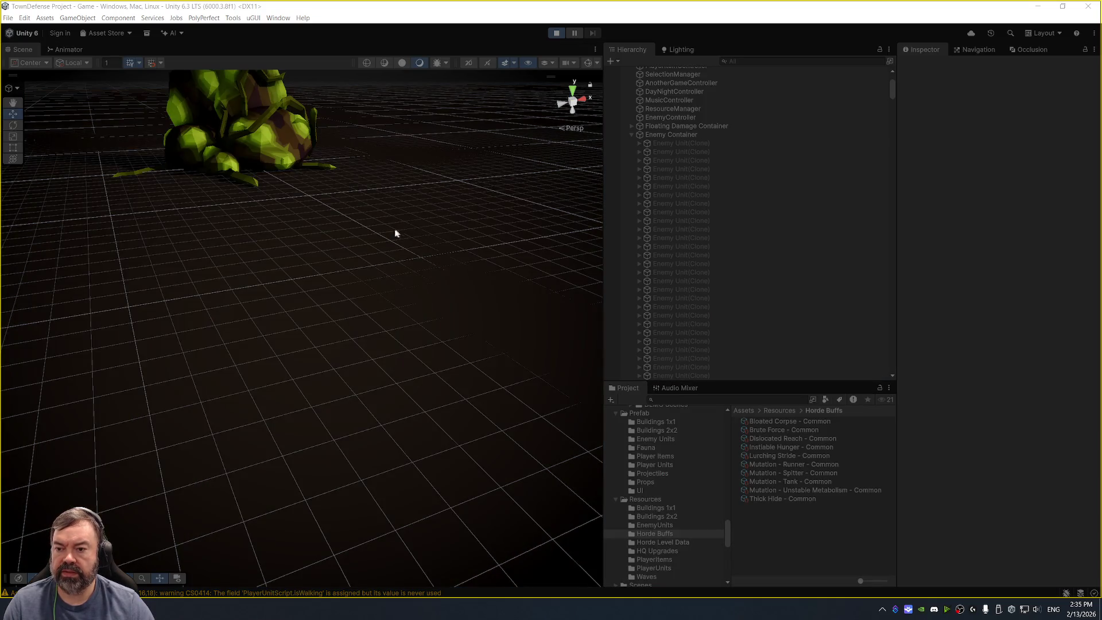
pyautogui.moveTo(363, 215)
pyautogui.mouseDown()
pyautogui.moveTo(385, 202)
pyautogui.moveTo(418, 266)
pyautogui.moveTo(303, 239)
pyautogui.moveTo(455, 237)
pyautogui.moveTo(319, 266)
pyautogui.moveTo(367, 253)
pyautogui.mouseUp()
# Toggle EnemyController's Spawning Enabled on and off to reach 80 enemies, pause, and select a mutant.
pyautogui.click(701, 136)
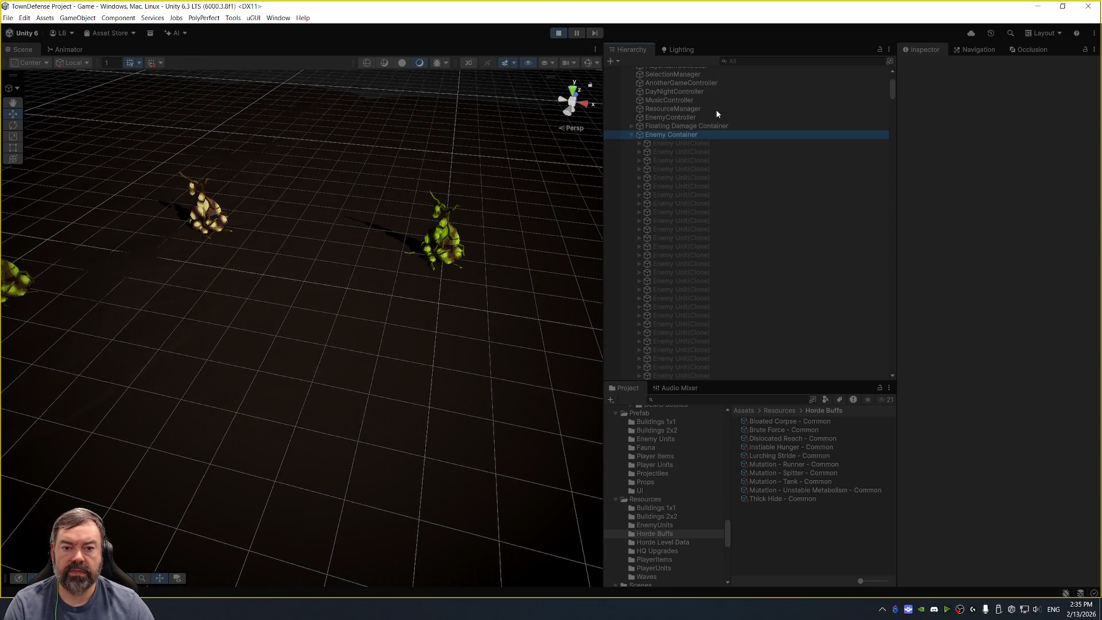
pyautogui.click(719, 116)
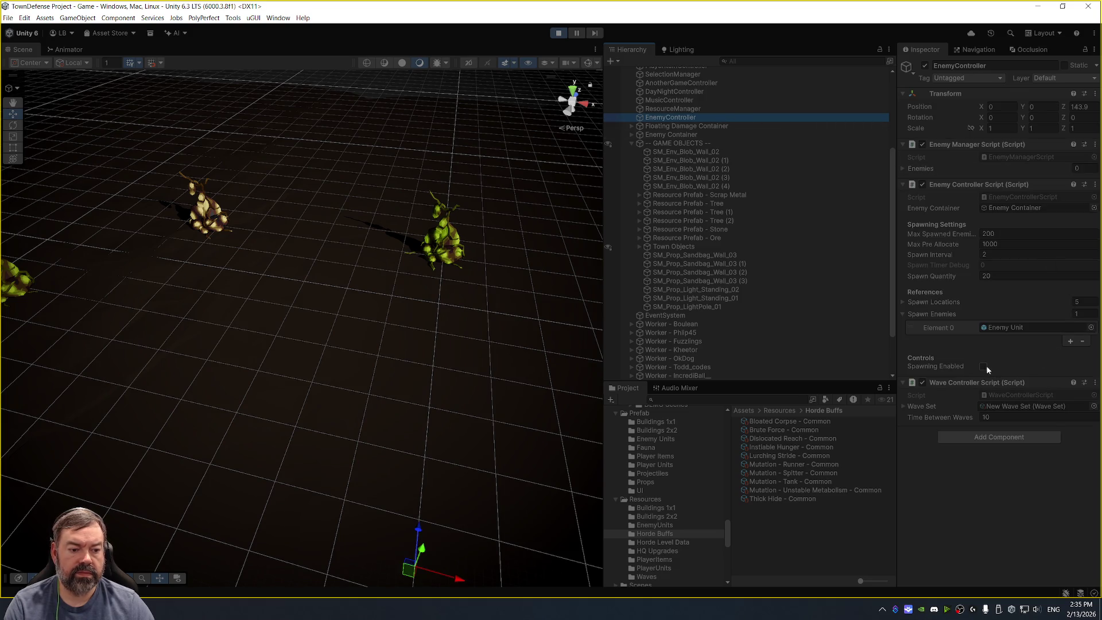
pyautogui.click(983, 366)
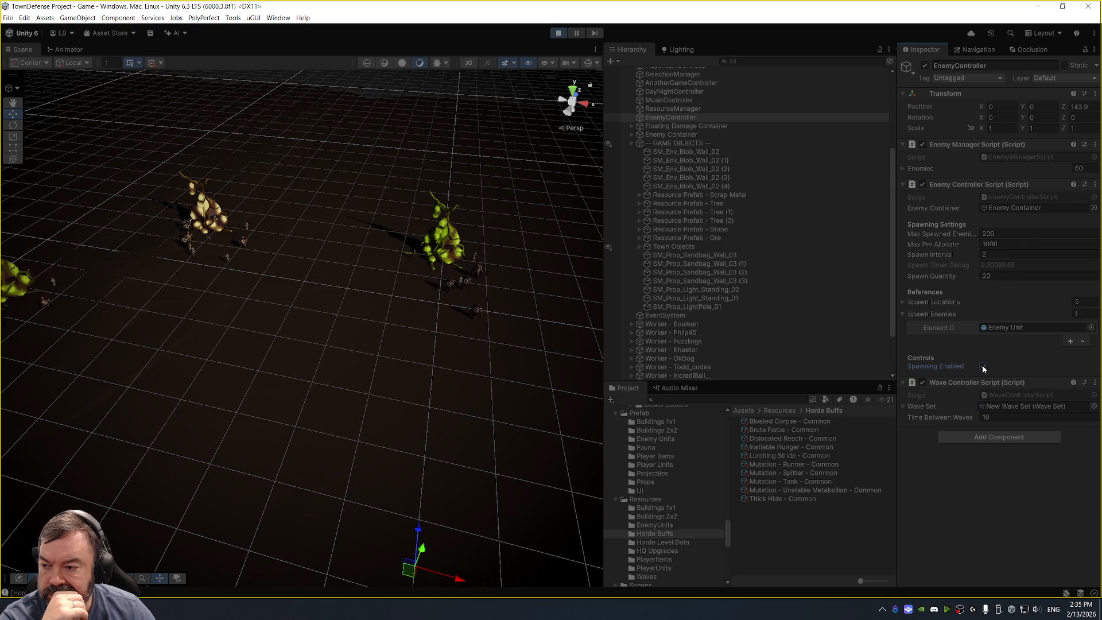
pyautogui.click(983, 367)
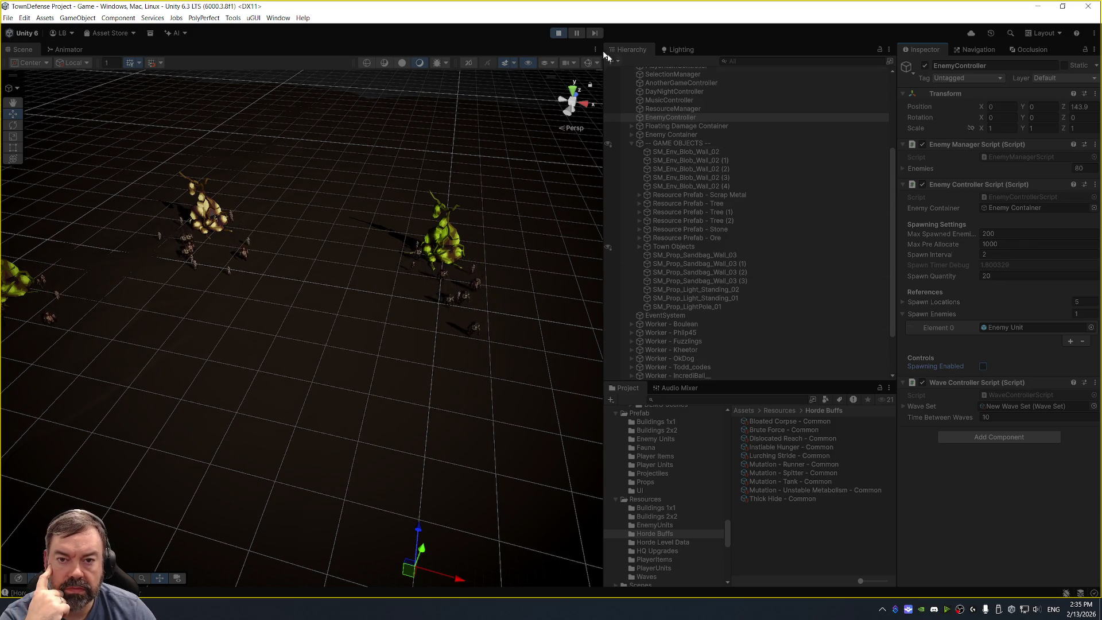
pyautogui.click(576, 33)
pyautogui.click(477, 337)
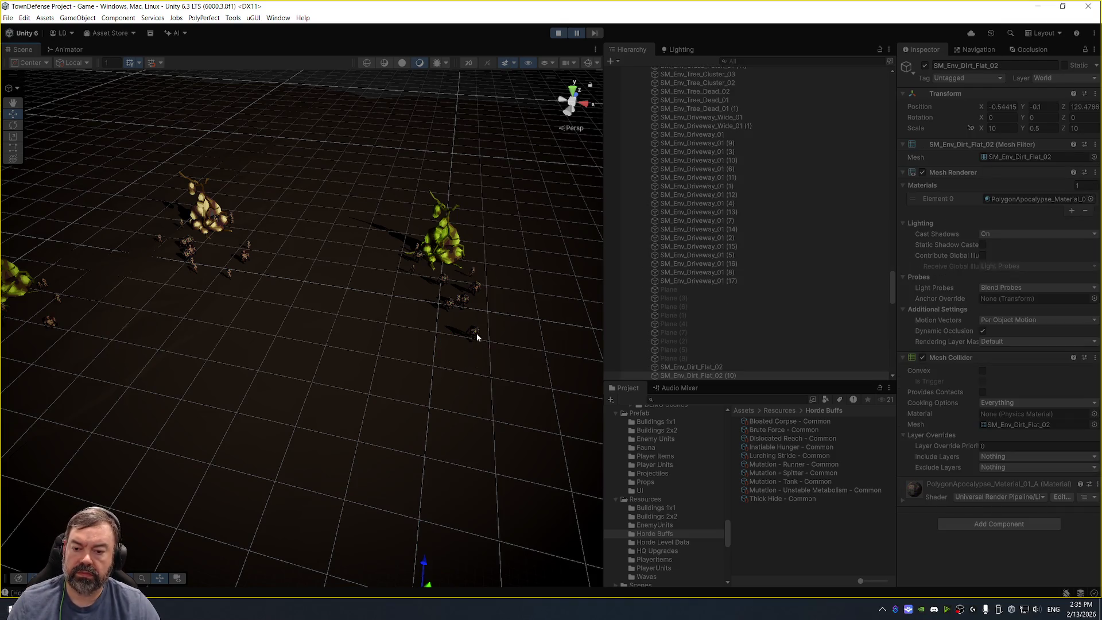
pyautogui.click(475, 333)
# Frame the selected mutant and adjust its material's EmissiveAmount in the Inspector.
pyautogui.press('f')
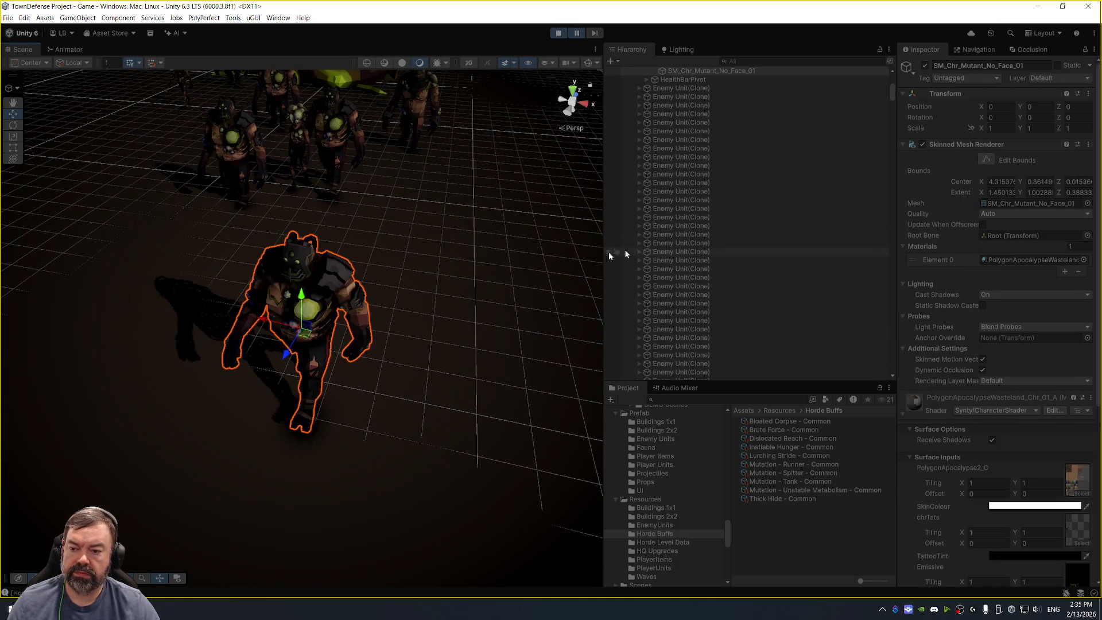
pyautogui.moveTo(597, 246)
pyautogui.mouseDown()
pyautogui.moveTo(505, 216)
pyautogui.moveTo(551, 195)
pyautogui.mouseUp()
pyautogui.scroll(3, 752, 172)
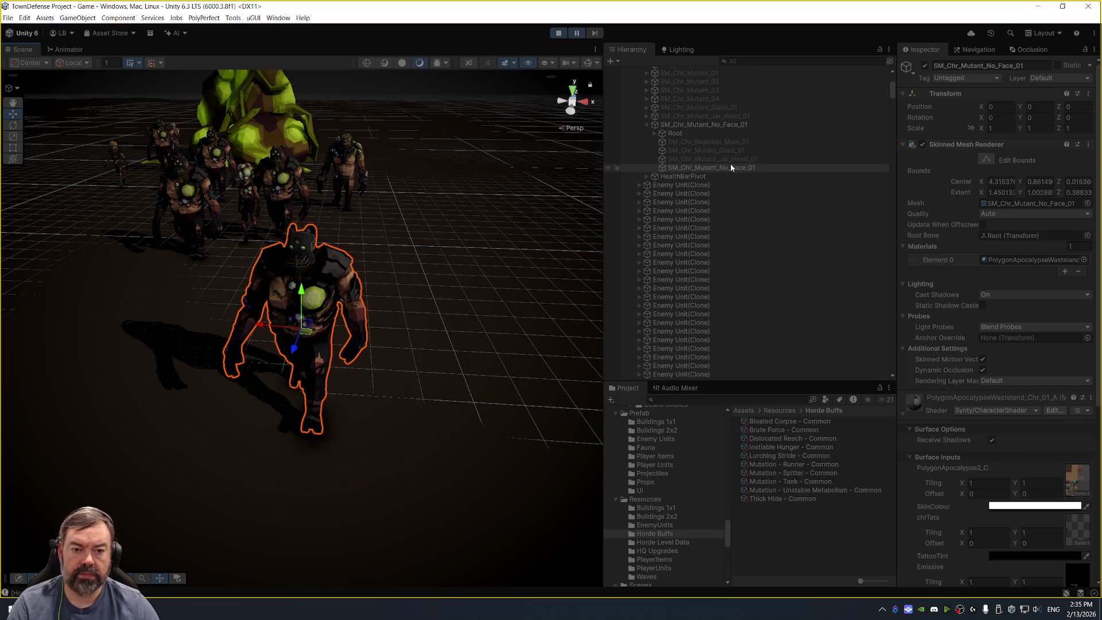
pyautogui.scroll(-3, 1001, 344)
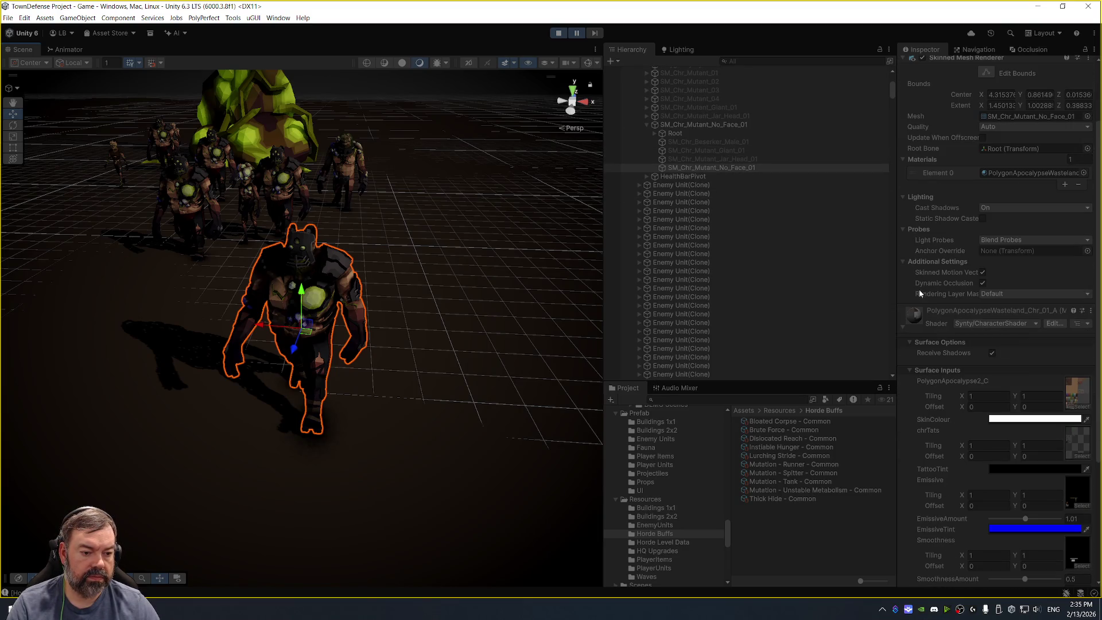
pyautogui.scroll(-1, 942, 427)
pyautogui.scroll(-2, 942, 427)
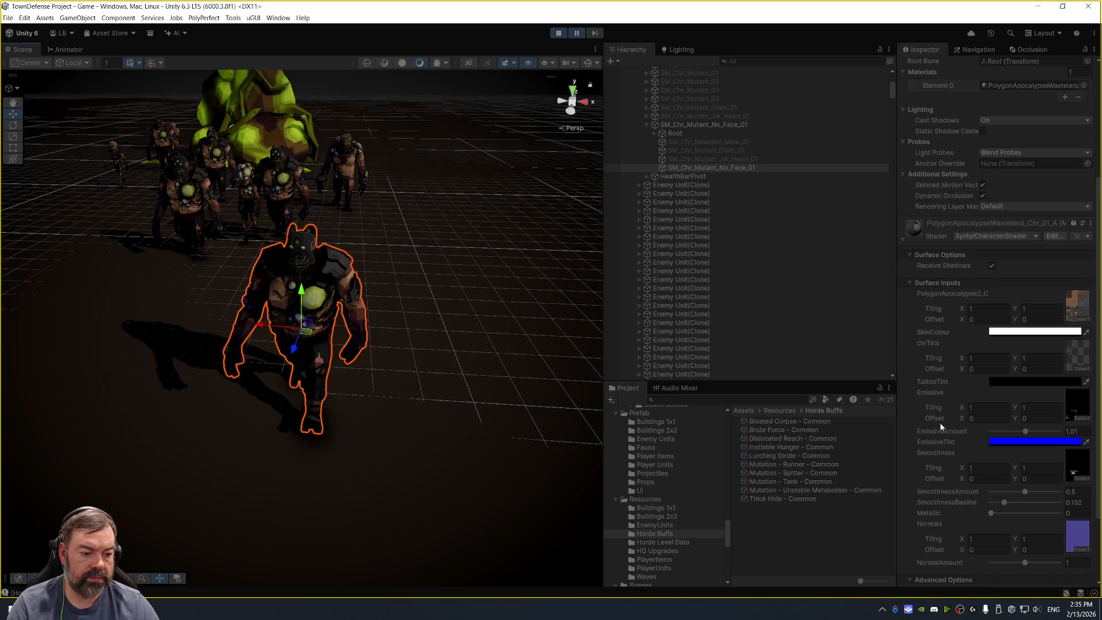
pyautogui.moveTo(1023, 431); pyautogui.dragTo(1045, 435)
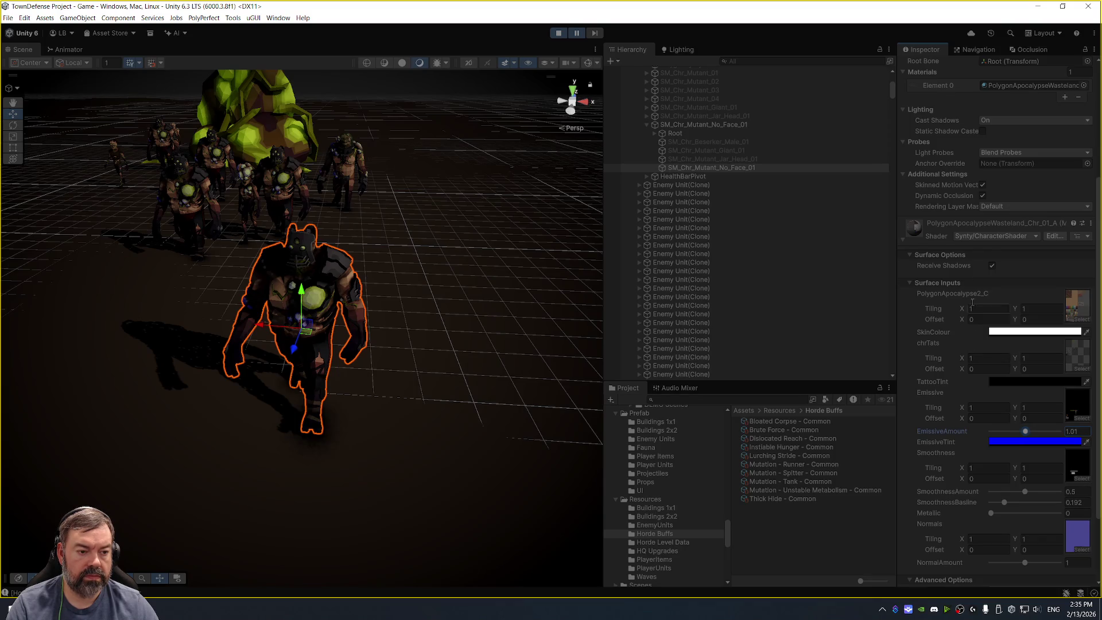
# Inspect the mutant's Enemy Unit(Clone) Enemy Script and mesh material, then return to Visual Studio.
pyautogui.click(696, 126)
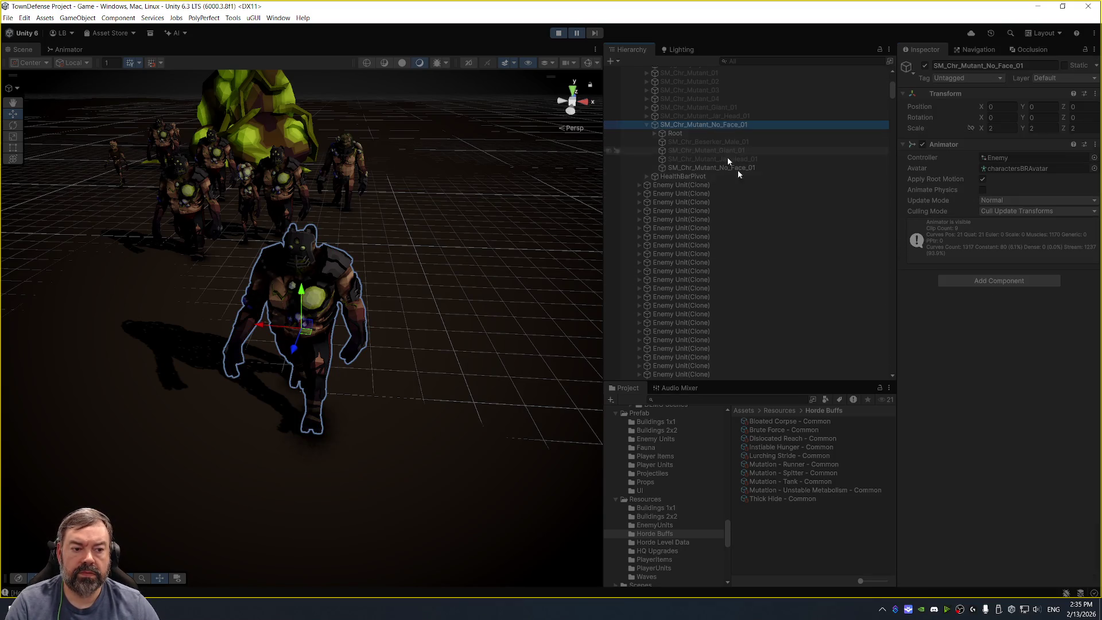
pyautogui.scroll(5, 723, 175)
pyautogui.click(701, 181)
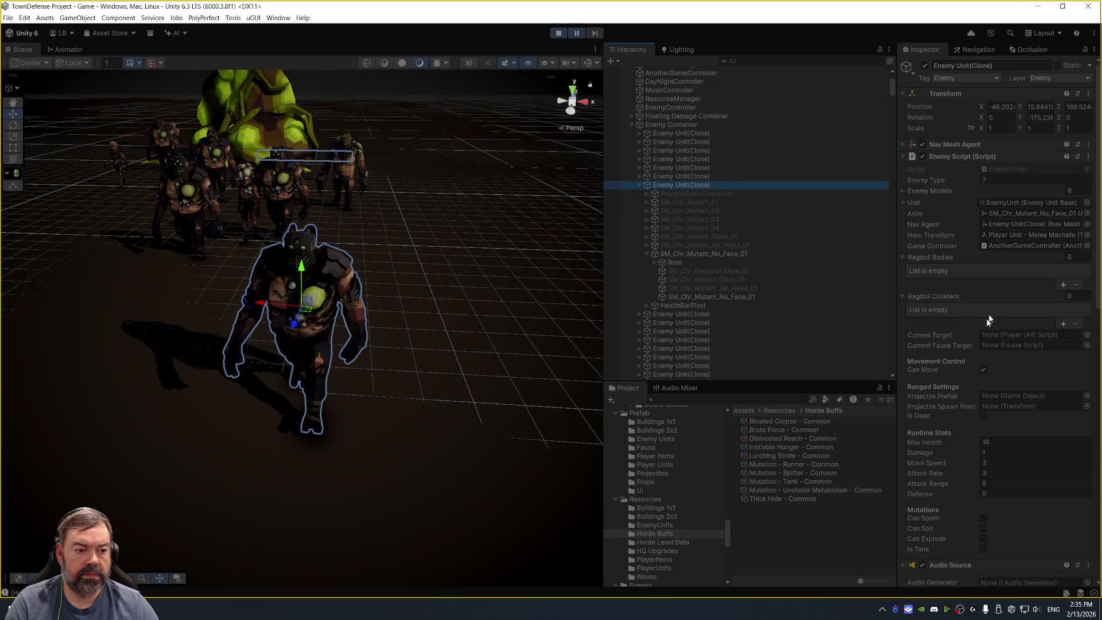
pyautogui.click(711, 255)
pyautogui.click(722, 304)
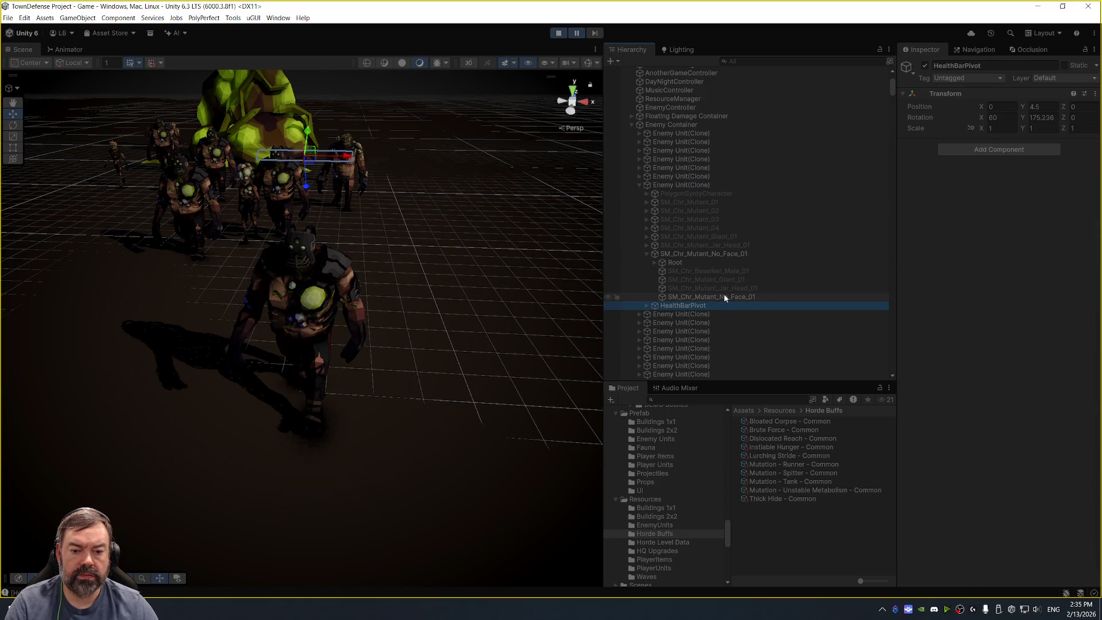
pyautogui.click(724, 297)
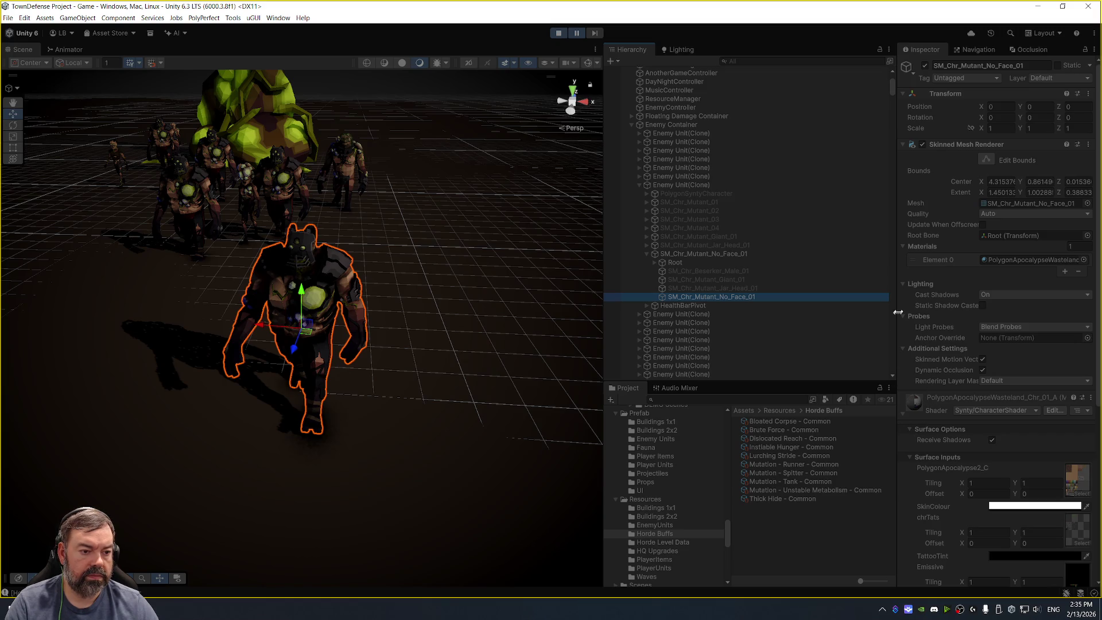
pyautogui.moveTo(894, 260)
pyautogui.mouseDown()
pyautogui.moveTo(840, 259)
pyautogui.moveTo(857, 259)
pyautogui.mouseUp()
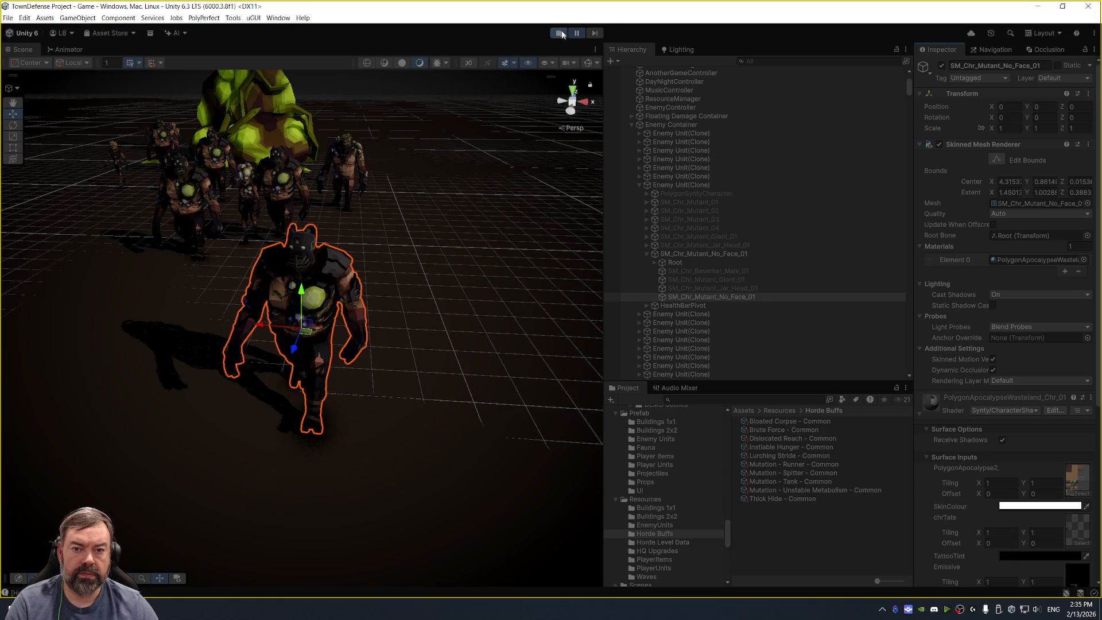
pyautogui.hotkey('alt', 'Tab')
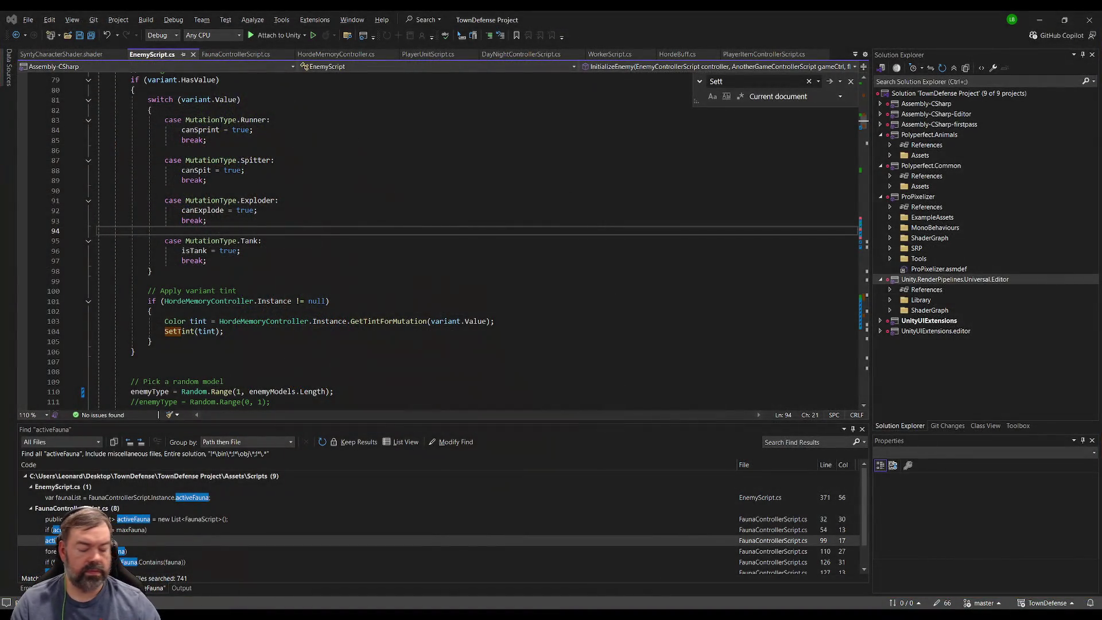
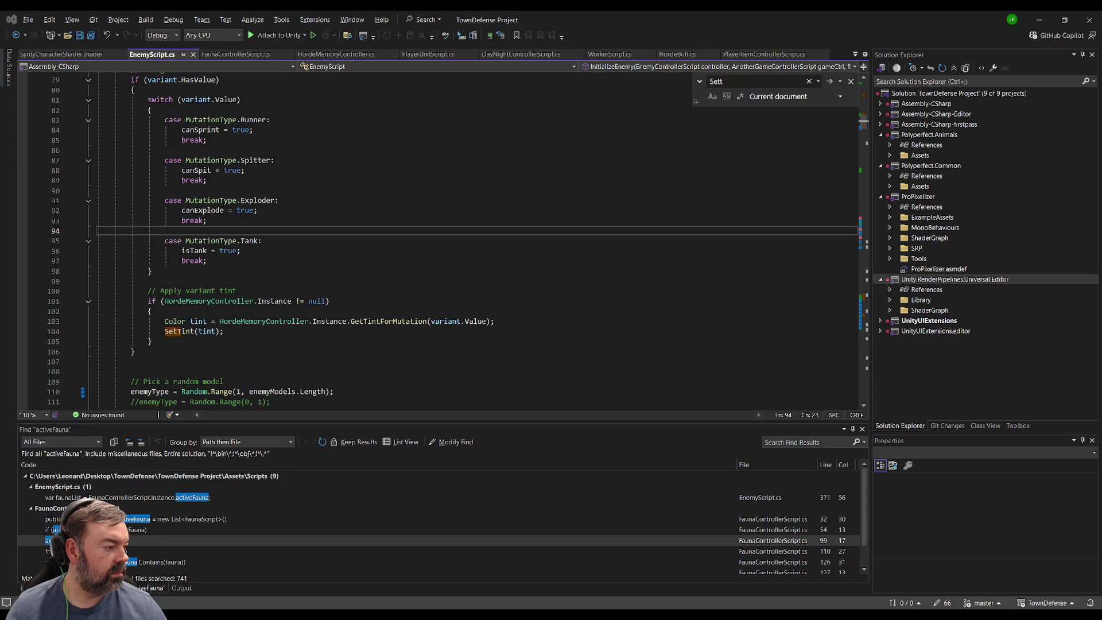
# Jump to the SetTint definition and replace the old method with the pasted new version.
pyautogui.click(183, 331)
pyautogui.press('F12')
pyautogui.scroll(-10, 233, 346)
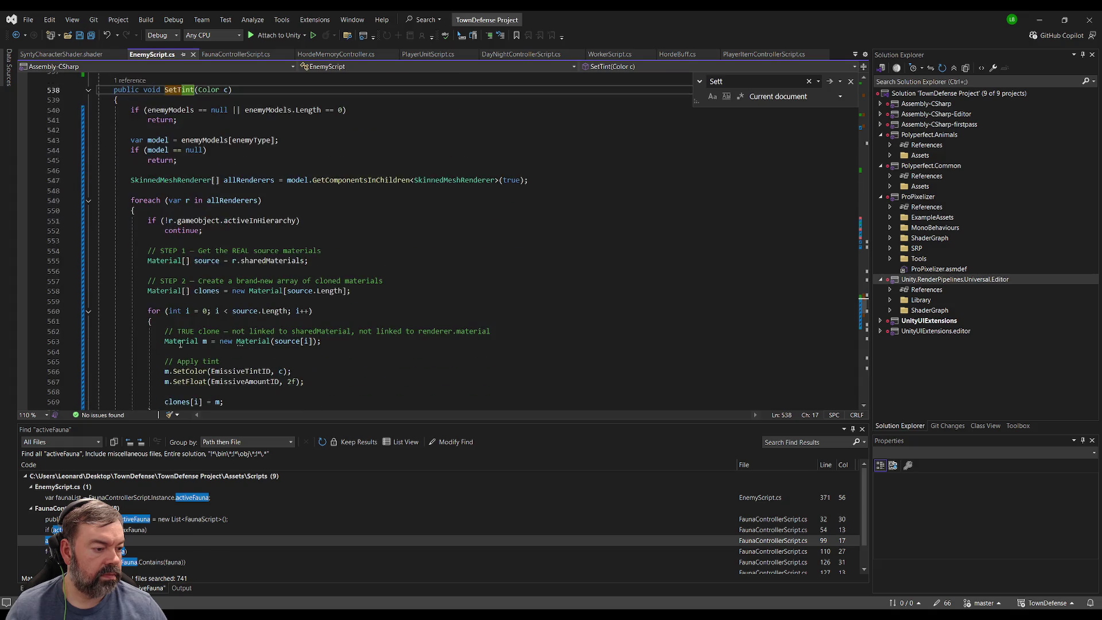
pyautogui.click(172, 311)
pyautogui.scroll(7, 167, 261)
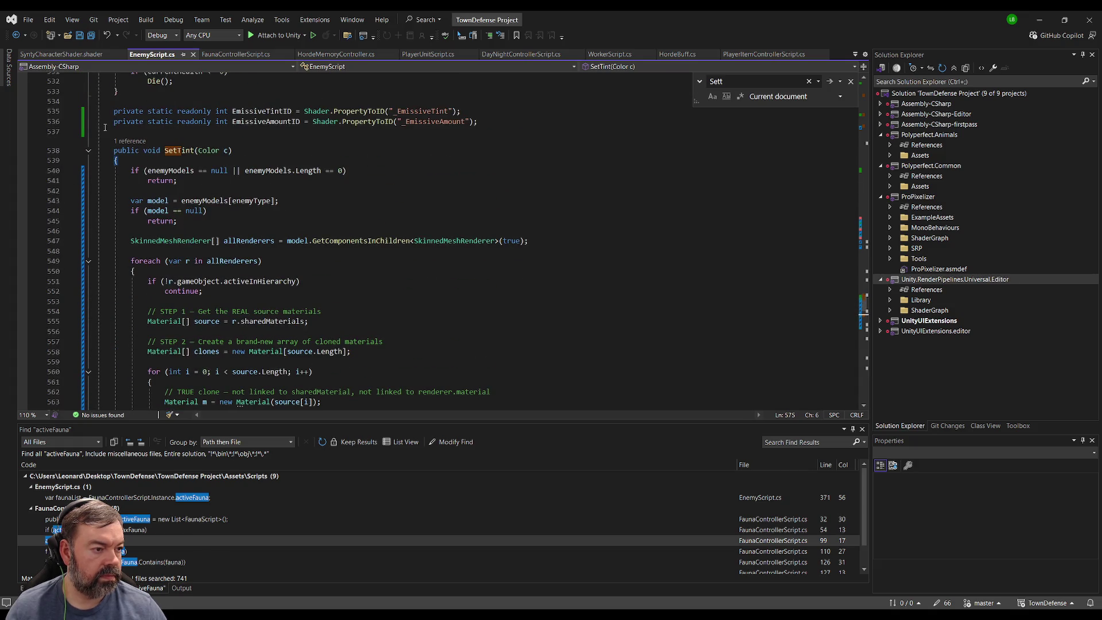
pyautogui.moveTo(99, 111); pyautogui.dragTo(230, 409)
pyautogui.hotkey('ctrl', 'v')
pyautogui.scroll(10, 226, 237)
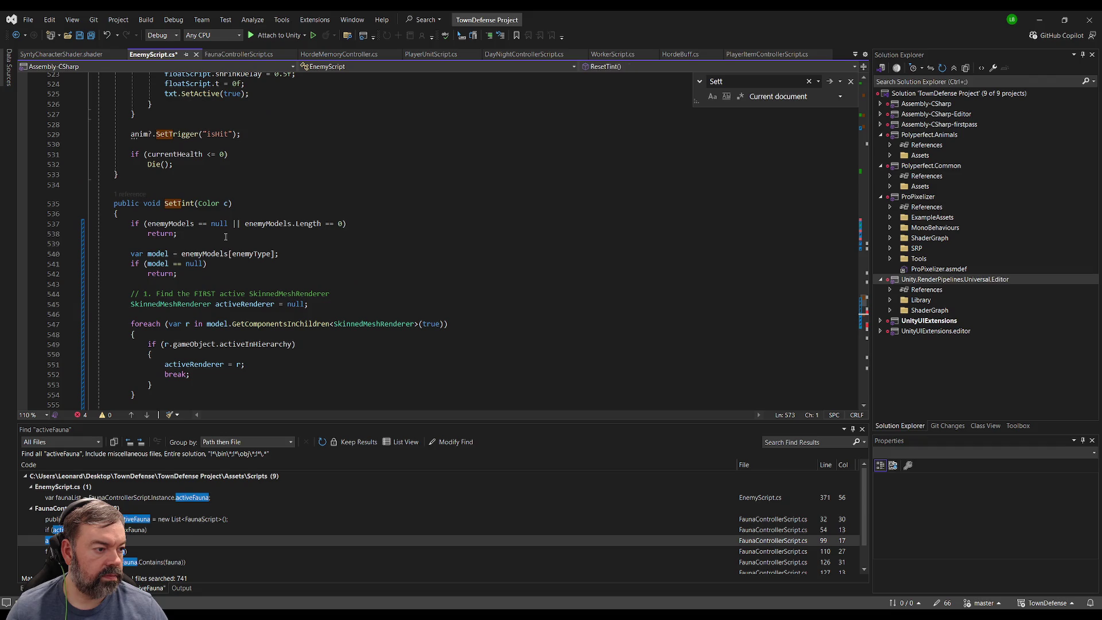
pyautogui.scroll(-6, 225, 237)
# Undo the SetTint replacement, then redo it to restore the new code.
pyautogui.hotkey('ctrl', 'z')
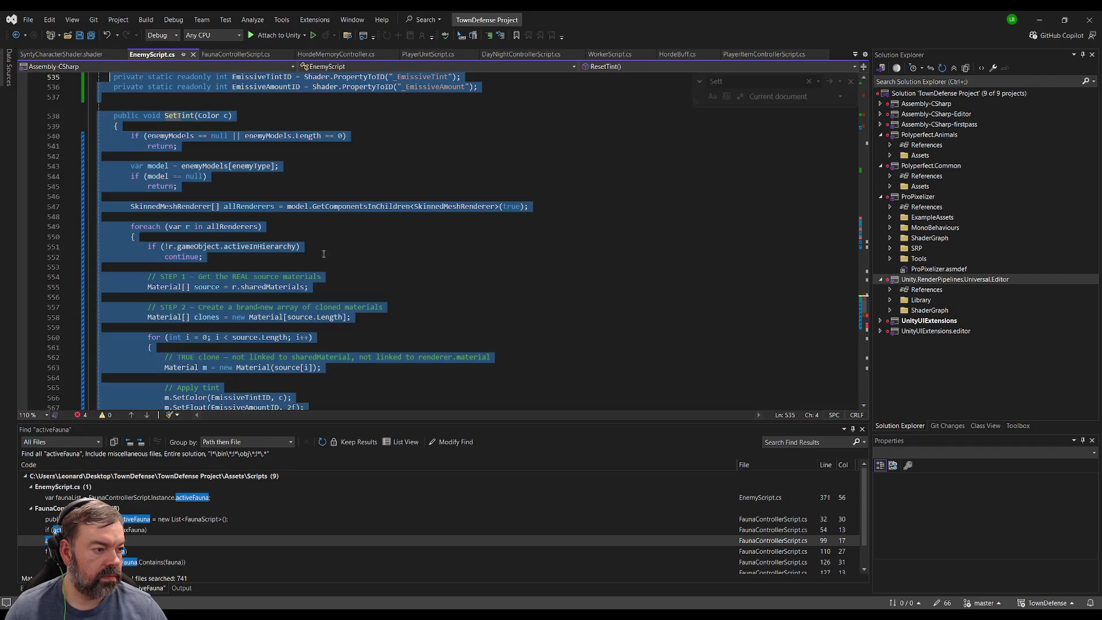
pyautogui.scroll(-5, 216, 229)
pyautogui.hotkey('ctrl', 'z')
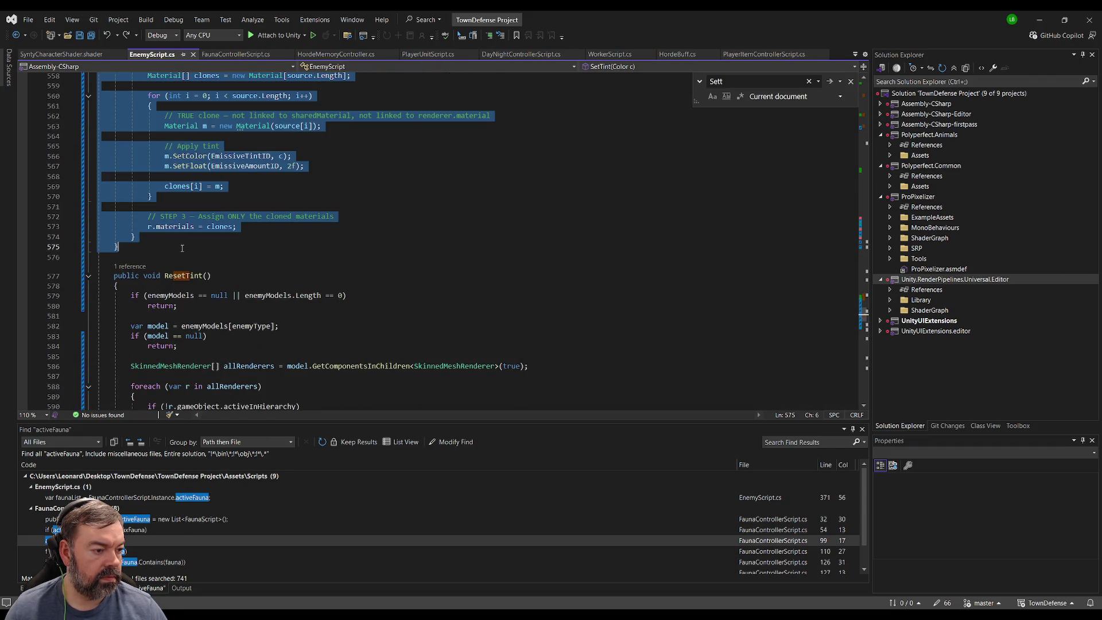
pyautogui.scroll(15, 324, 283)
pyautogui.scroll(5, 324, 283)
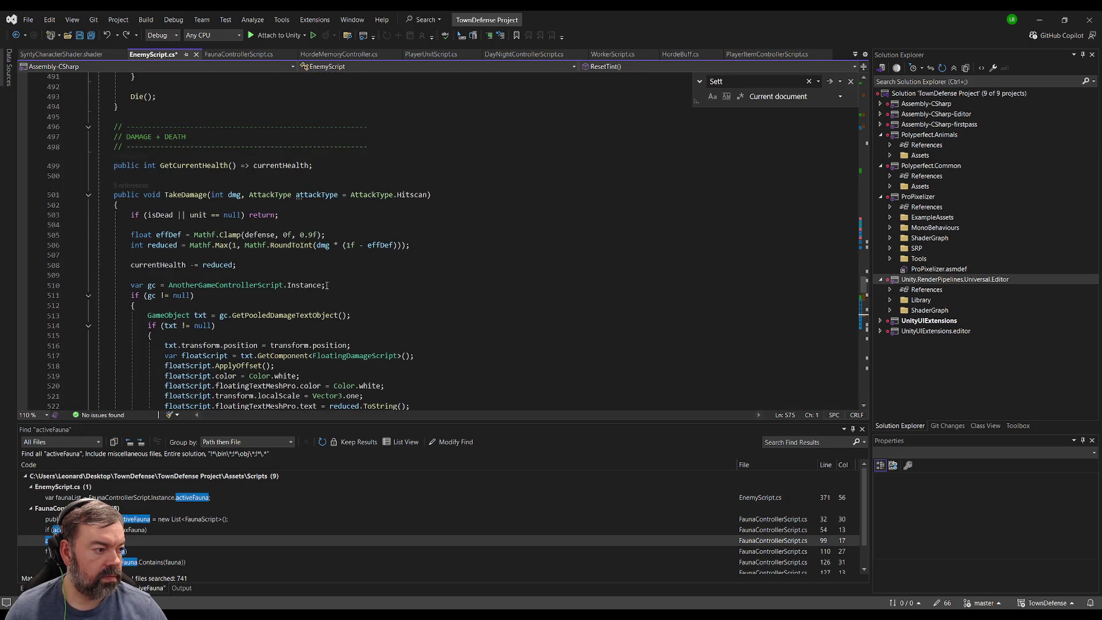
pyautogui.hotkey('ctrl', 'y')
pyautogui.scroll(-10, 278, 249)
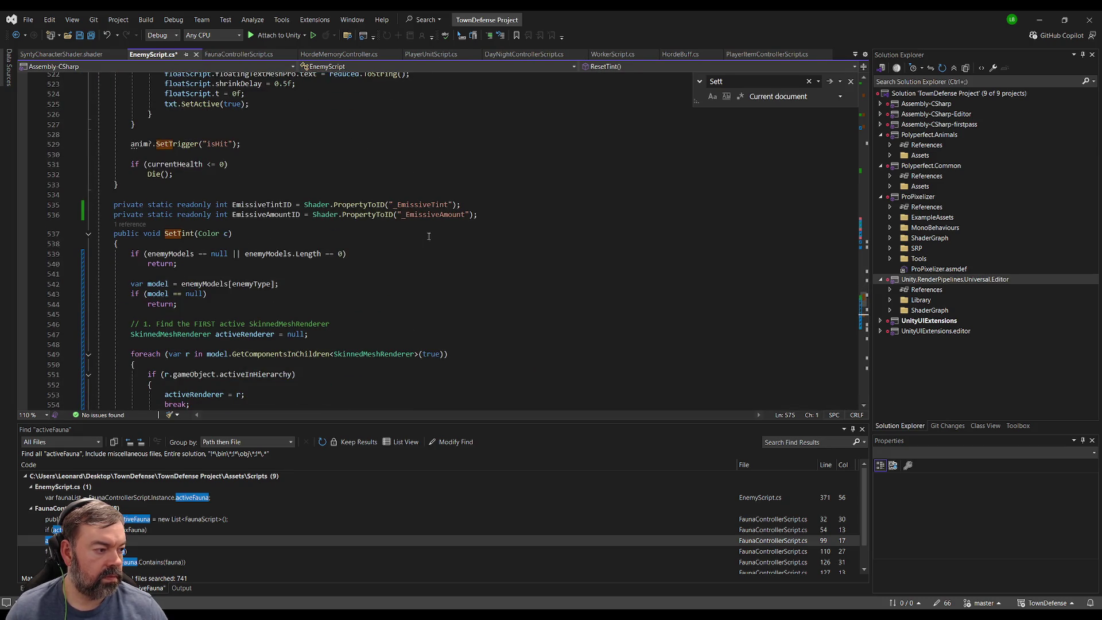
# Select the _EmissiveTint and _EmissiveAmount property ID declarations to review them.
pyautogui.click(499, 214)
pyautogui.scroll(-2, 504, 188)
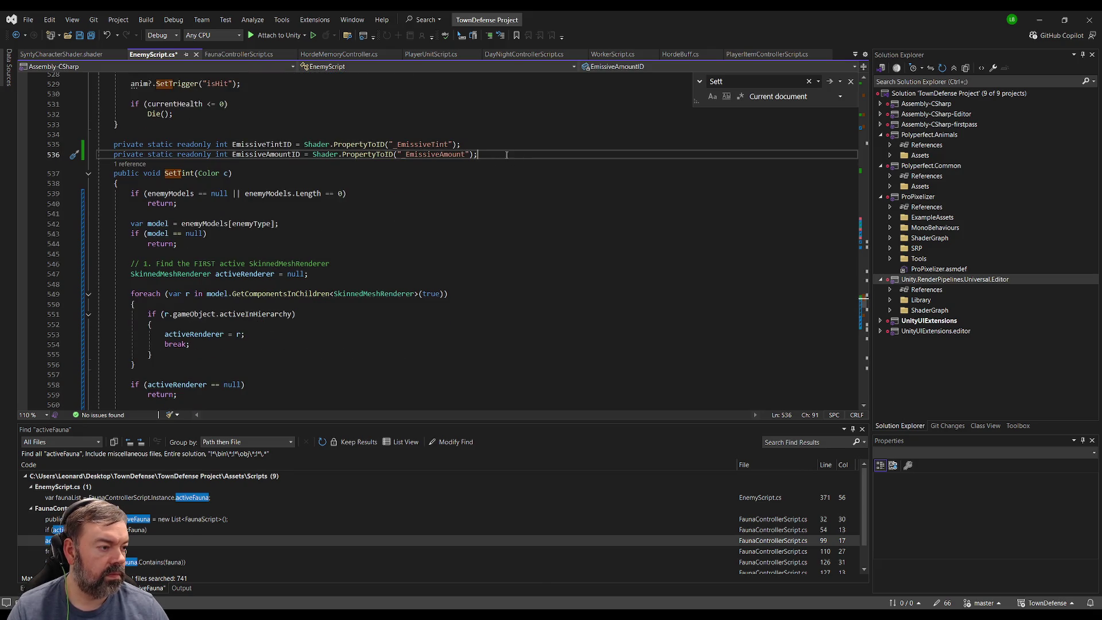
pyautogui.moveTo(51, 154); pyautogui.dragTo(52, 147)
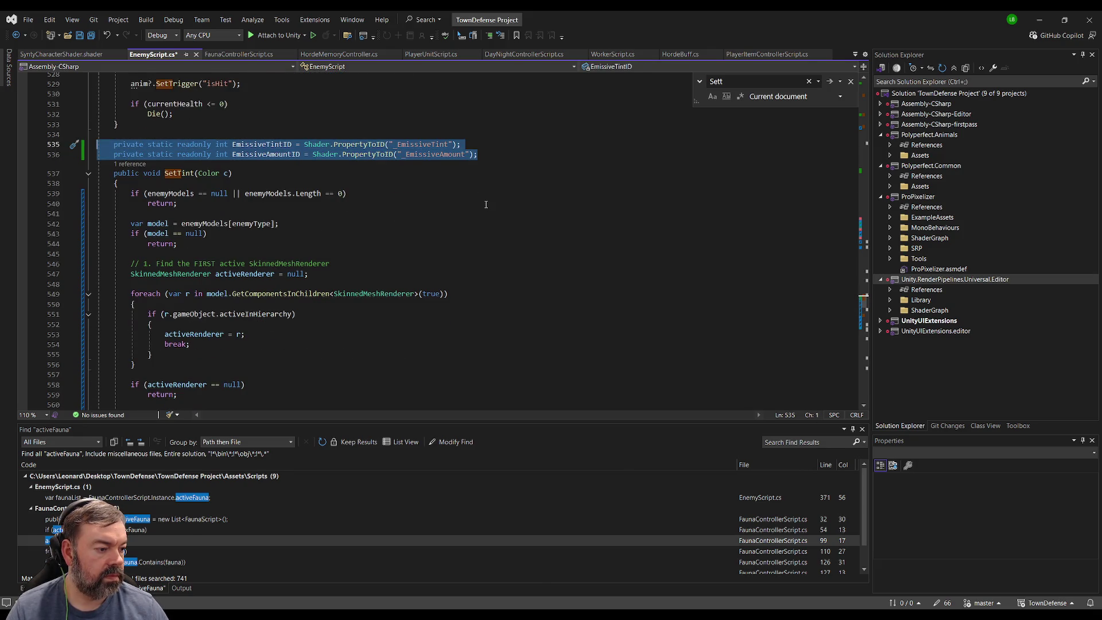
pyautogui.scroll(-6, 440, 224)
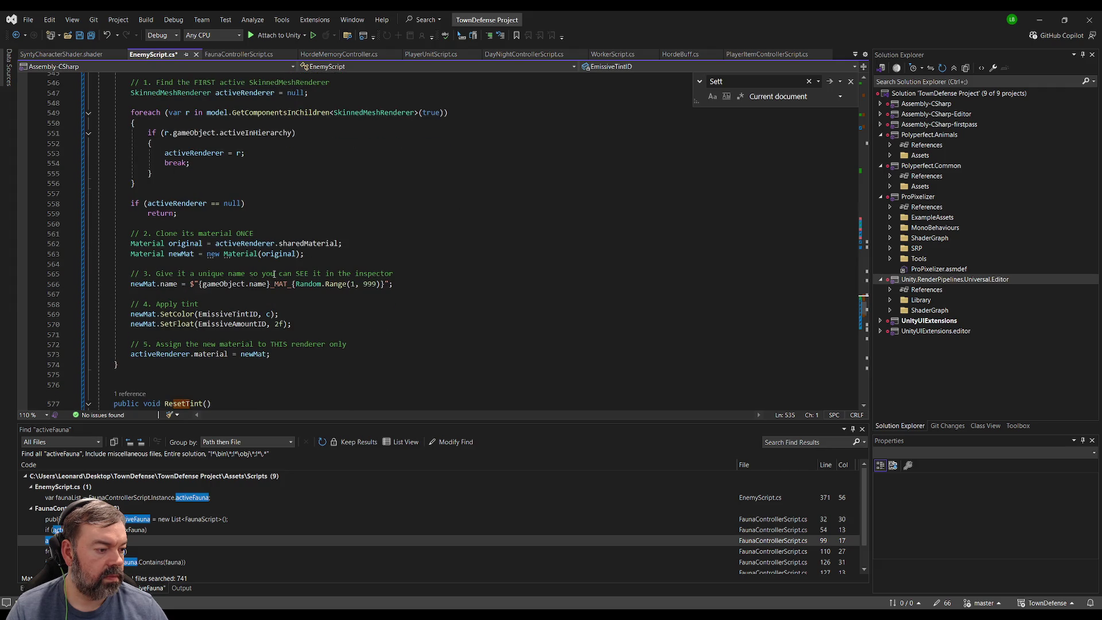
pyautogui.scroll(6, 269, 298)
pyautogui.click(435, 144)
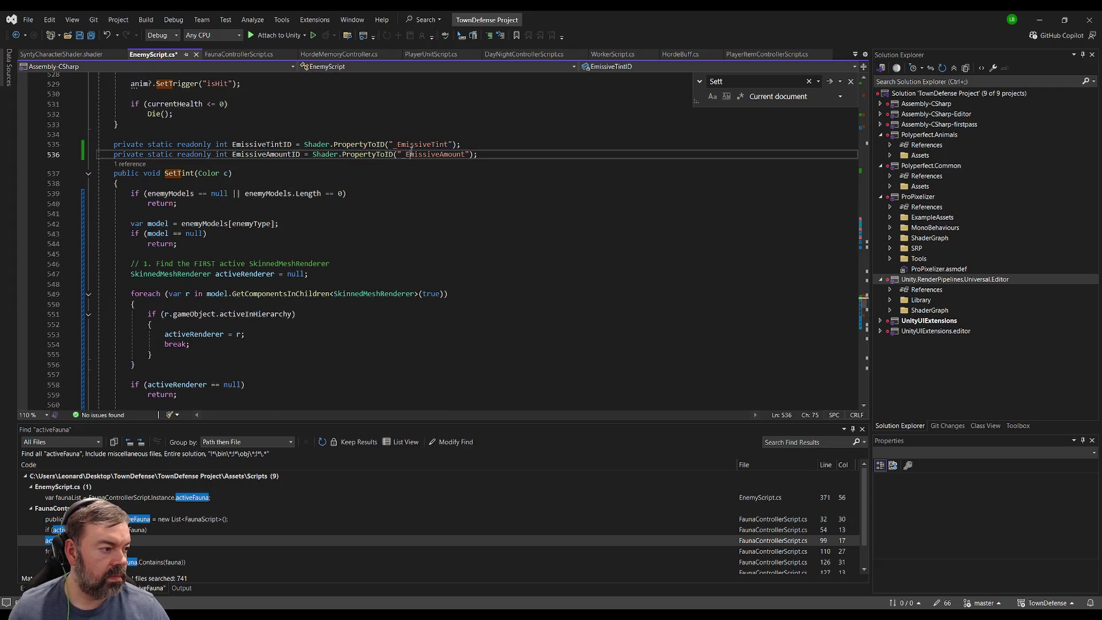
pyautogui.doubleClick(434, 144)
pyautogui.hotkey('ctrl', 'c')
pyautogui.scroll(-14, 197, 365)
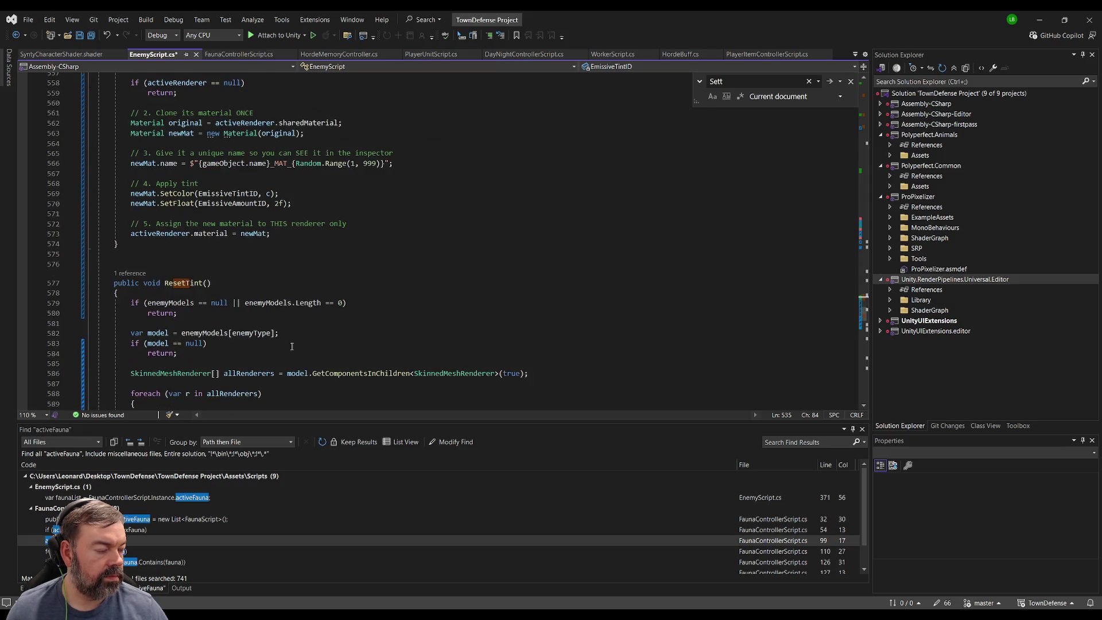
pyautogui.scroll(-3, 197, 366)
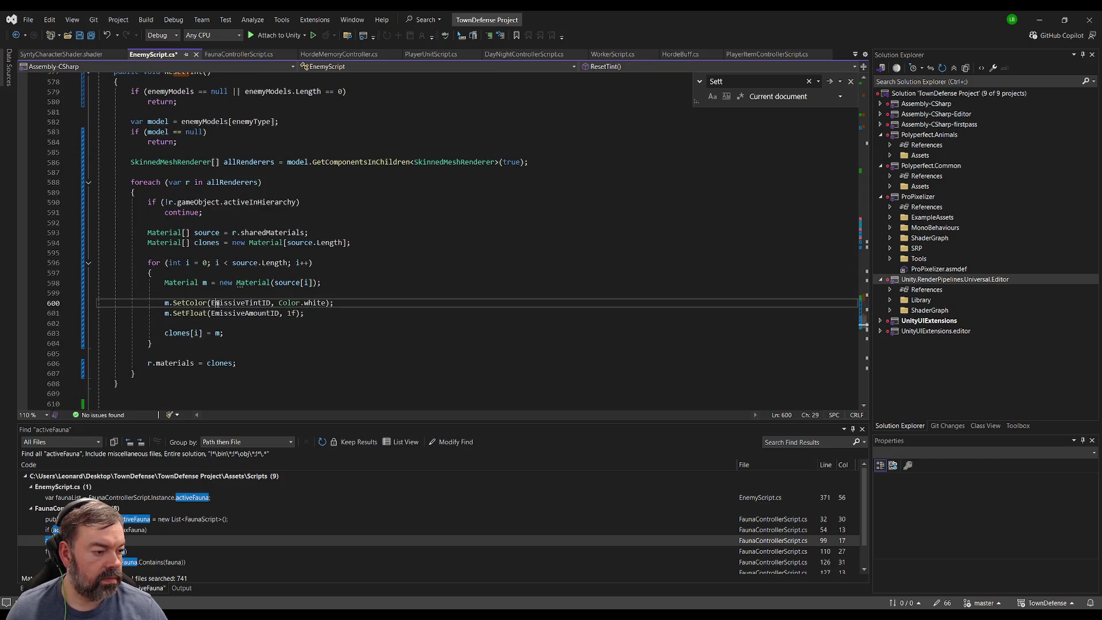
pyautogui.doubleClick(214, 303)
pyautogui.write('"')
pyautogui.hotkey('ctrl', 'v')
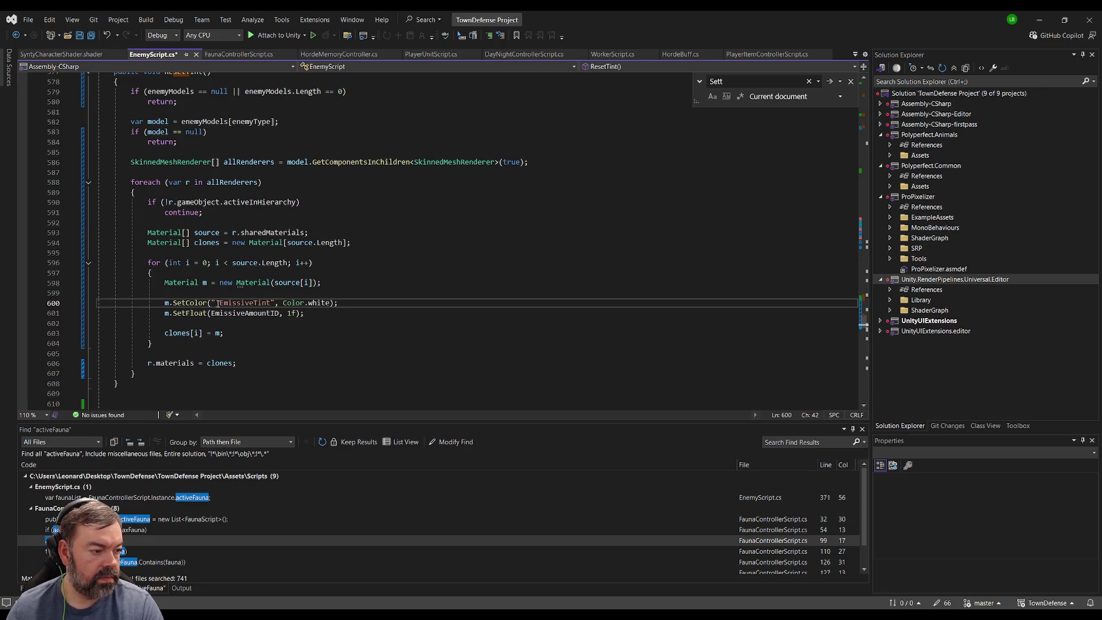
pyautogui.write('"')
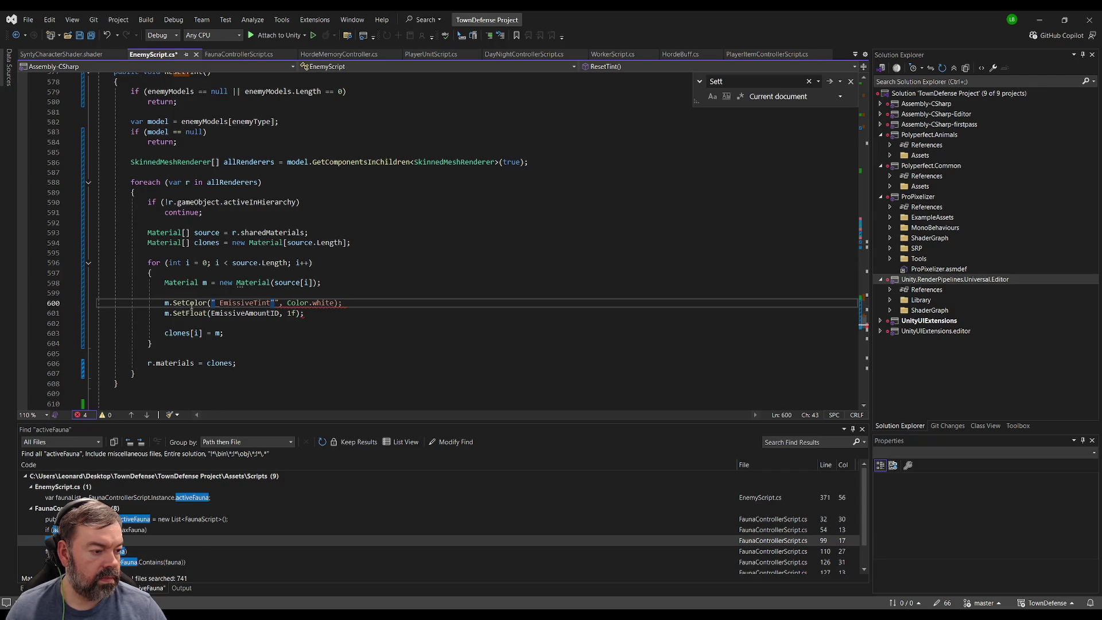
pyautogui.press('Up')
pyautogui.press('Up')
pyautogui.press('End')
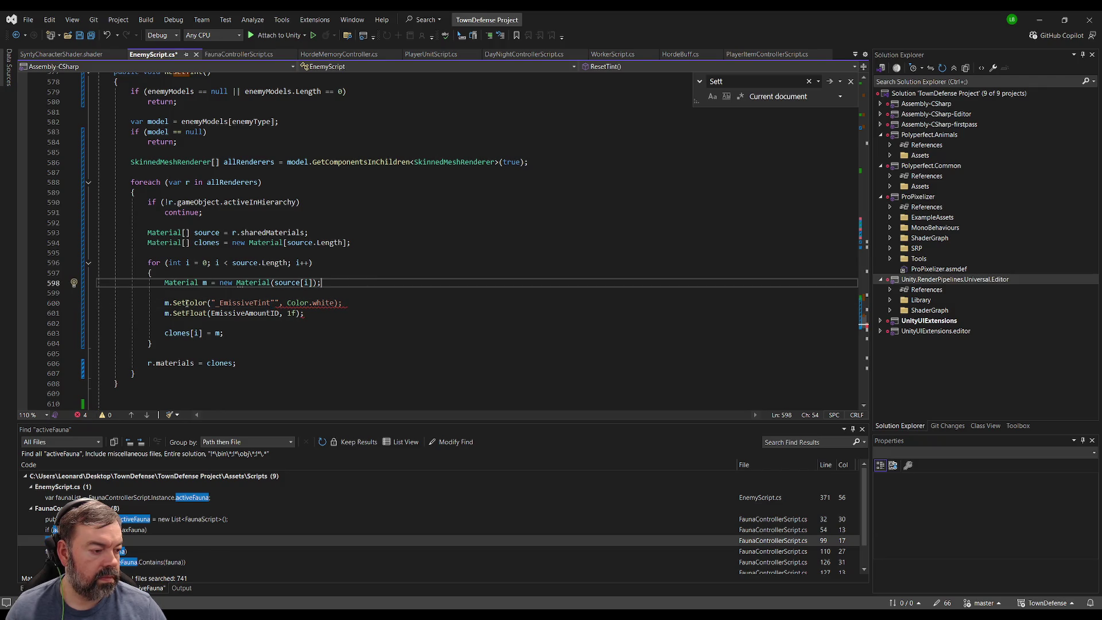
pyautogui.moveTo(349, 315); pyautogui.dragTo(101, 302)
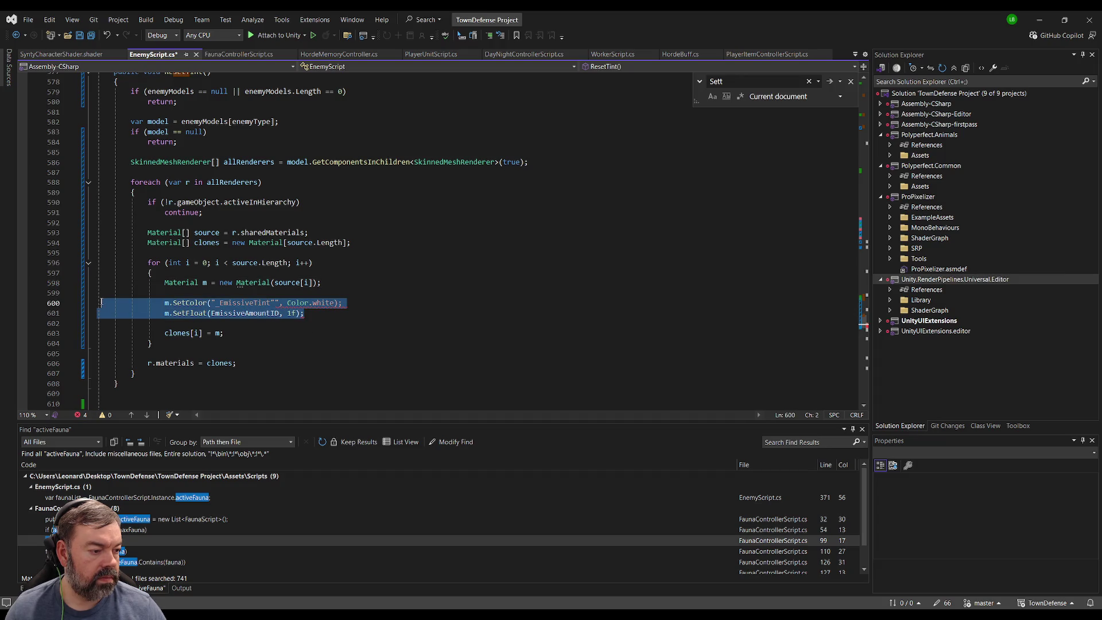
pyautogui.hotkey('alt', 'Tab')
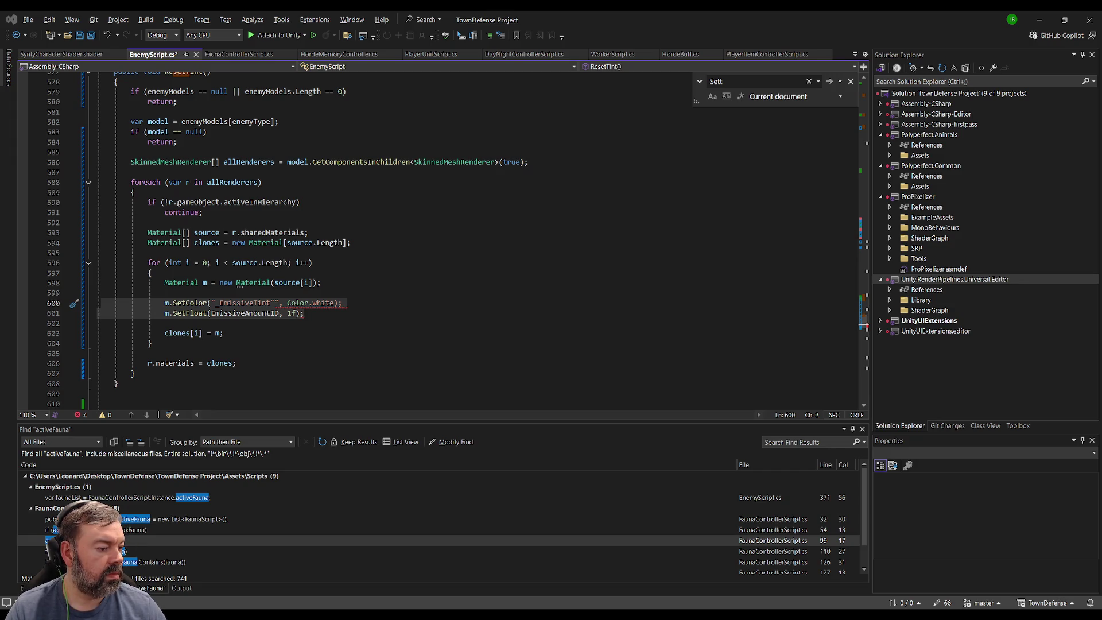
pyautogui.scroll(8, 176, 251)
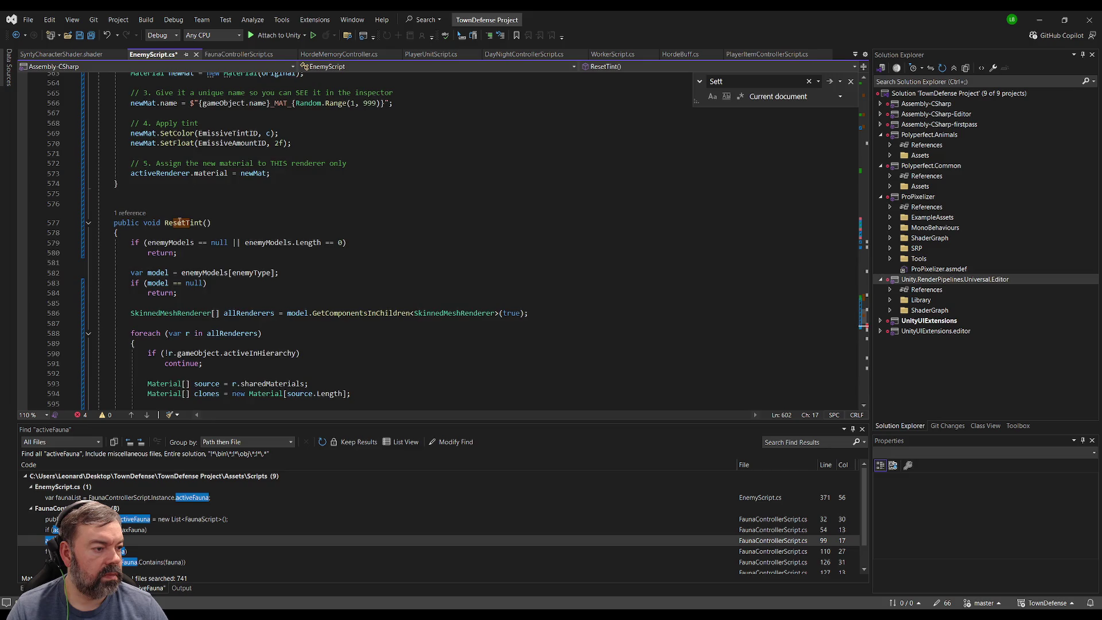
pyautogui.scroll(-7, 172, 295)
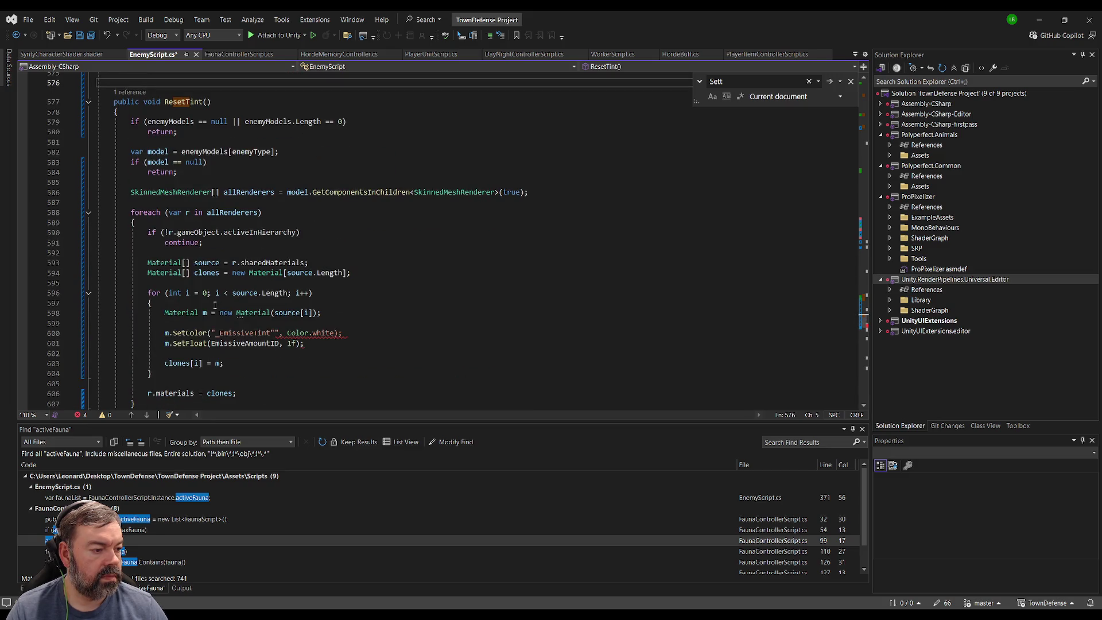
pyautogui.click(403, 332)
pyautogui.hotkey('ctrl', 'z')
pyautogui.hotkey('ctrl', 'z')
pyautogui.hotkey('ctrl', 'z')
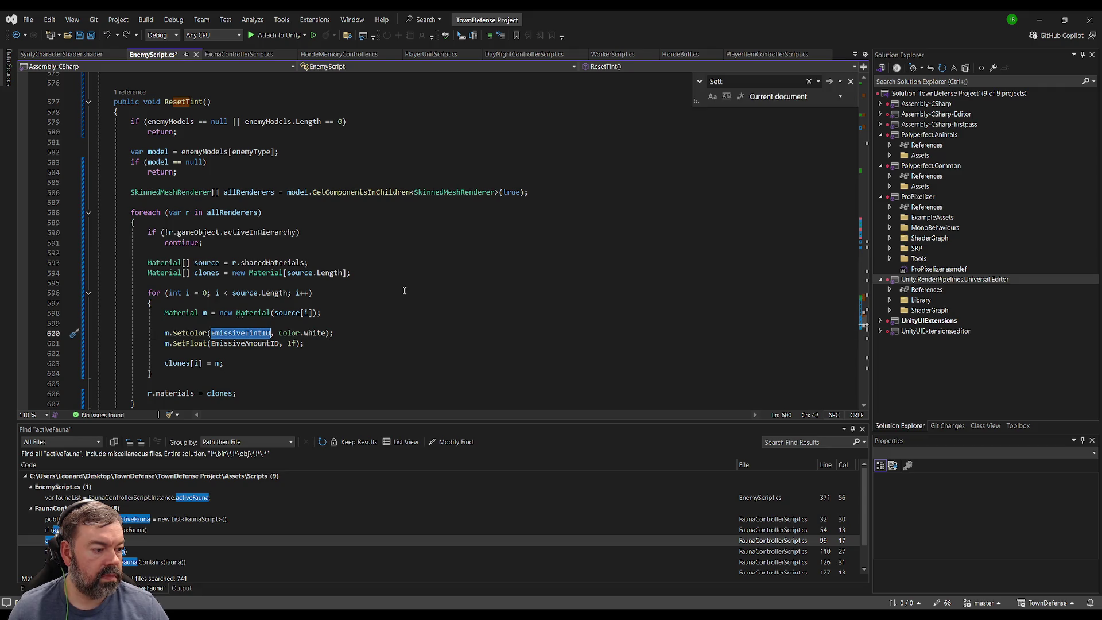
pyautogui.press('Up')
pyautogui.press('Up')
pyautogui.press('End')
pyautogui.scroll(9, 287, 341)
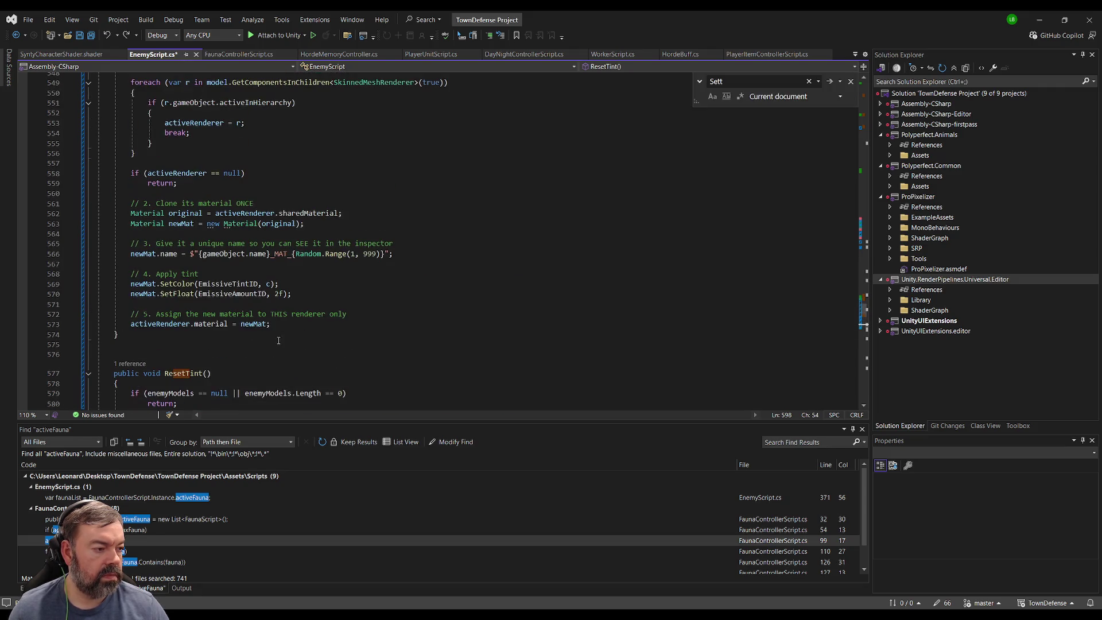
pyautogui.scroll(7, 299, 344)
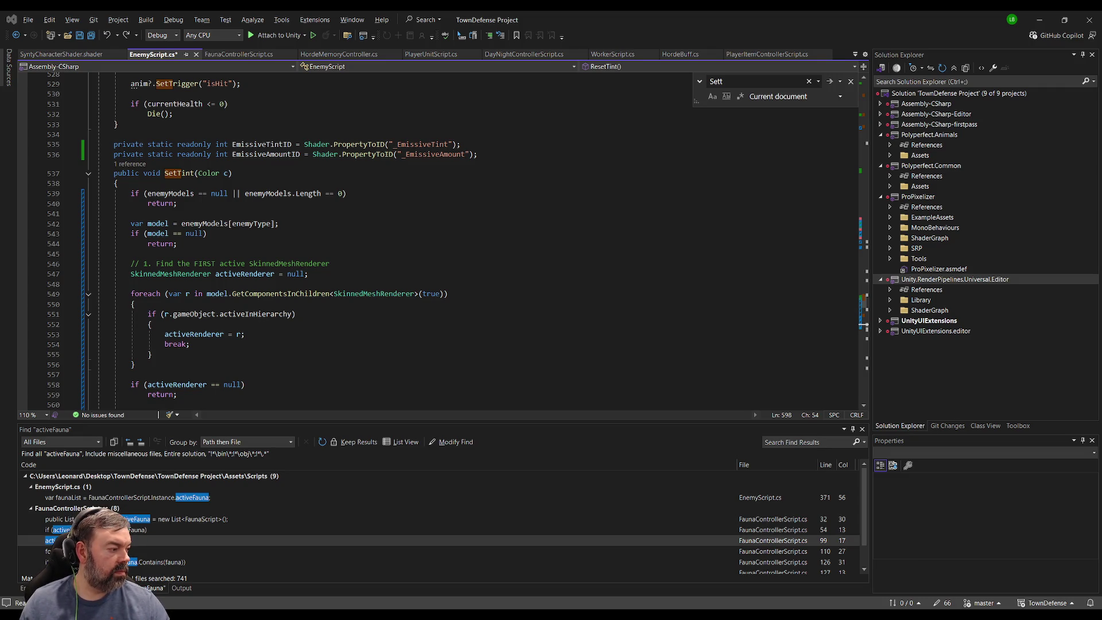
# Replace the SetTint method with the pasted version that uses the m material variable.
pyautogui.click(103, 144)
pyautogui.scroll(-6, 196, 281)
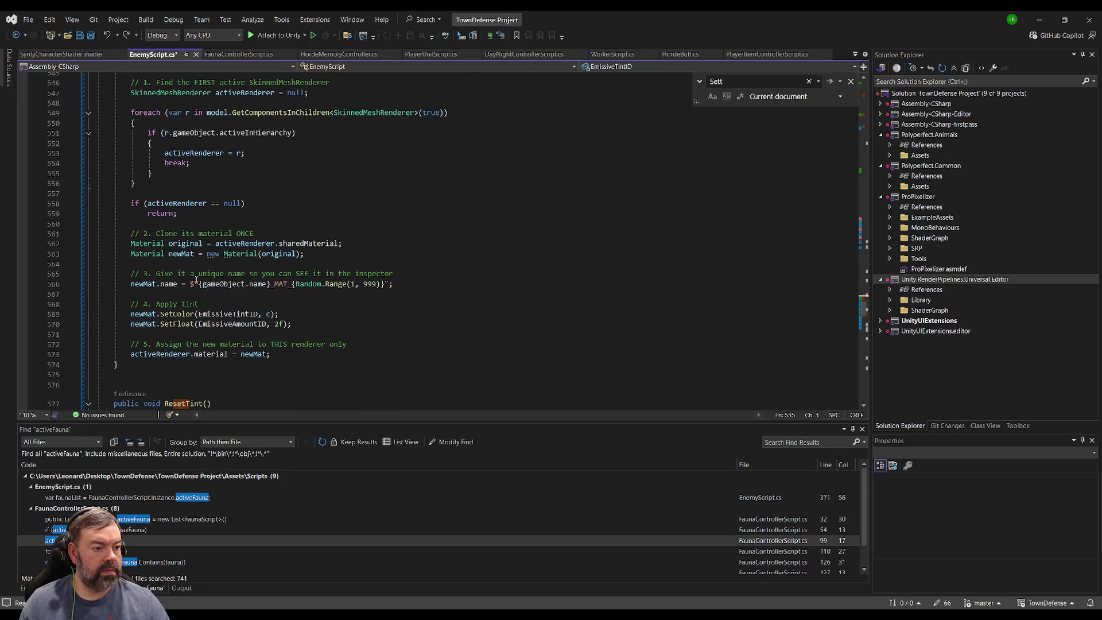
pyautogui.keyDown('shift'); pyautogui.click(187, 360); pyautogui.keyUp('shift')
pyautogui.hotkey('ctrl', 'v')
pyautogui.scroll(-3, 209, 213)
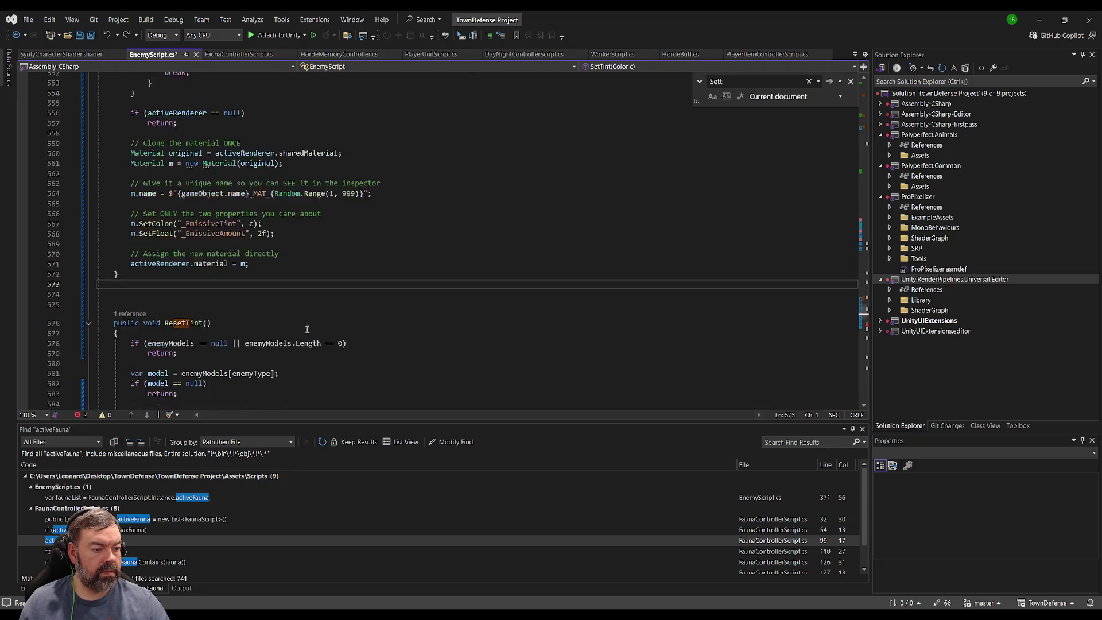
# Paste the string-based emissive tint and amount calls over ResetTint's SetColor and SetFloat lines.
pyautogui.moveTo(275, 203); pyautogui.dragTo(94, 197)
pyautogui.hotkey('ctrl', 'c')
pyautogui.scroll(-9, 257, 264)
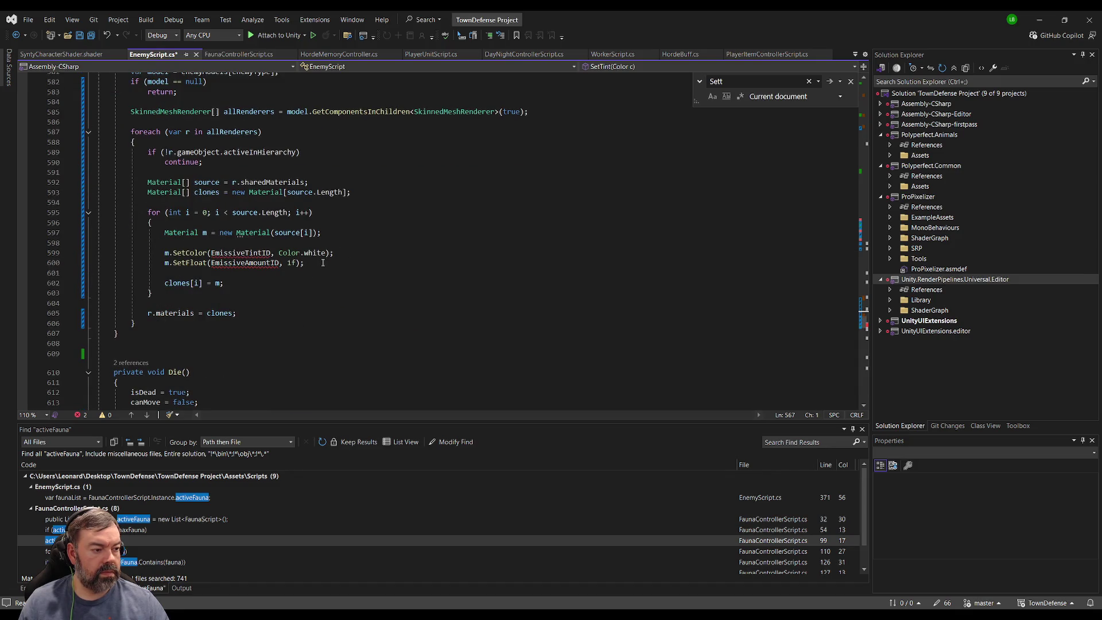
pyautogui.moveTo(323, 263); pyautogui.dragTo(326, 246)
pyautogui.hotkey('ctrl', 'v')
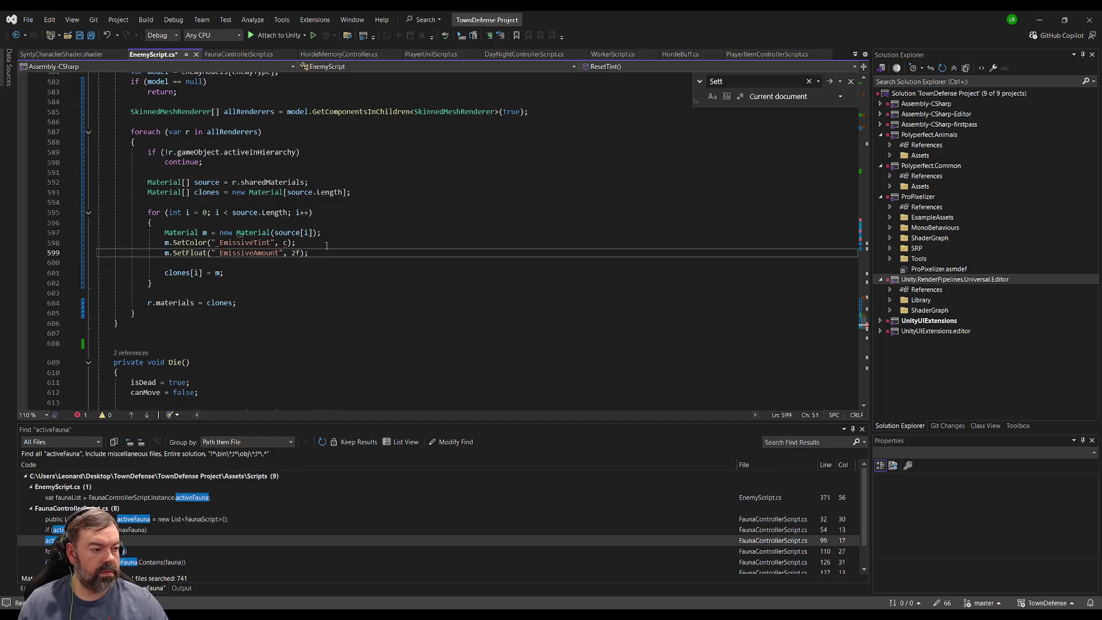
# Set ResetTint's emissive tint to Color.white and its emissive amount to 1.0f.
pyautogui.click(286, 243)
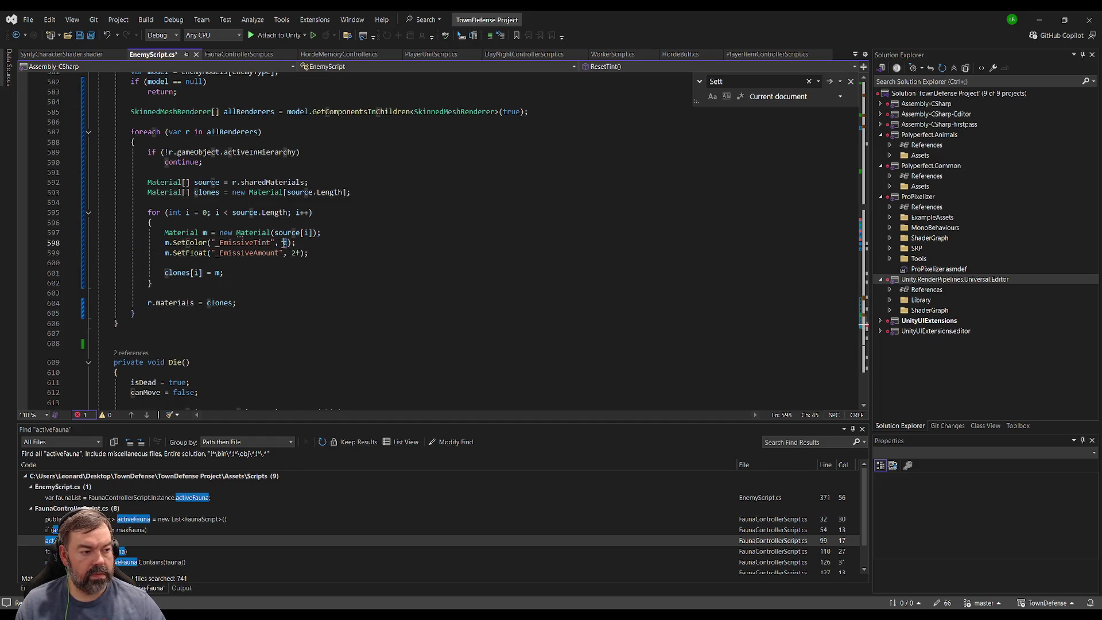
pyautogui.write('Color.')
pyautogui.press('Tab')
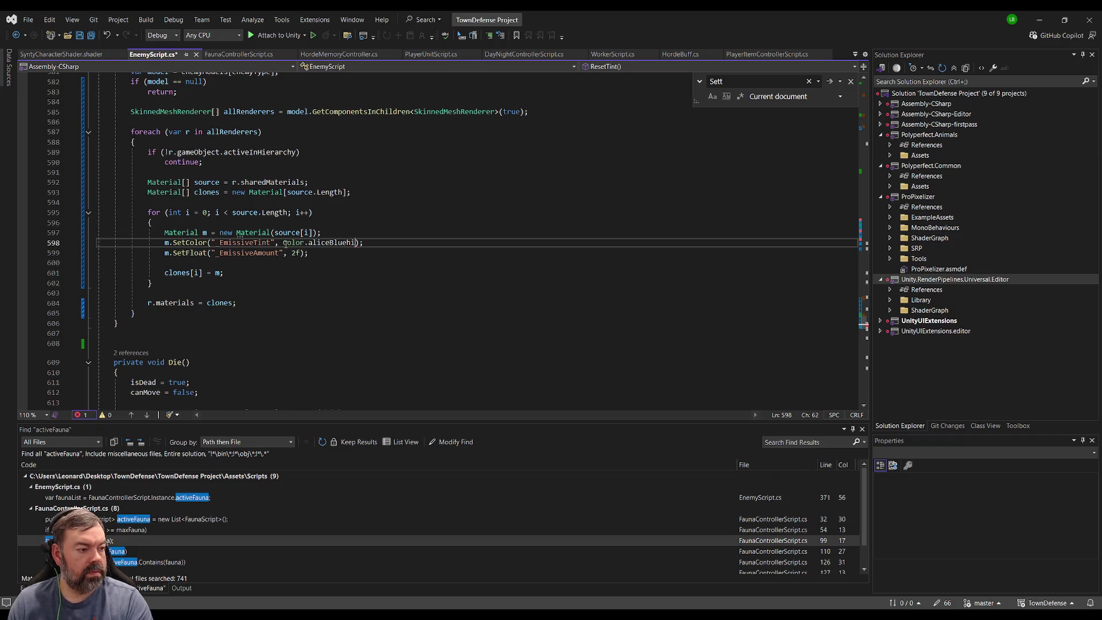
pyautogui.hotkey('ctrl', 'BackSpace')
pyautogui.write('White')
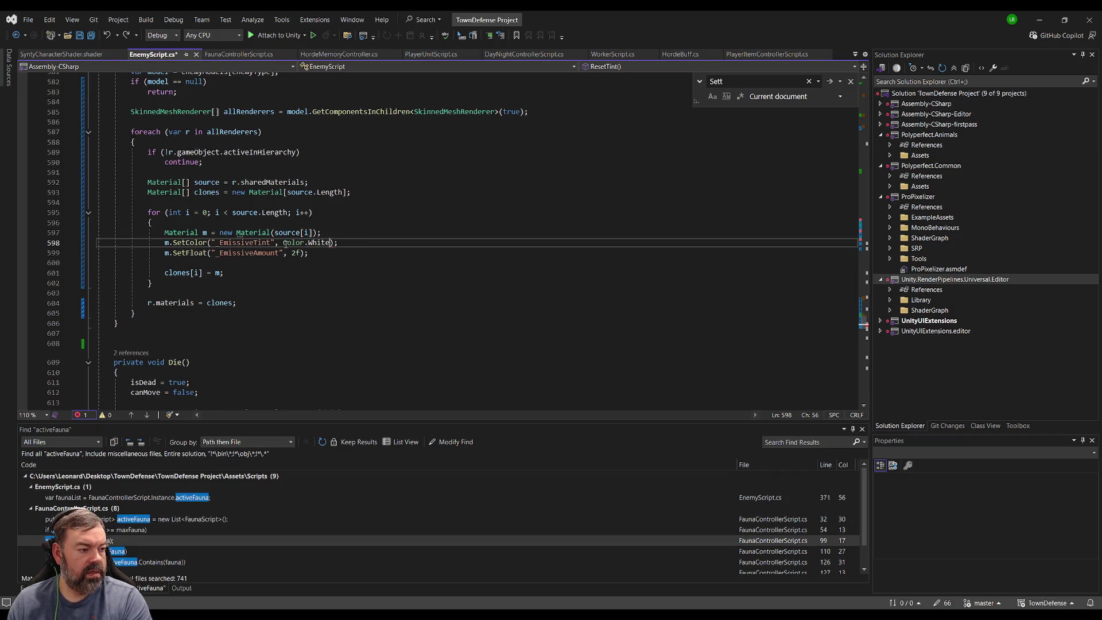
pyautogui.click(286, 244)
pyautogui.press('BackSpace')
pyautogui.write('C')
pyautogui.doubleClick(294, 253)
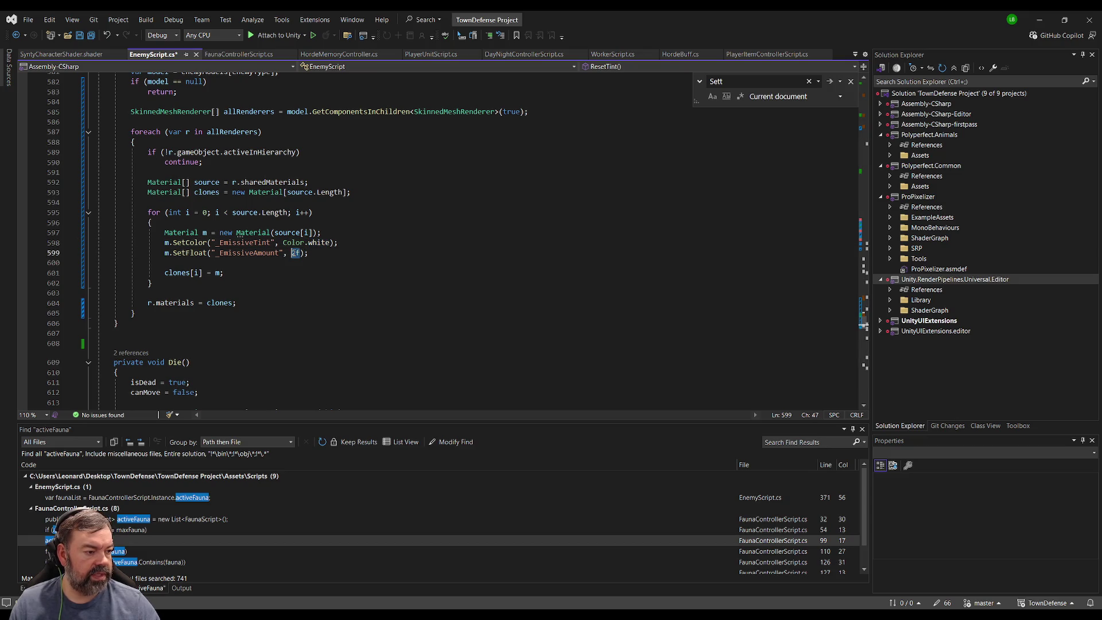
pyautogui.write('1.0f')
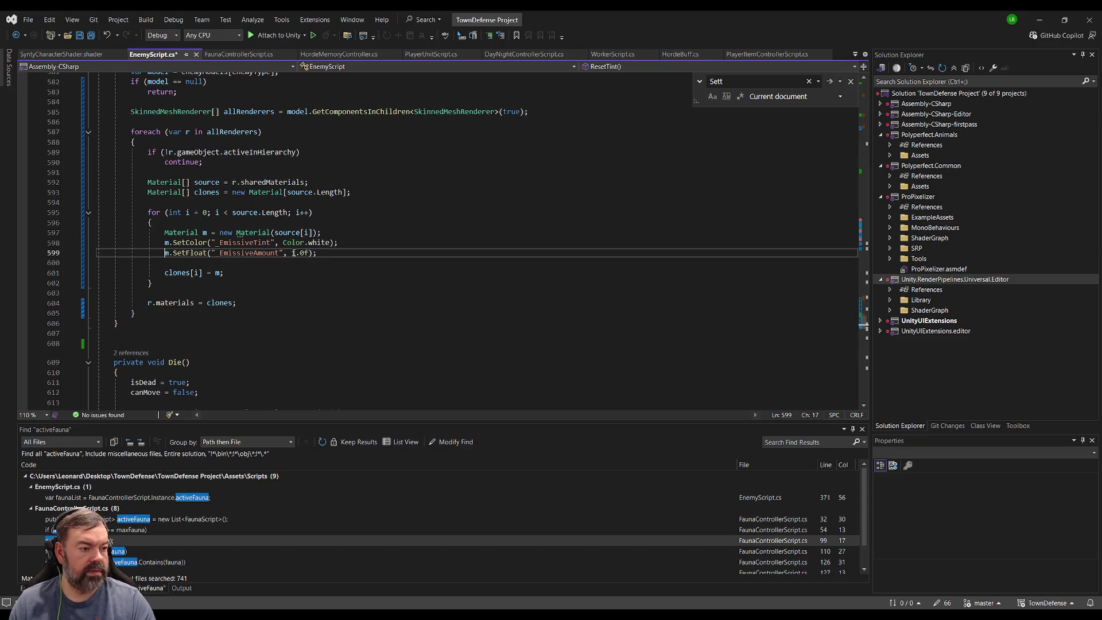
# Add a blank line above the tint-setting lines and save EnemyScript.
pyautogui.press('Up')
pyautogui.press('Return')
pyautogui.click(431, 222)
pyautogui.hotkey('ctrl', 's')
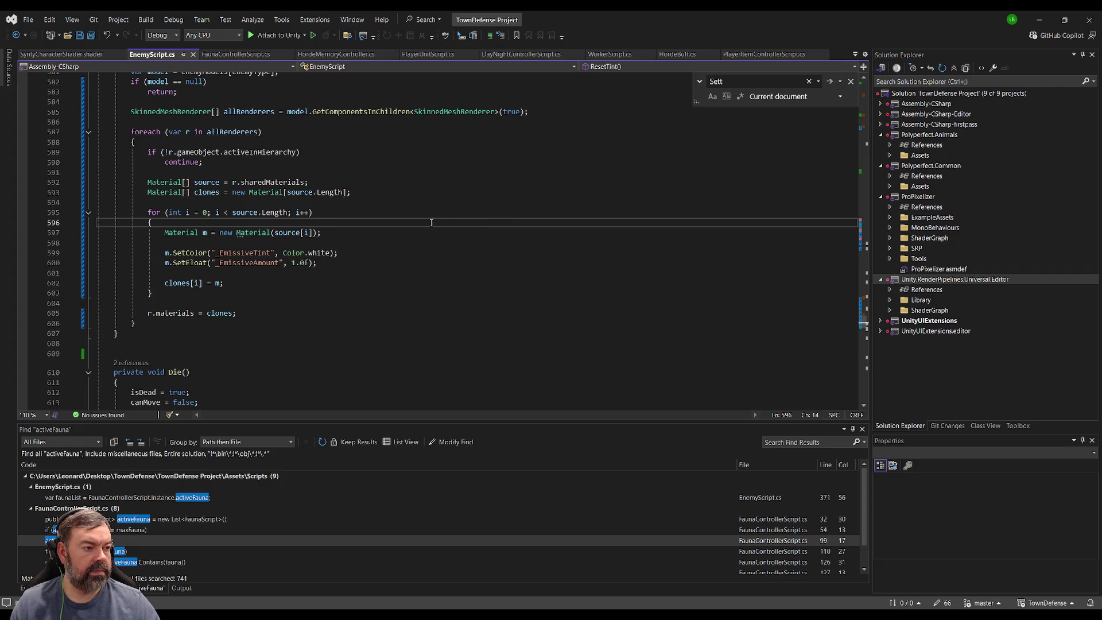
# Select the entire ResetTint method from its header to the closing brace.
pyautogui.scroll(2, 402, 224)
pyautogui.click(113, 80)
pyautogui.scroll(-3, 114, 172)
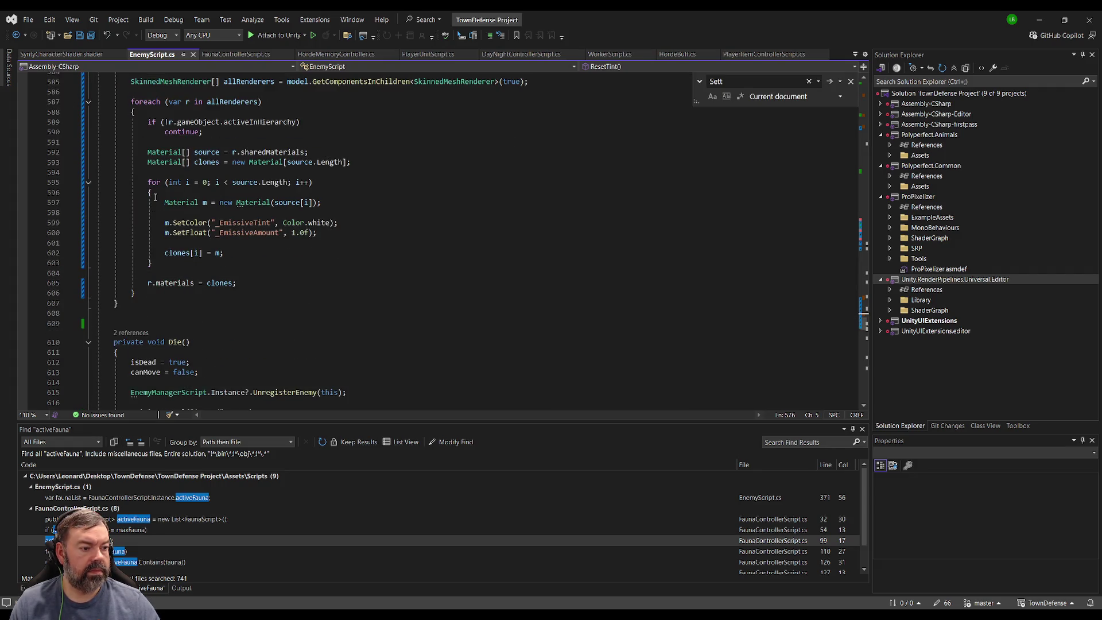
pyautogui.keyDown('shift'); pyautogui.click(118, 303); pyautogui.keyUp('shift')
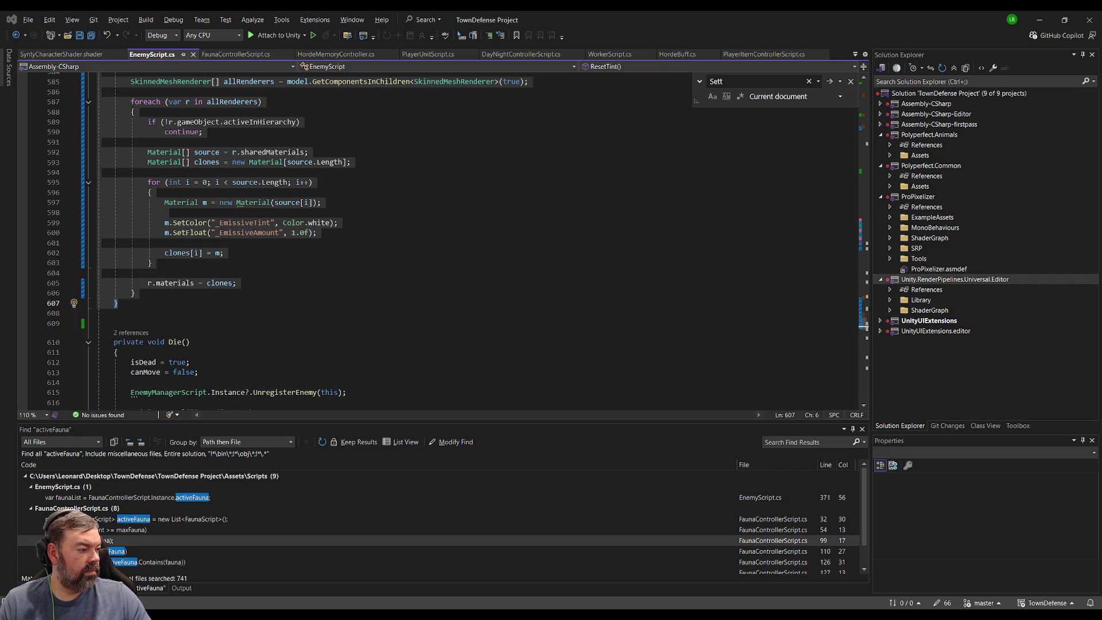
# Delete the extra blank lines above the ResetTint method.
pyautogui.click(257, 229)
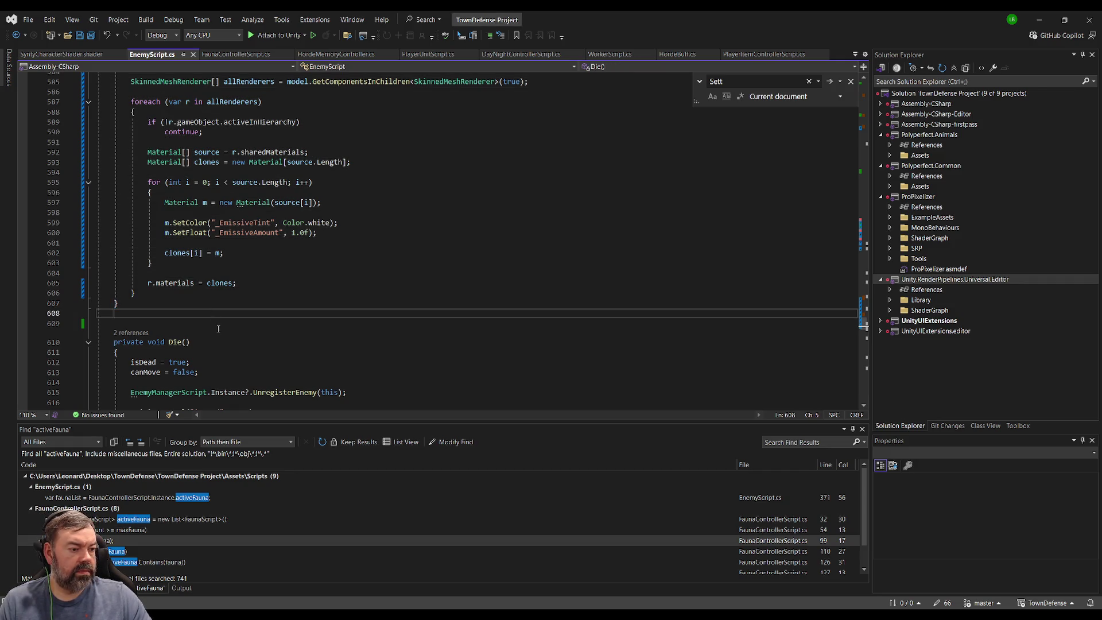
pyautogui.scroll(9, 257, 230)
pyautogui.click(257, 225)
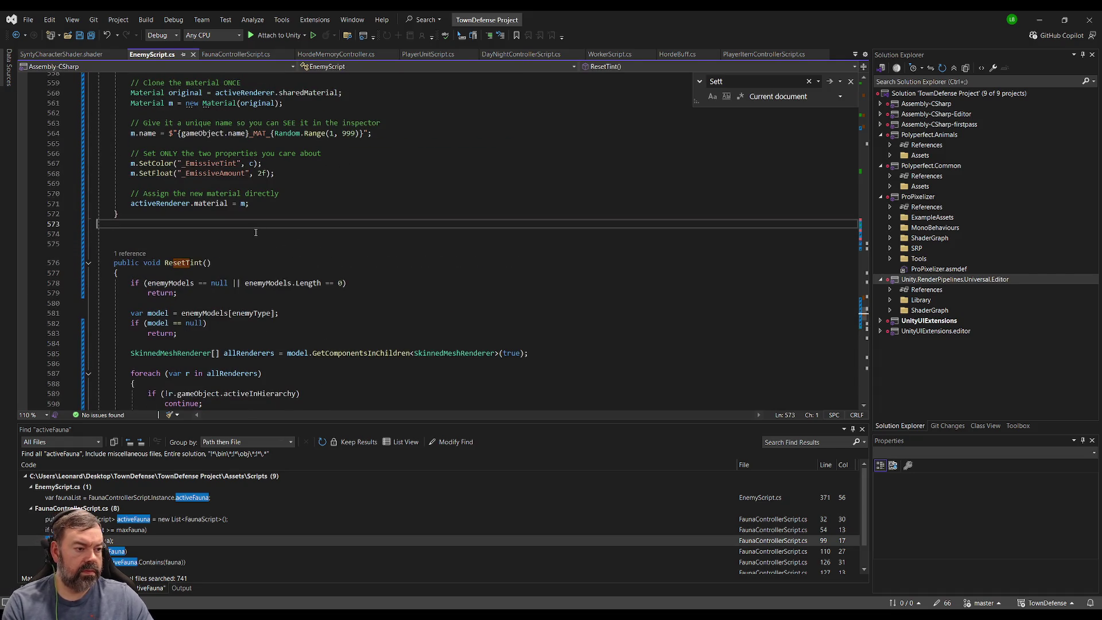
pyautogui.press('Delete')
pyautogui.press('Delete')
pyautogui.scroll(-6, 370, 268)
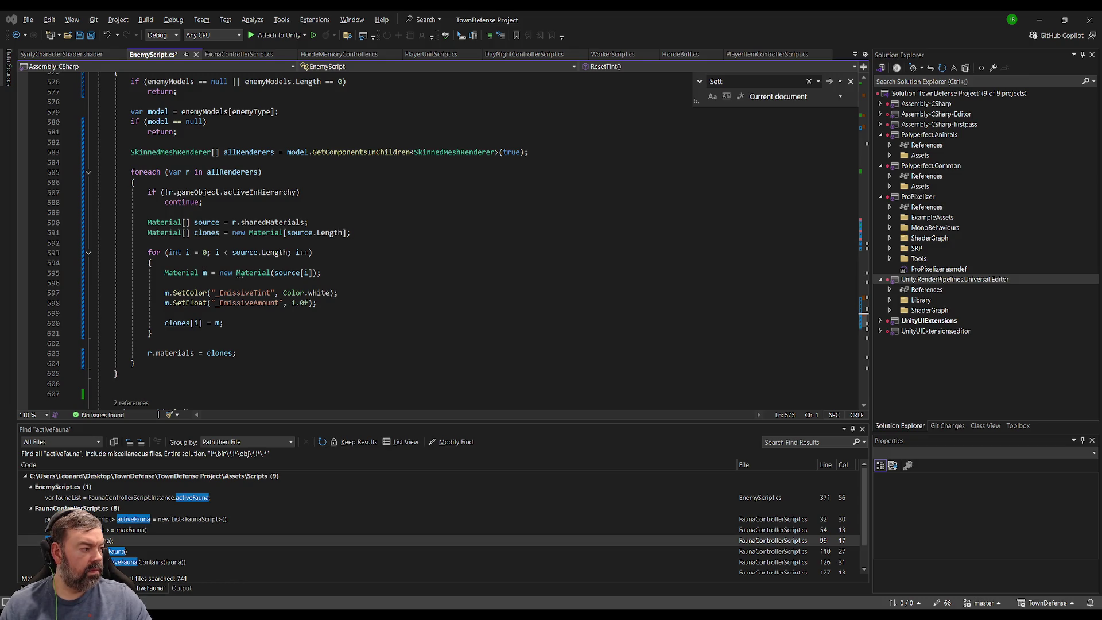
# Replace ResetTint with the rewritten version using the first active renderer, save, and return to Unity.
pyautogui.click(170, 383)
pyautogui.scroll(5, 170, 262)
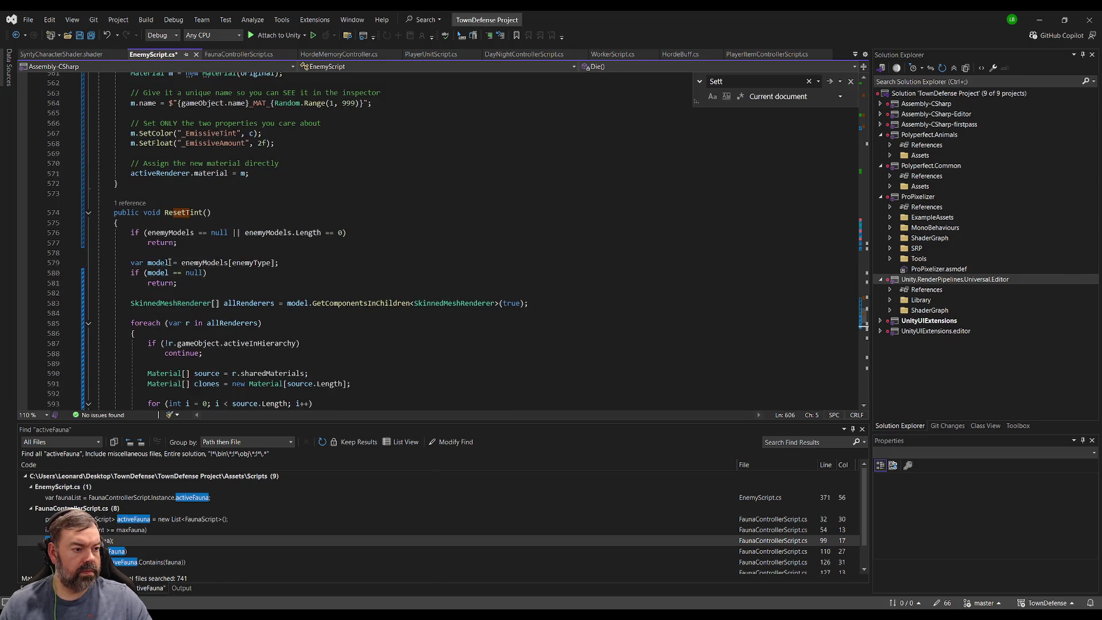
pyautogui.keyDown('shift'); pyautogui.click(110, 208); pyautogui.keyUp('shift')
pyautogui.hotkey('ctrl', 'v')
pyautogui.hotkey('ctrl', 's')
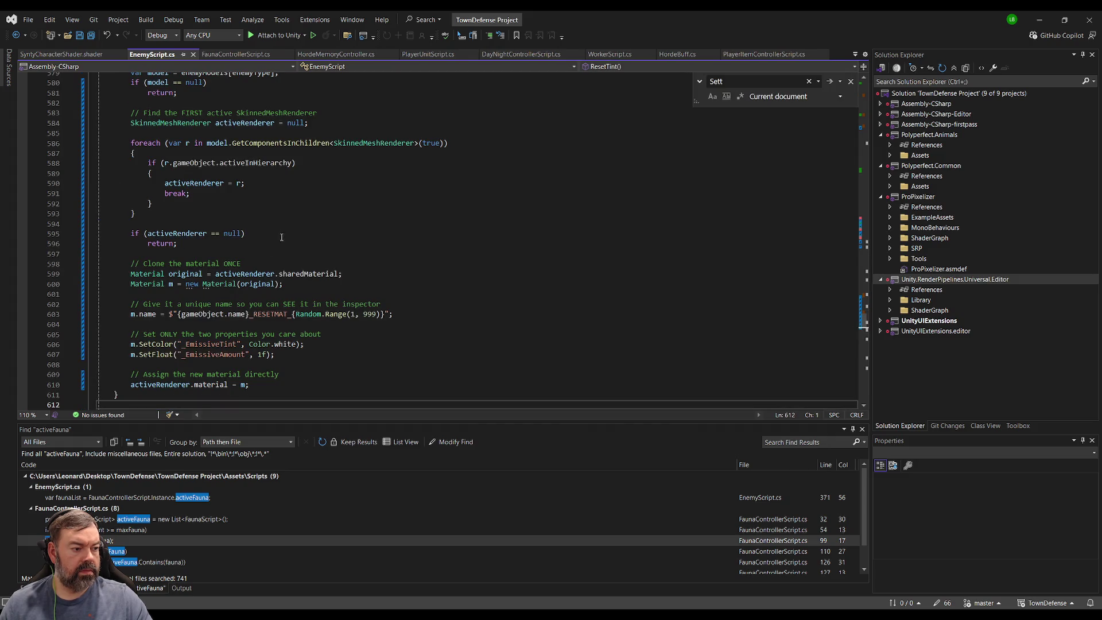
pyautogui.scroll(7, 391, 236)
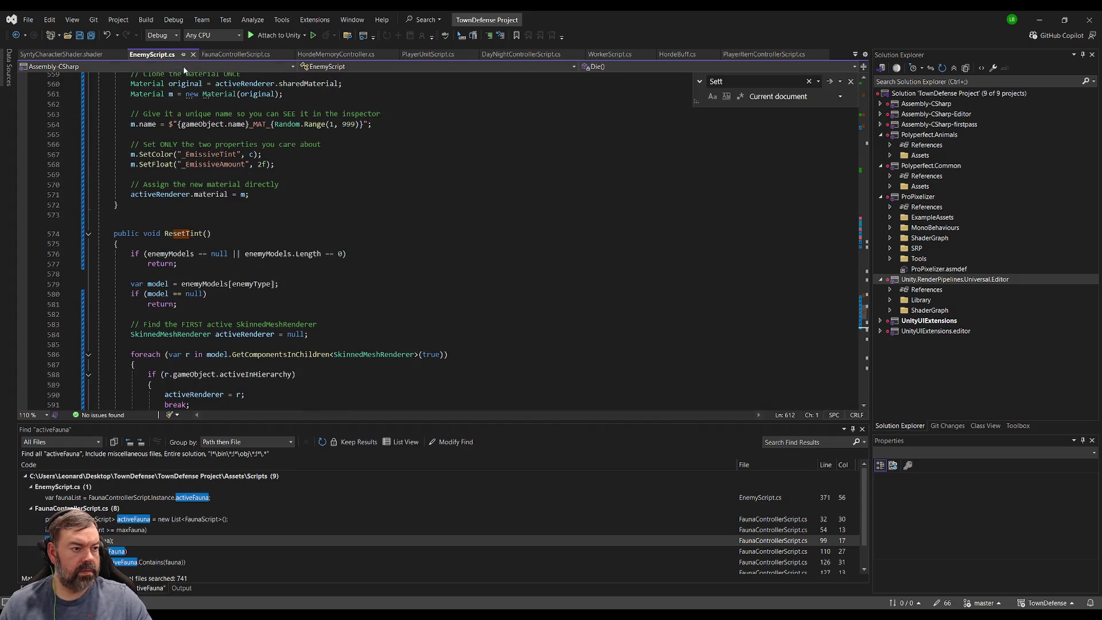
pyautogui.hotkey('alt', 'Tab')
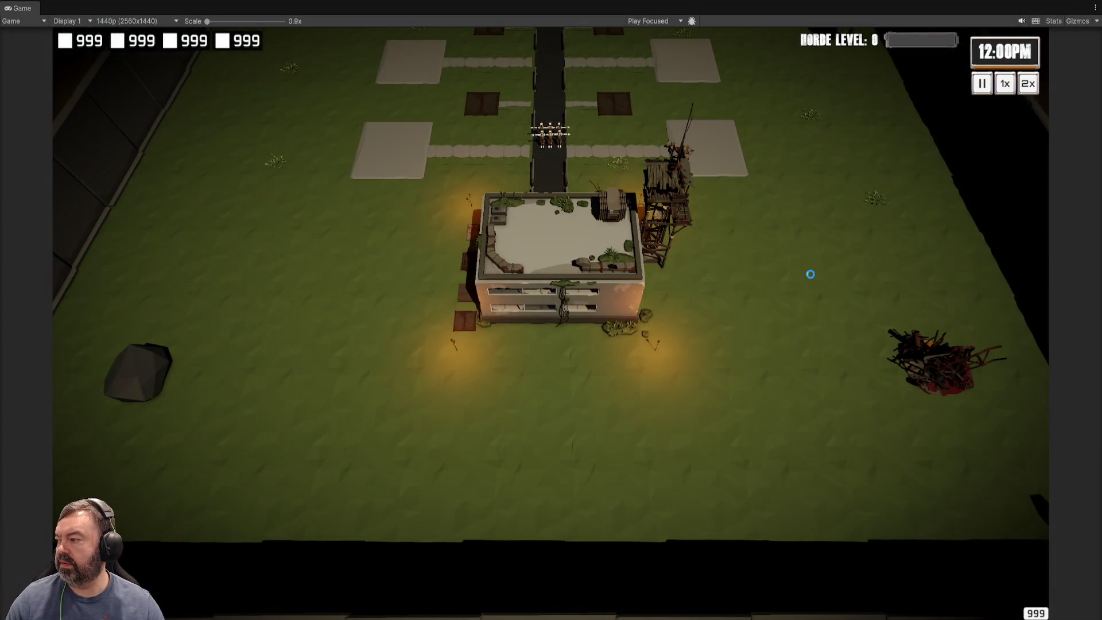
# Exit the maximized Game view while the play-test runs.
pyautogui.hotkey('ctrl', 'p')
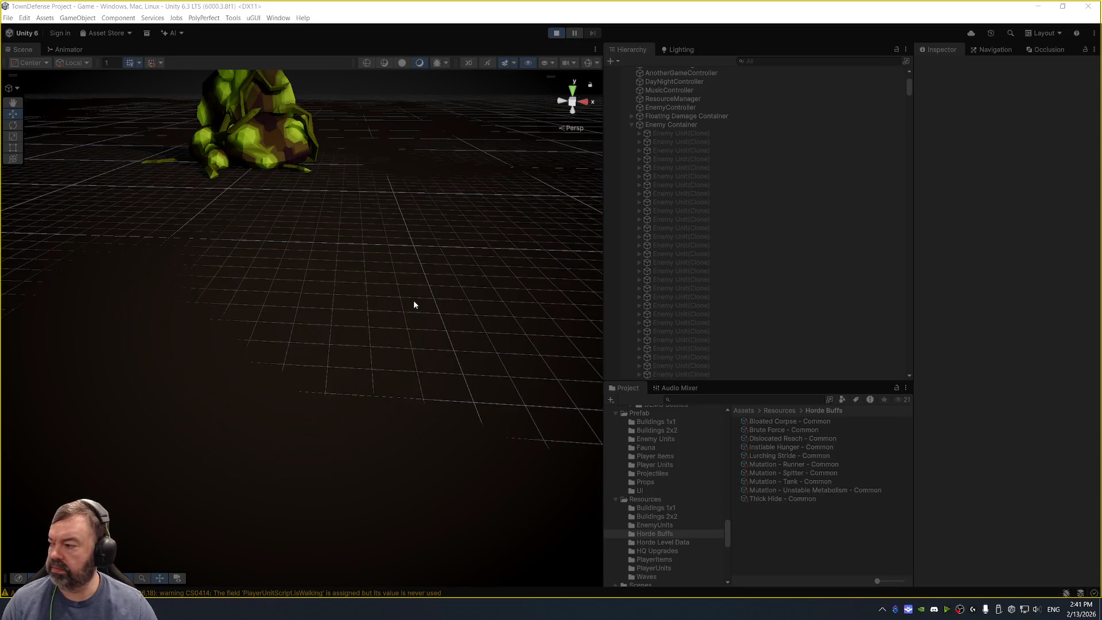
# Stop Play mode and frame one of the worker villagers in the Scene view.
pyautogui.click(558, 33)
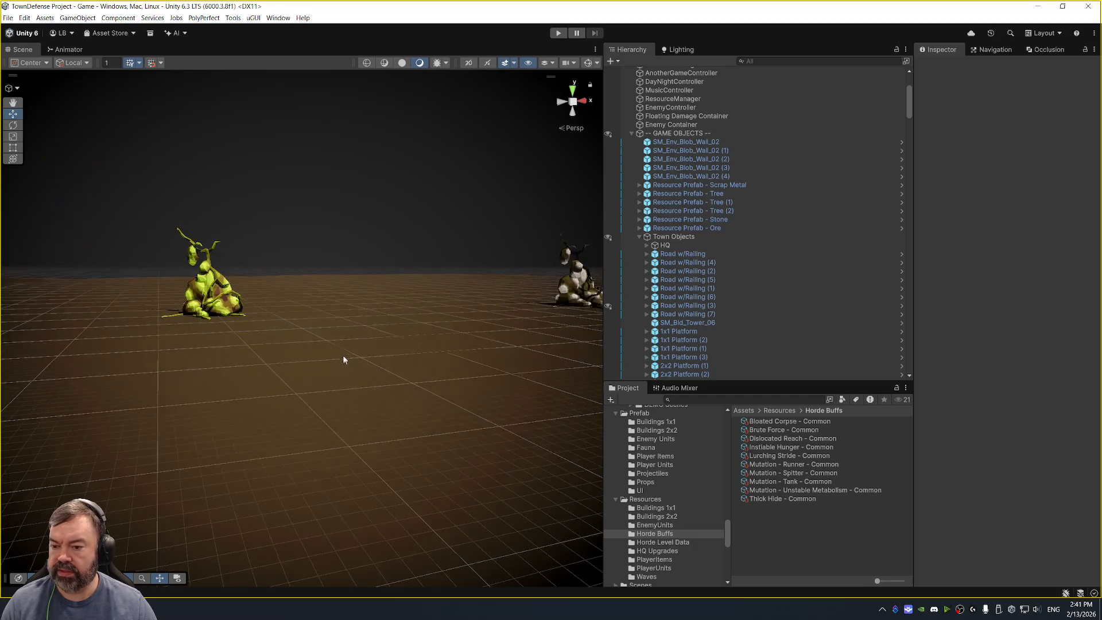
pyautogui.moveTo(342, 359)
pyautogui.mouseDown()
pyautogui.moveTo(322, 287)
pyautogui.moveTo(368, 262)
pyautogui.moveTo(349, 358)
pyautogui.mouseUp()
pyautogui.scroll(5, 298, 398)
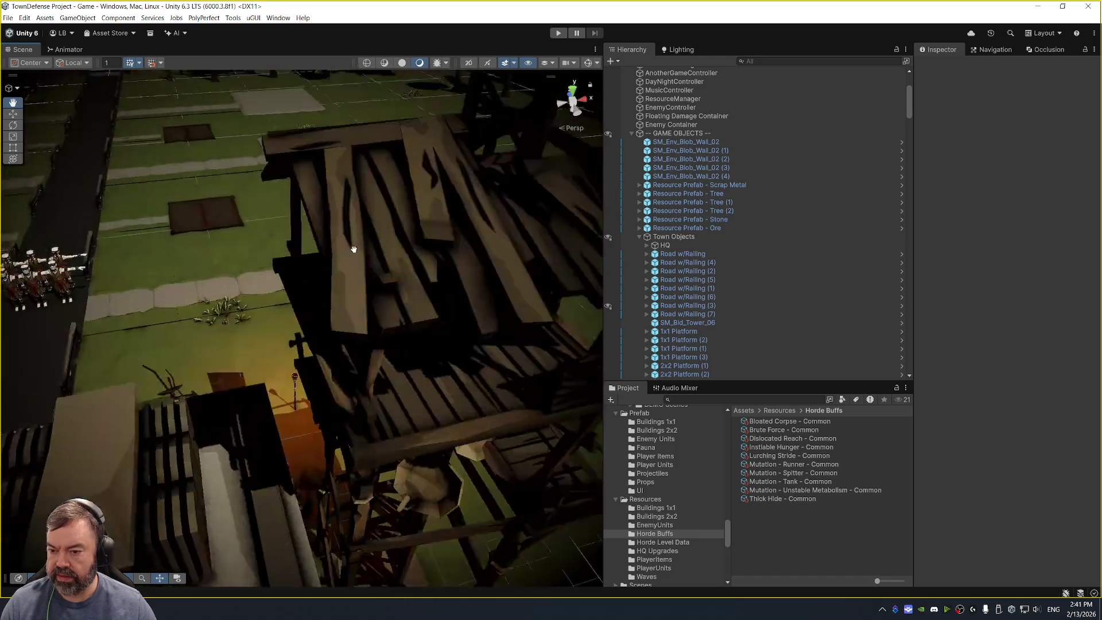
pyautogui.scroll(-5, 353, 249)
pyautogui.press('w')
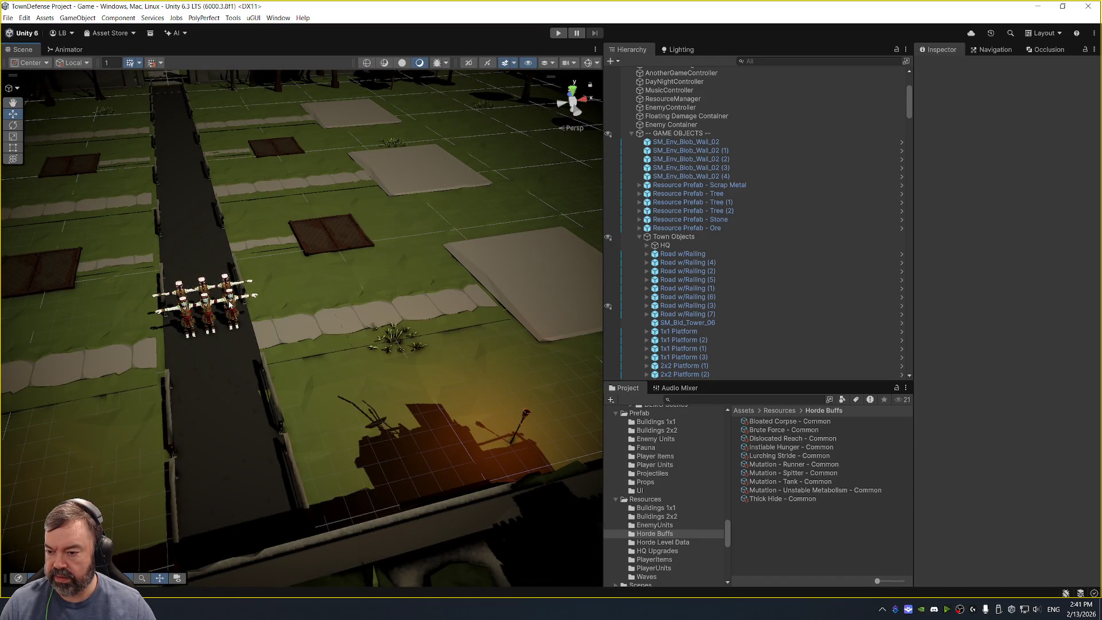
pyautogui.click(229, 304)
pyautogui.press('f')
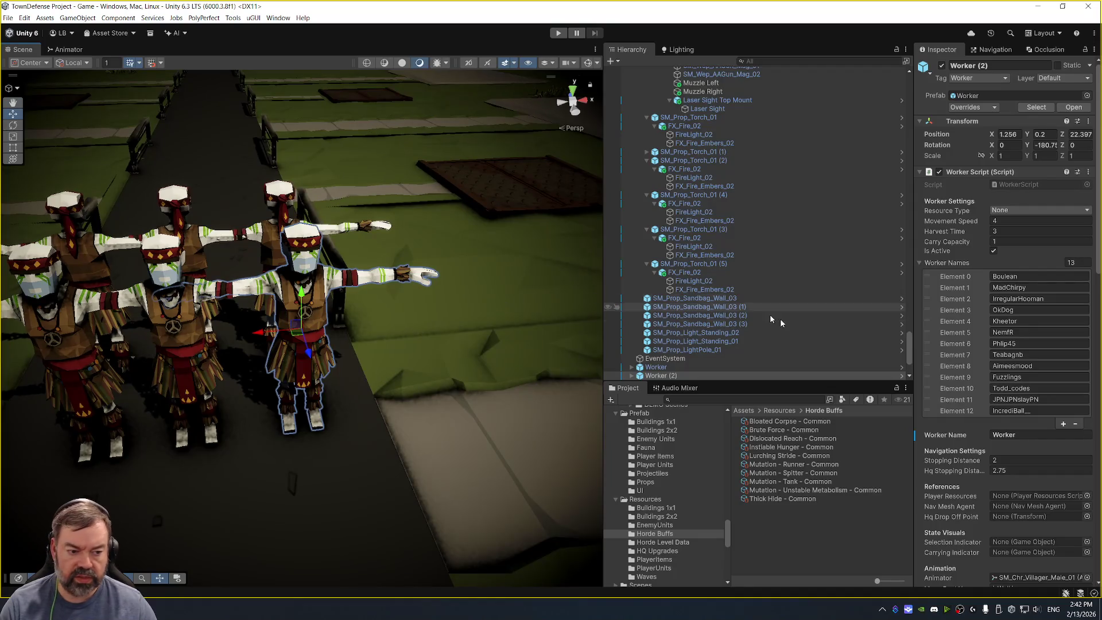
# Select Worker (2)'s SM_Chr_Villager_Male_01 mesh, check its SkinColour, and ping its material.
pyautogui.click(710, 368)
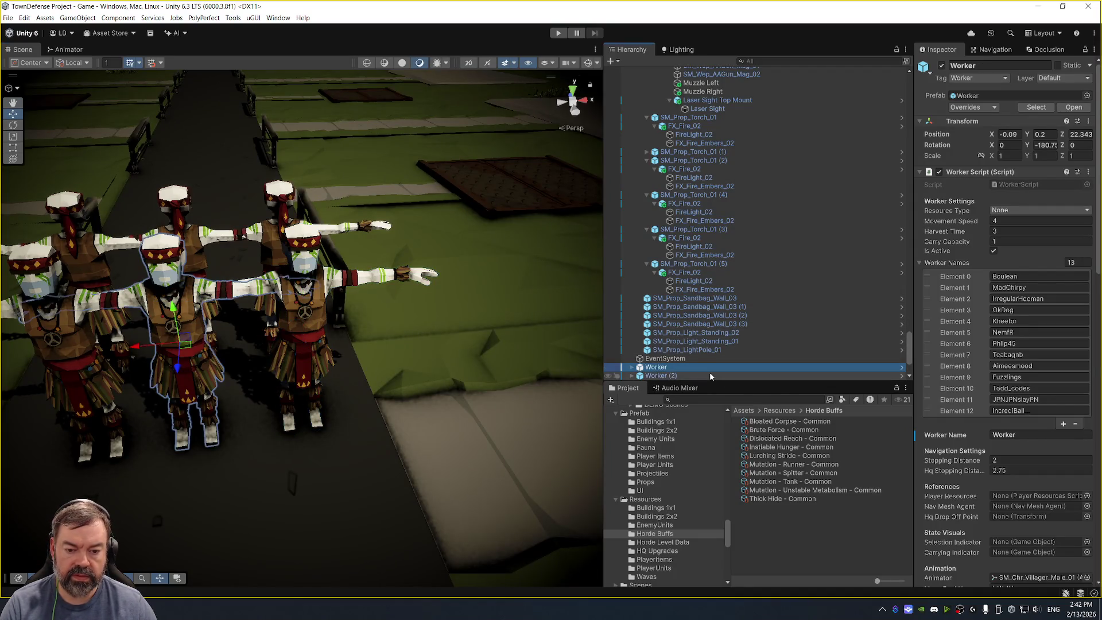
pyautogui.click(710, 376)
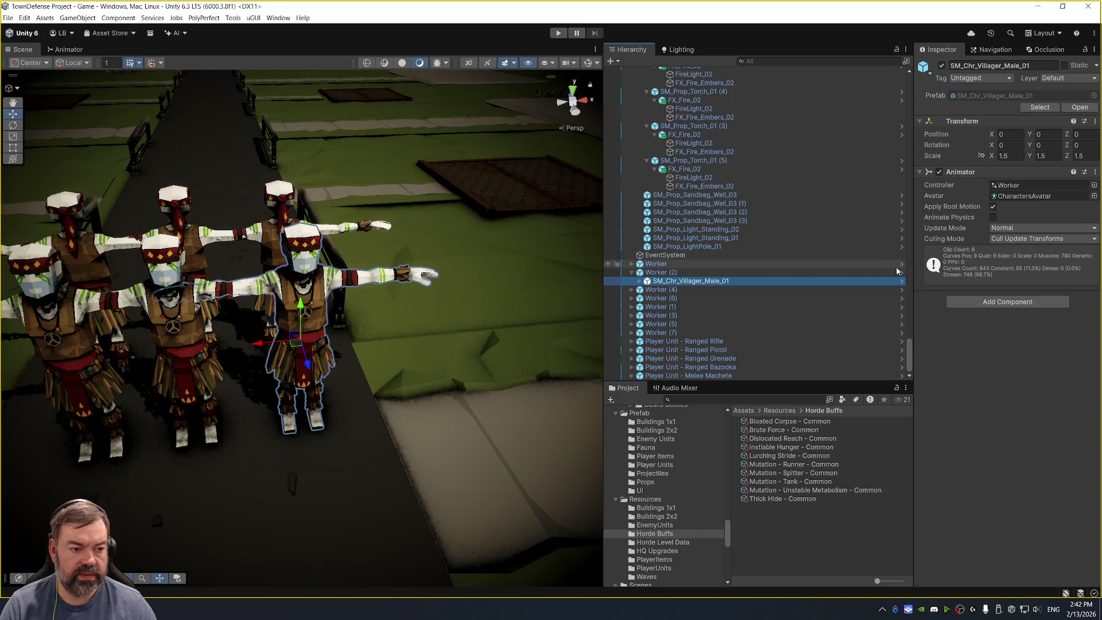
pyautogui.press('Right')
pyautogui.press('Right')
pyautogui.press('Down')
pyautogui.scroll(-5, 786, 311)
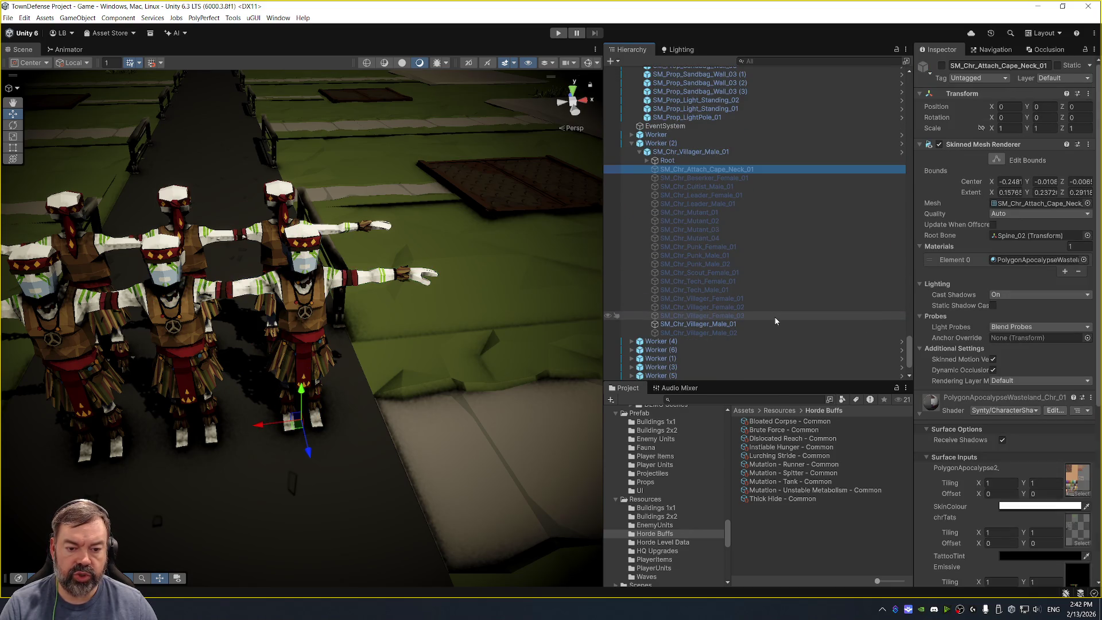
pyautogui.click(775, 323)
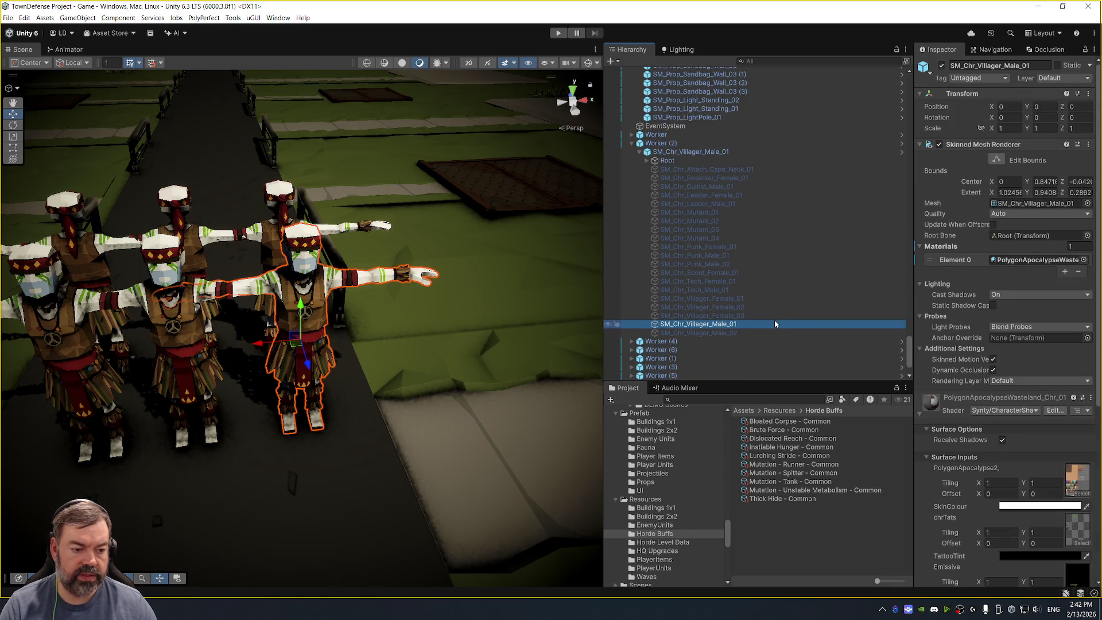
pyautogui.click(1053, 507)
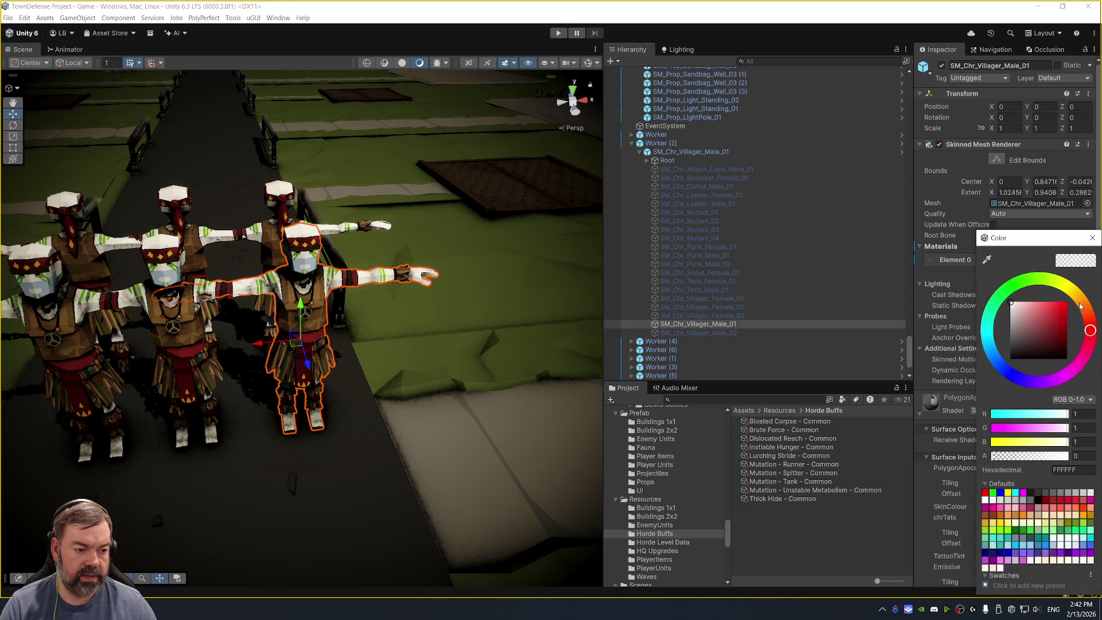
pyautogui.click(1092, 238)
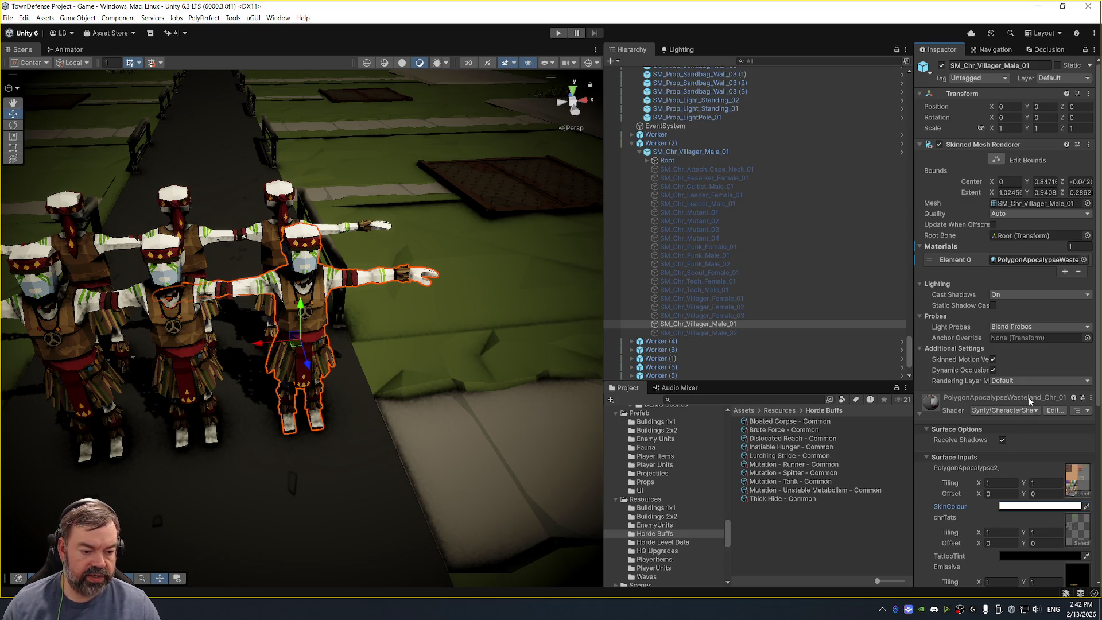
pyautogui.click(1032, 259)
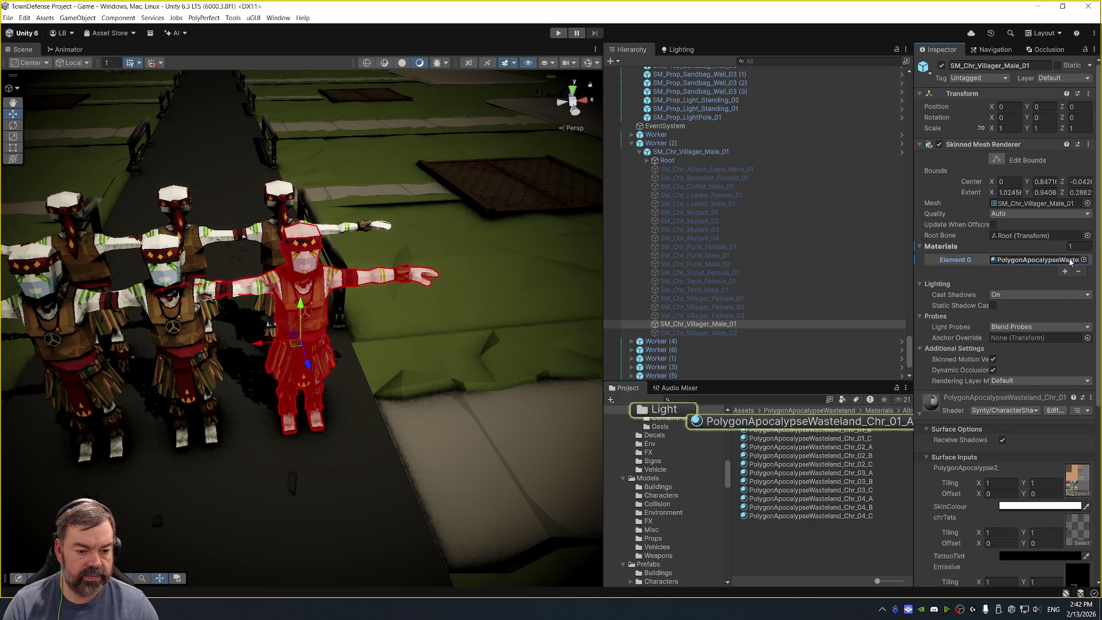
# Compare Chr_01_A with Chr_01_B and copy Chr_01_B's tan SkinColour.
pyautogui.click(858, 422)
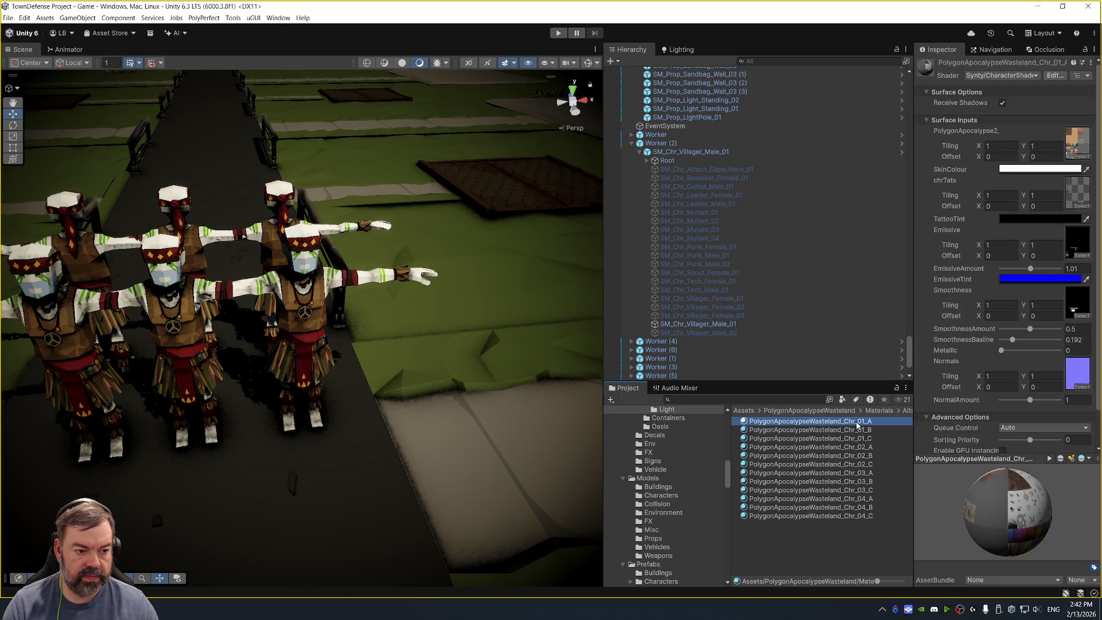
pyautogui.press('Down')
pyautogui.rightClick(1019, 171)
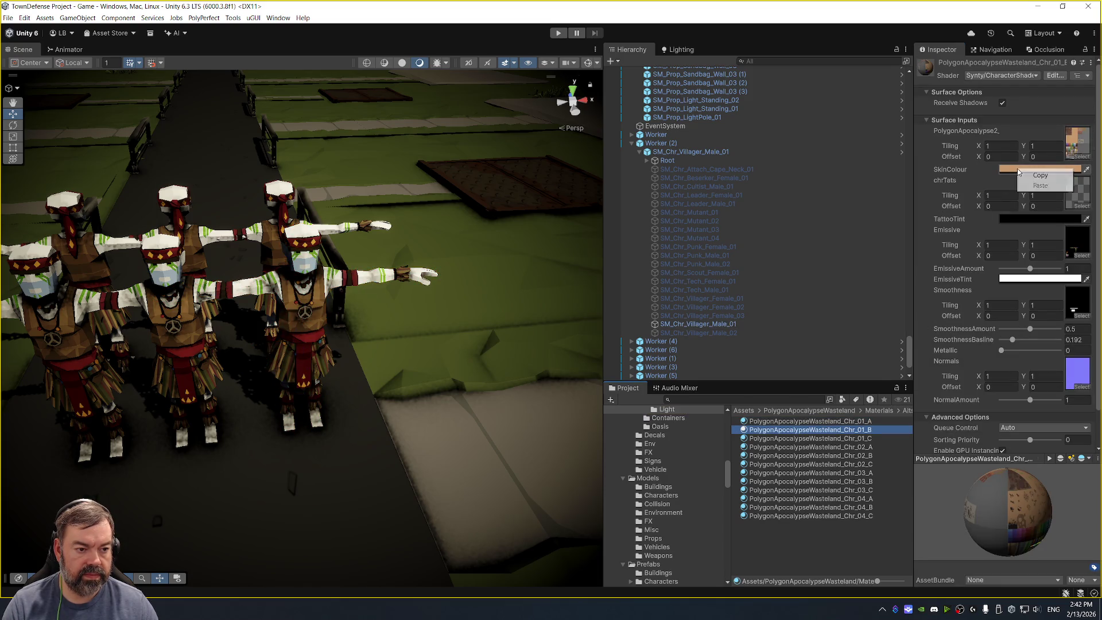
pyautogui.click(1036, 176)
# Set Chr_01_A's EmissiveTint to white, paste the tan SkinColour, and enter Play mode.
pyautogui.press('Up')
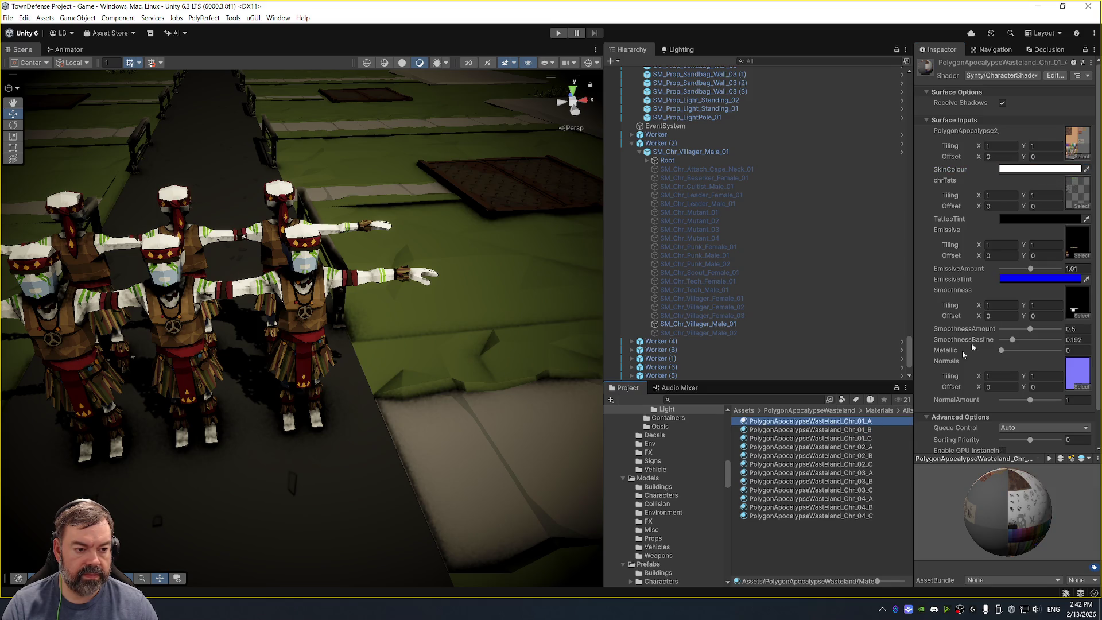
pyautogui.click(1043, 280)
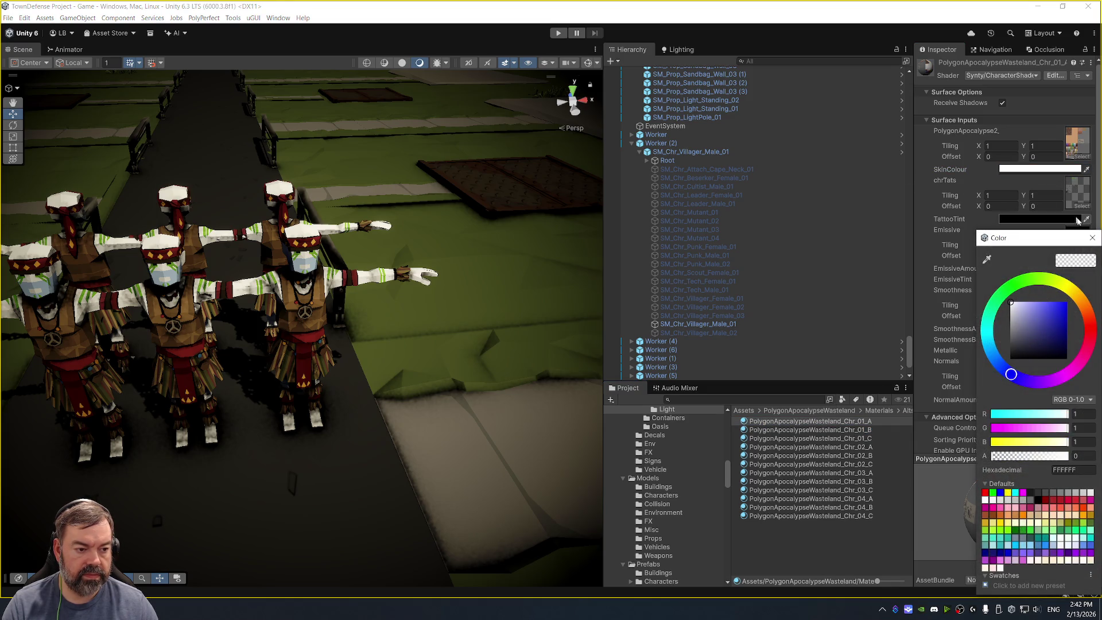
pyautogui.click(1092, 237)
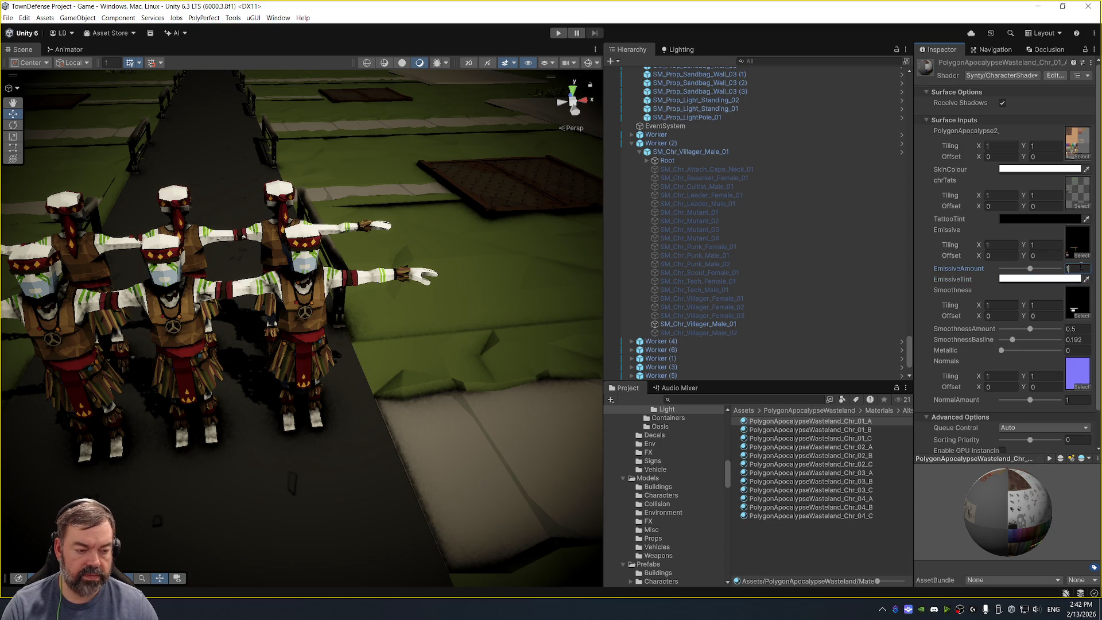
pyautogui.rightClick(1054, 169)
pyautogui.click(1062, 186)
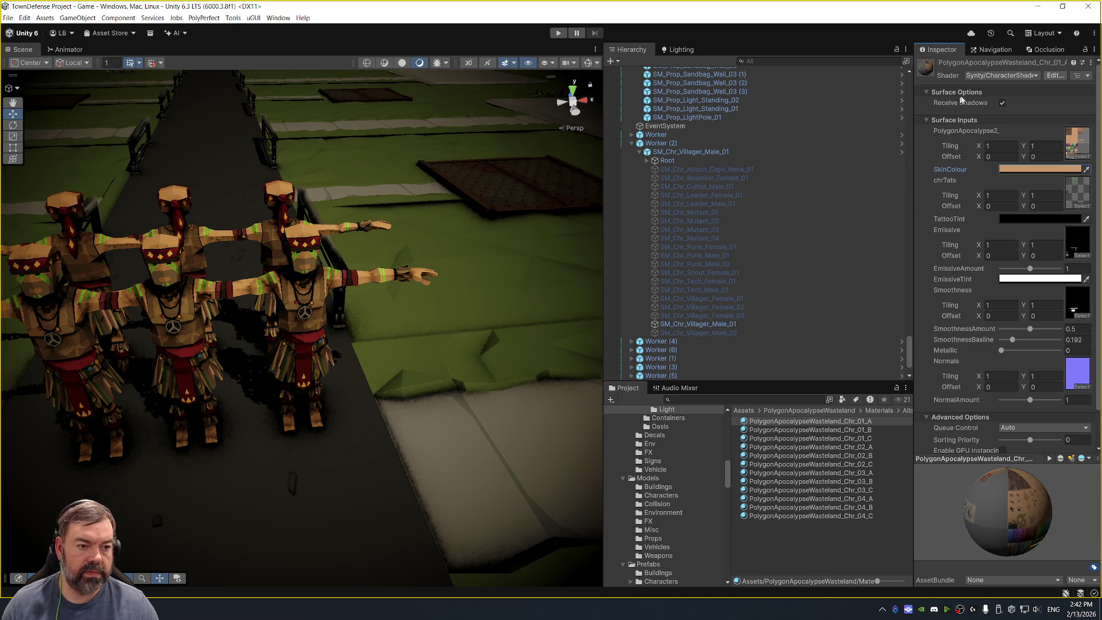
pyautogui.click(558, 32)
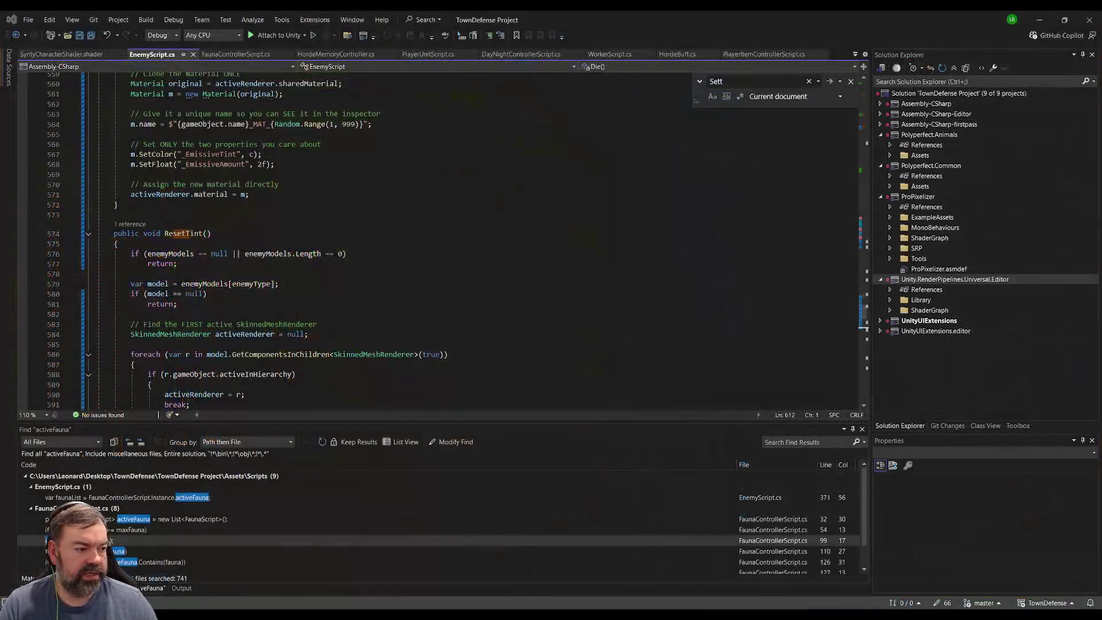
pyautogui.click(269, 234)
# Review SetTint's renderer code against the villager model selected under Worker (2).
pyautogui.scroll(4, 268, 263)
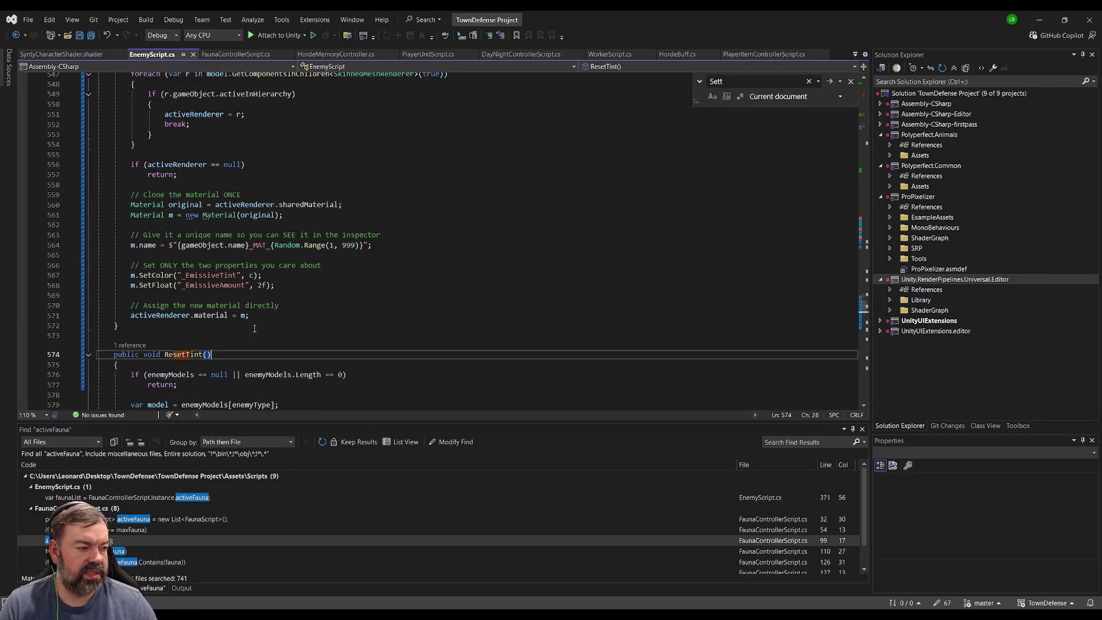
pyautogui.scroll(2, 254, 328)
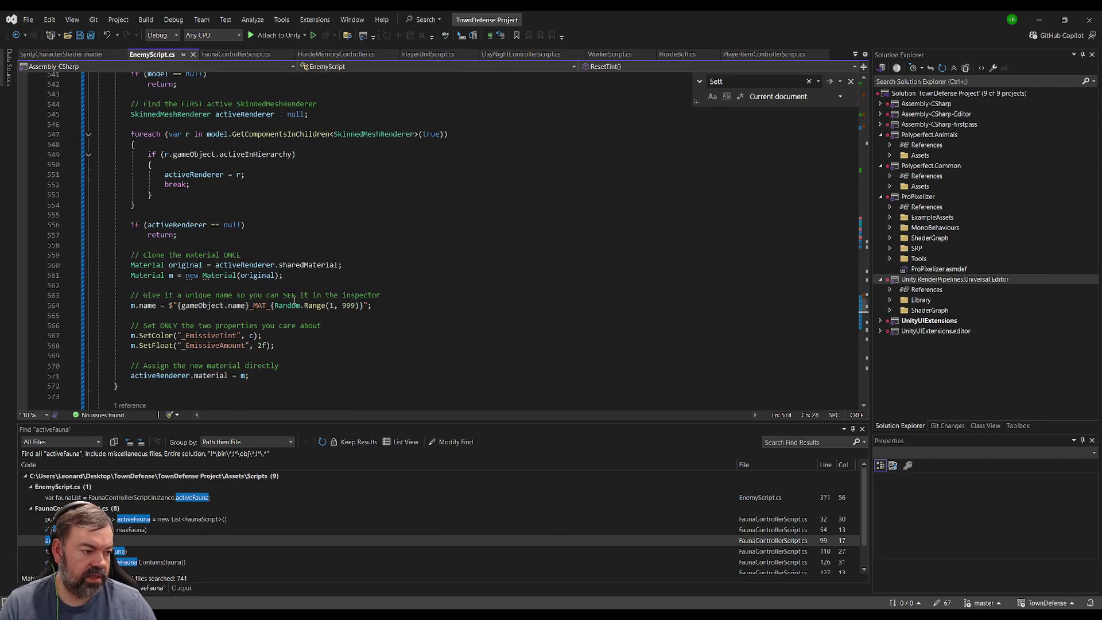
pyautogui.click(288, 236)
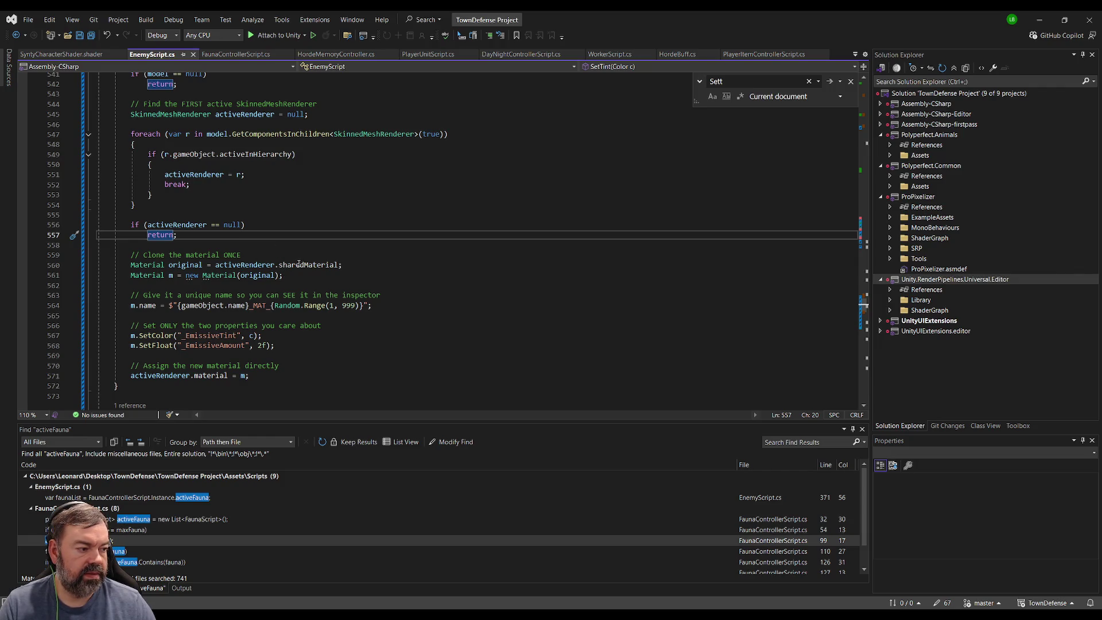
pyautogui.hotkey('alt', 'Tab')
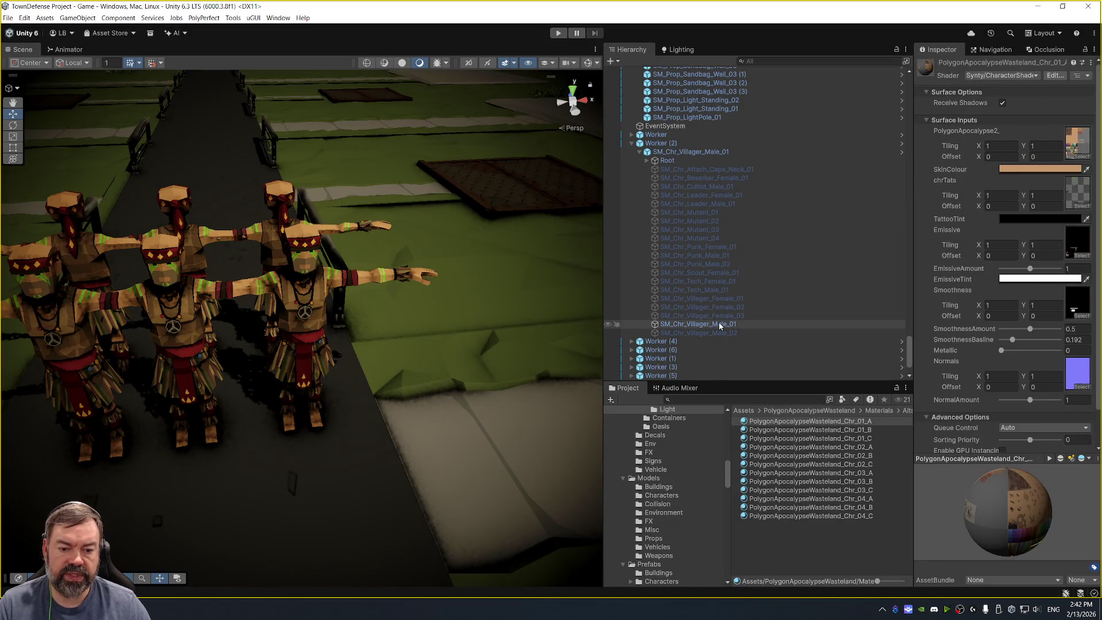
pyautogui.click(746, 323)
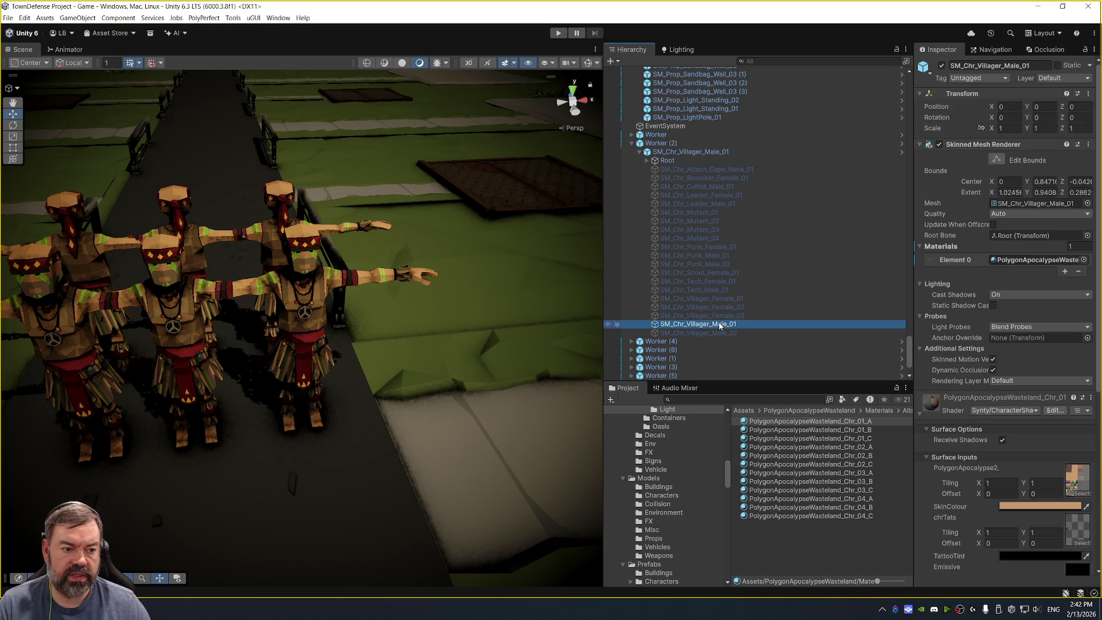
pyautogui.hotkey('alt', 'Tab')
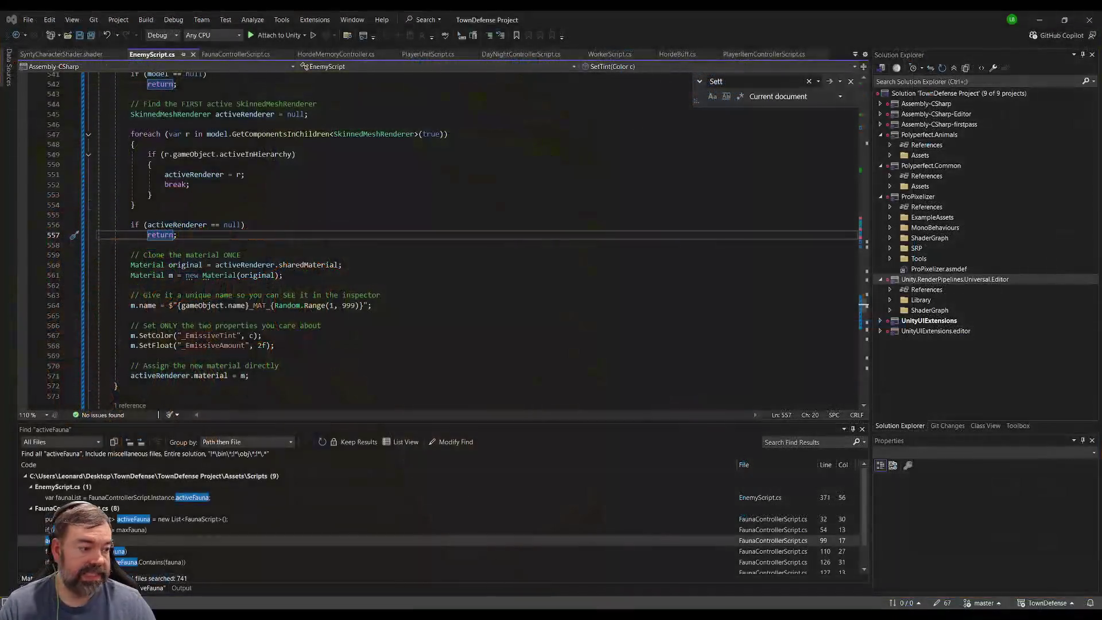
# Replace activeRenderer.sharedMaterial with activeRenderer.material on line 560.
pyautogui.doubleClick(298, 267)
pyautogui.press('BackSpace')
pyautogui.write('material')
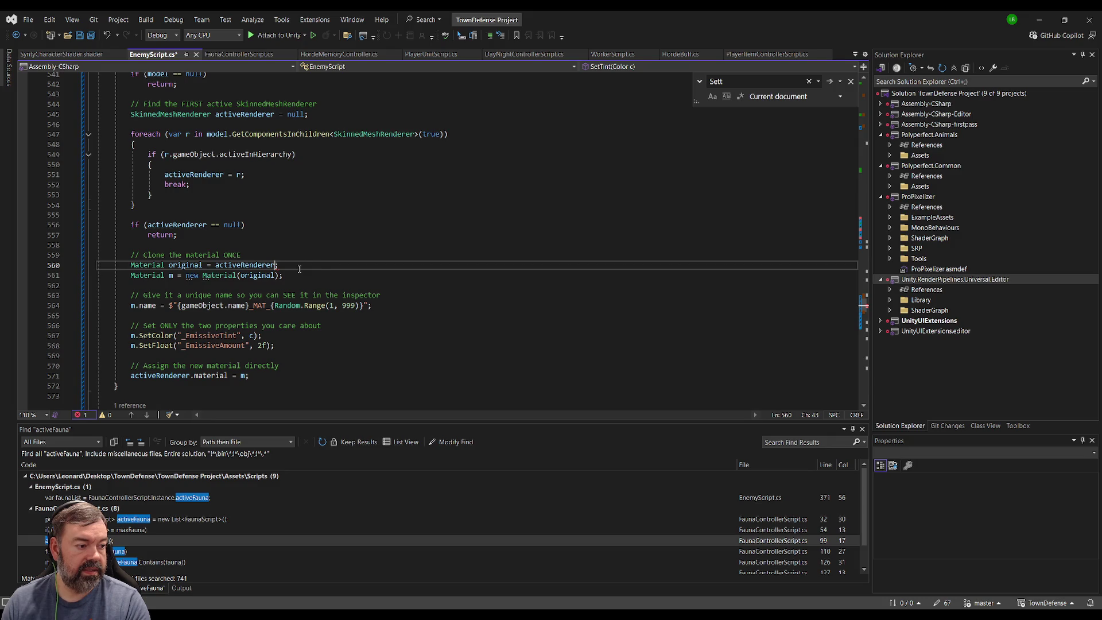
pyautogui.click(353, 261)
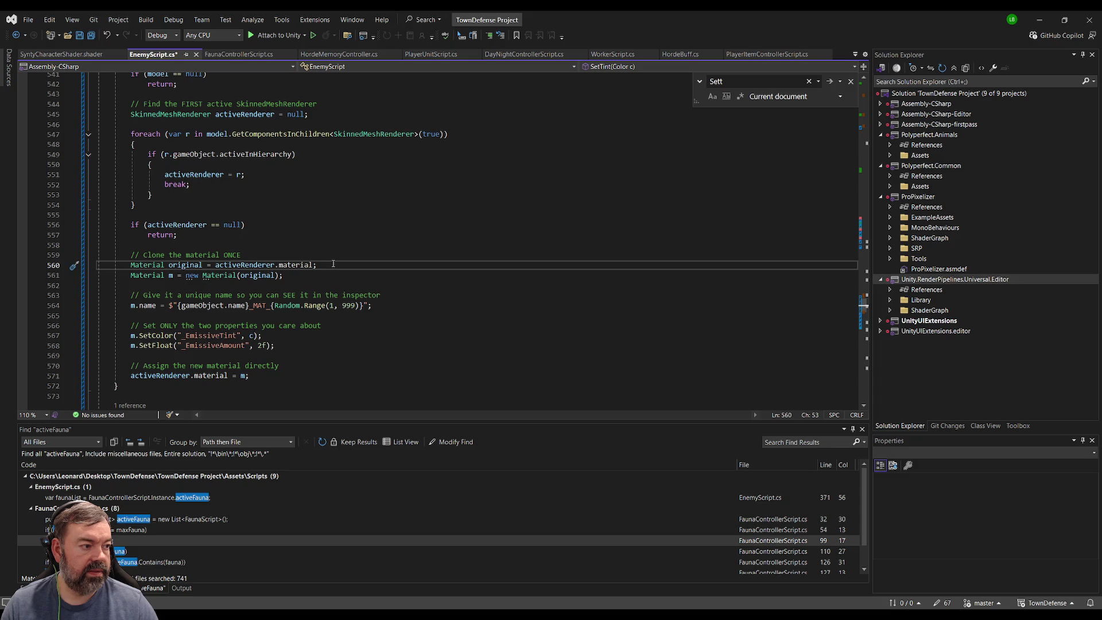
pyautogui.hotkey('shift', 'Home')
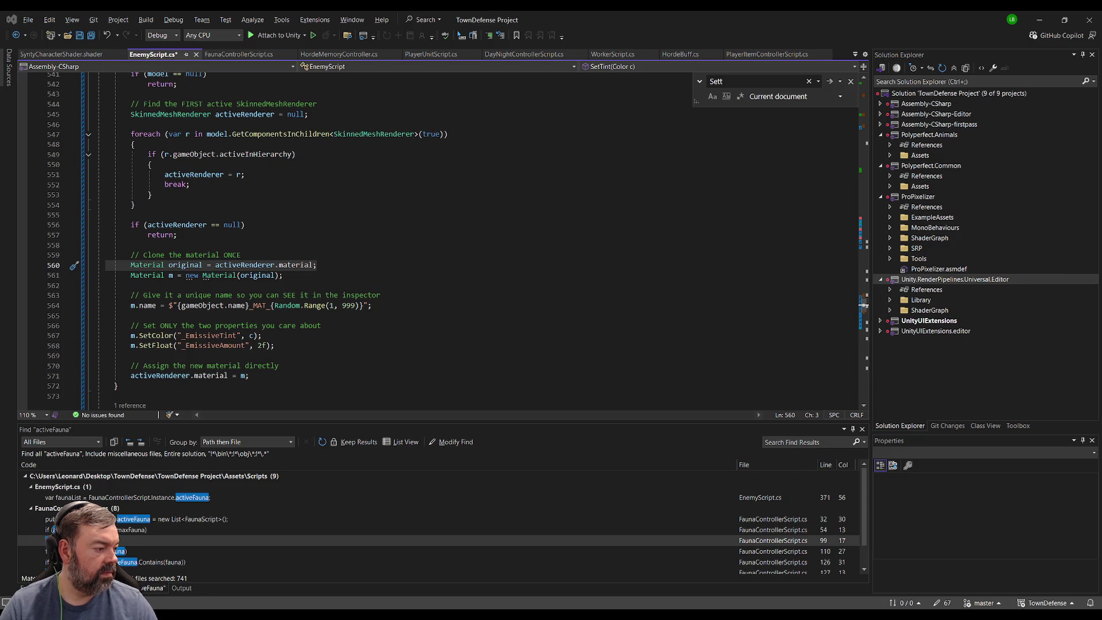
# Change sharedMaterial to material on ResetTint's line 599, then return to Unity to recompile.
pyautogui.scroll(-10, 319, 321)
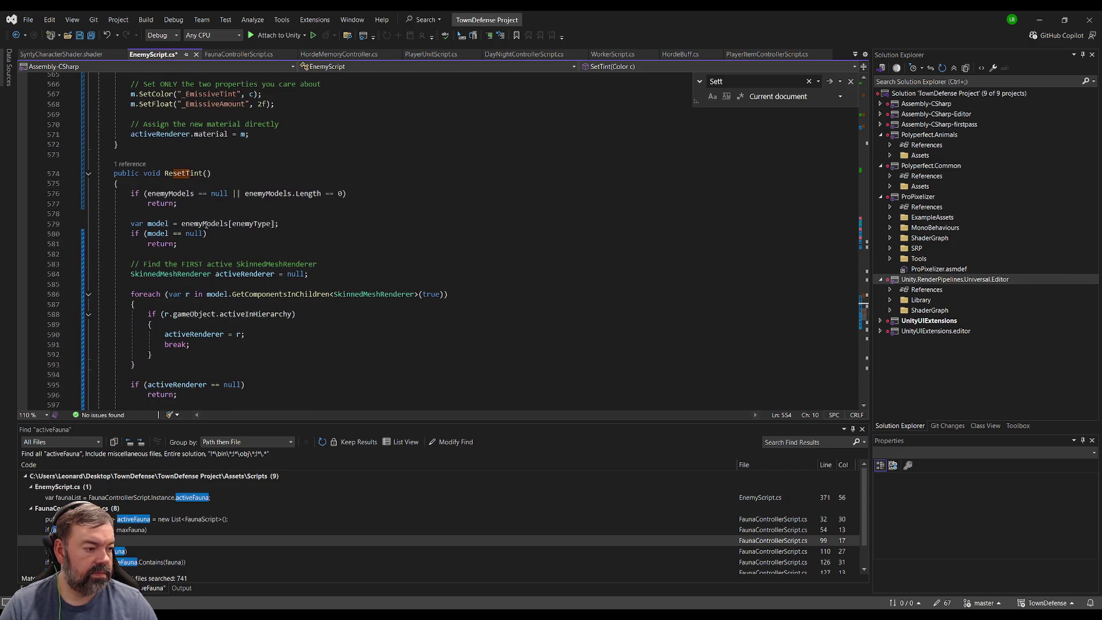
pyautogui.scroll(-4, 319, 321)
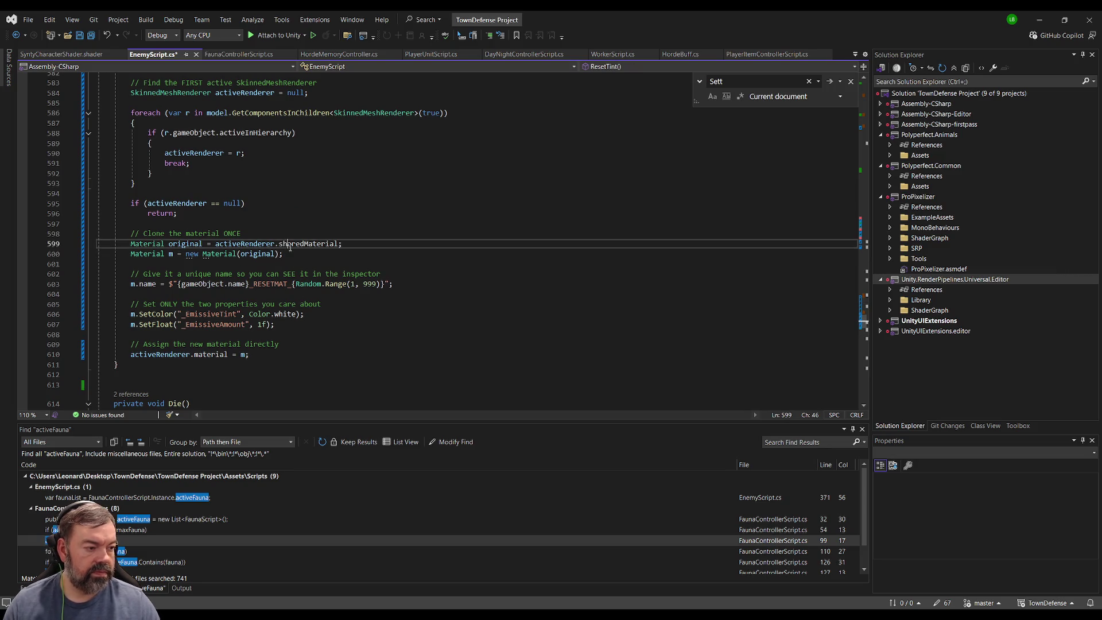
pyautogui.doubleClick(293, 244)
pyautogui.write('material')
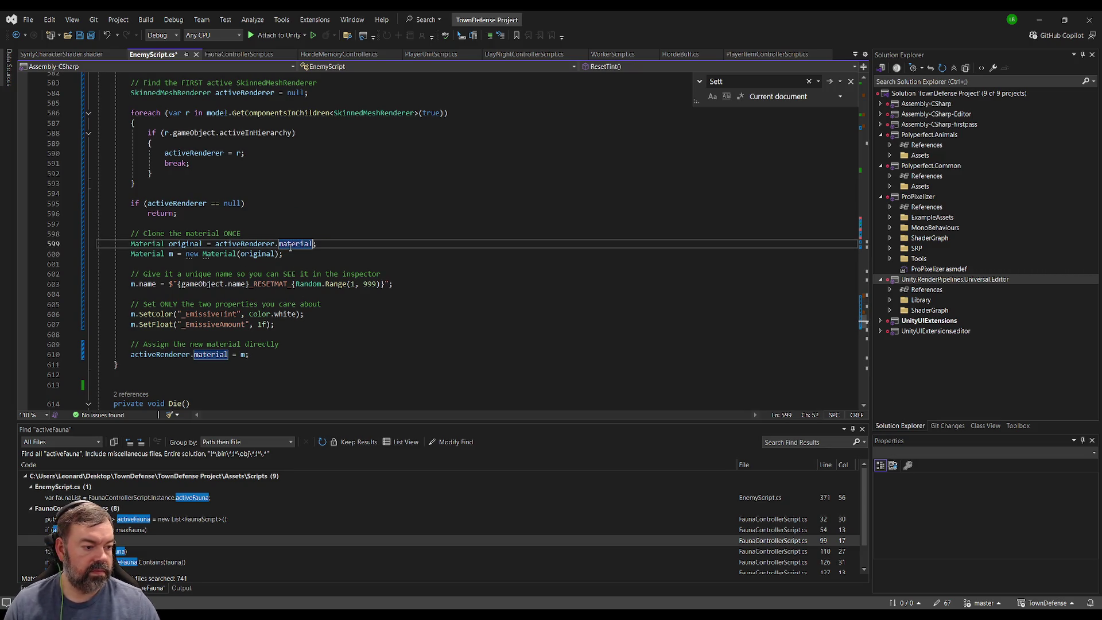
pyautogui.click(372, 297)
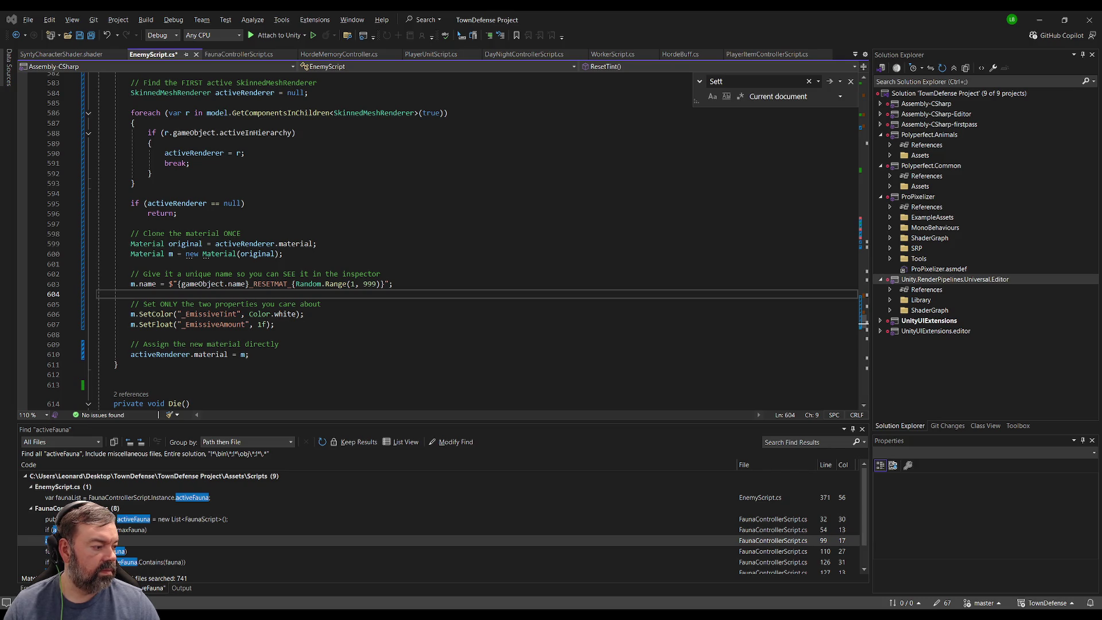
pyautogui.click(183, 213)
pyautogui.scroll(6, 154, 84)
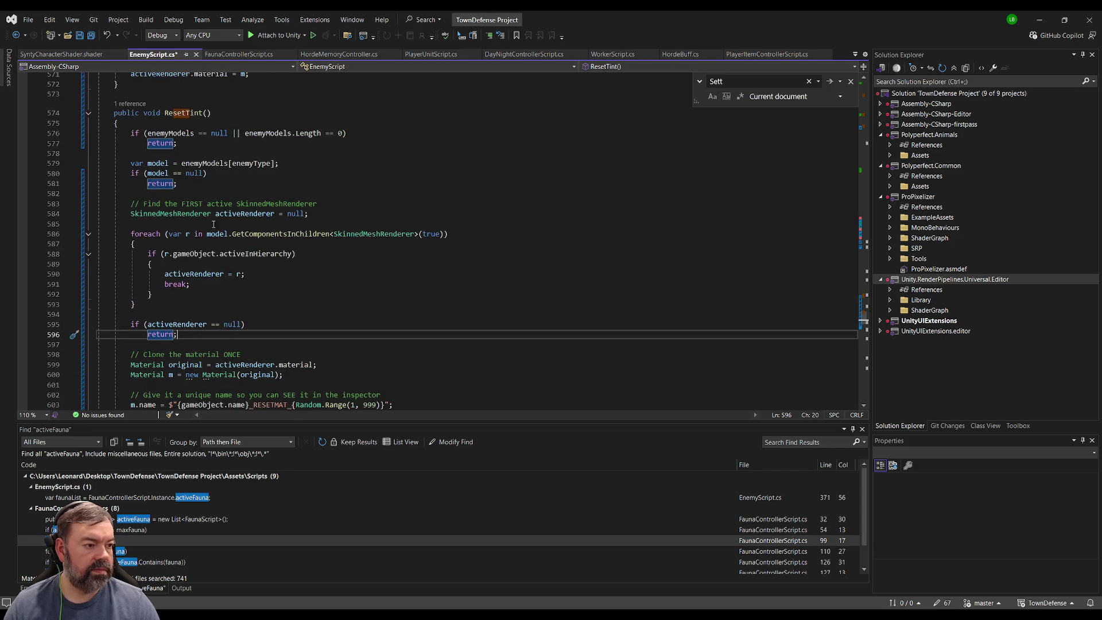
pyautogui.scroll(8, 154, 84)
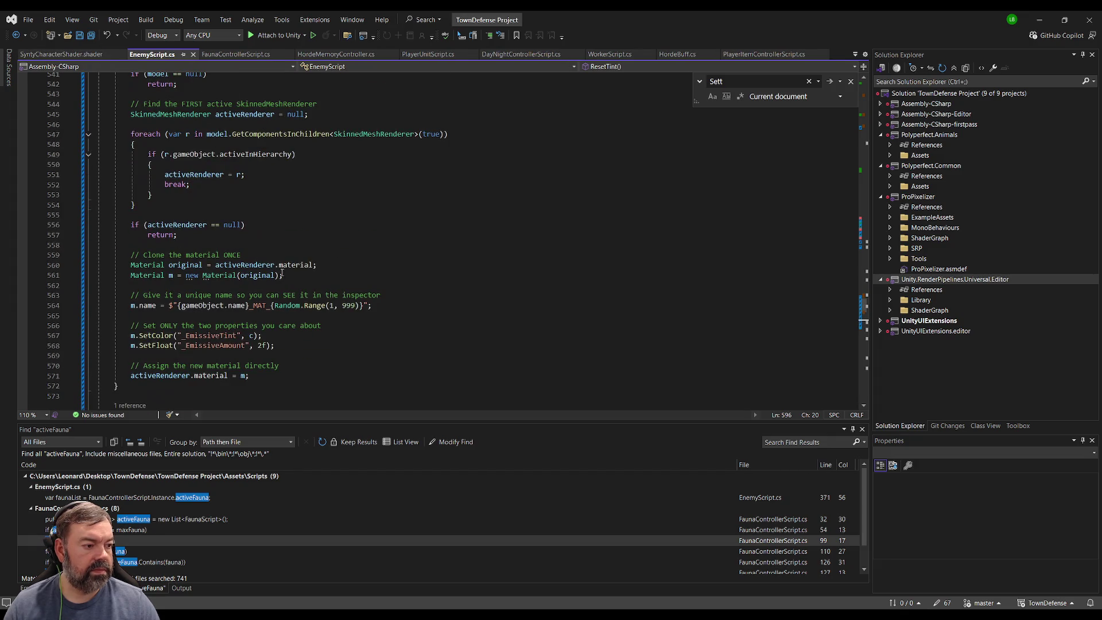
pyautogui.scroll(1, 308, 248)
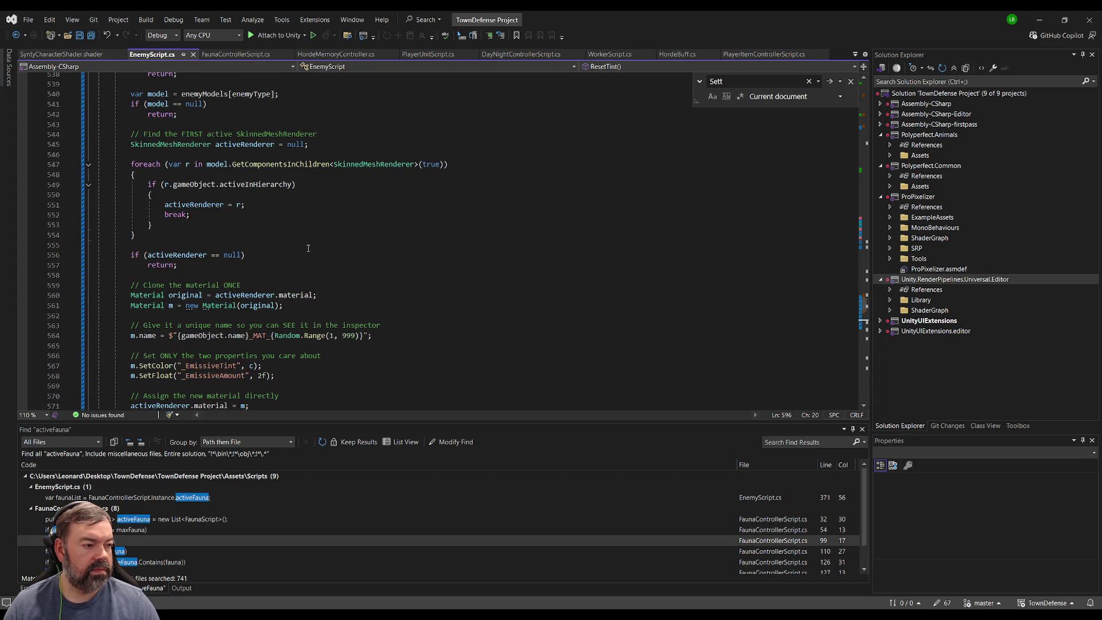
pyautogui.hotkey('alt', 'Tab')
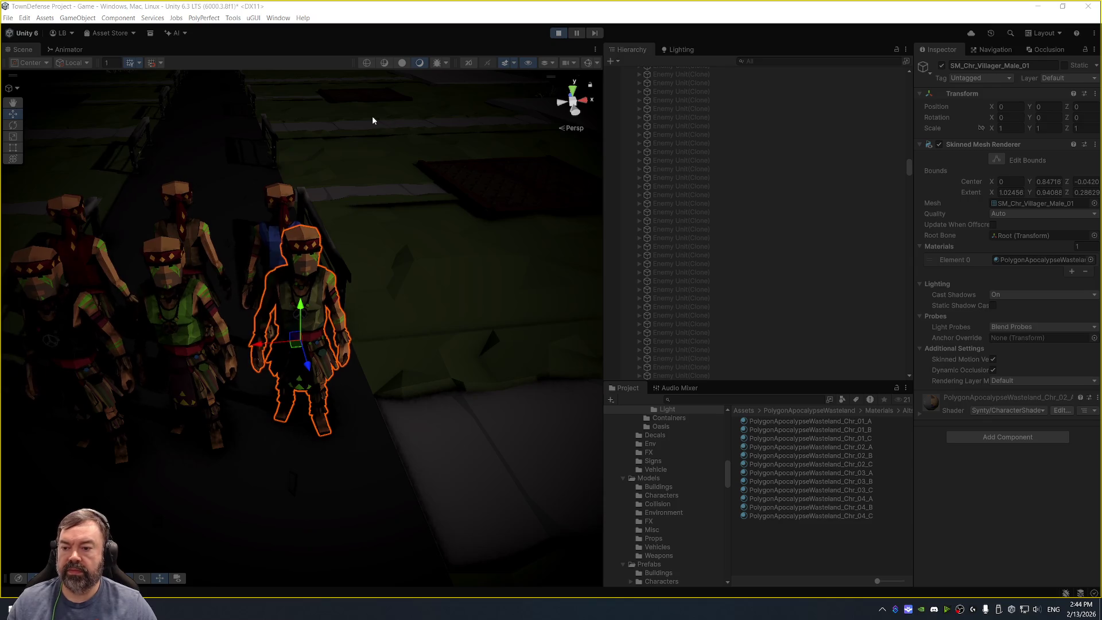
# Frame a blob wall in the Scene view and orbit back around it.
pyautogui.scroll(-10, 391, 194)
pyautogui.scroll(5, 344, 225)
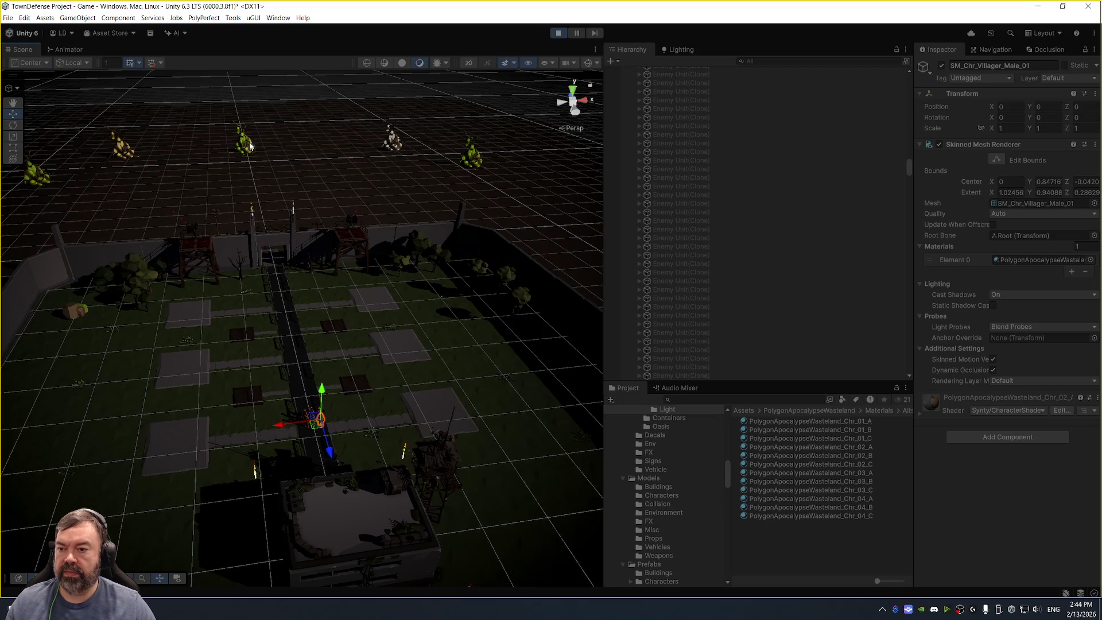
pyautogui.click(248, 143)
pyautogui.press('f')
pyautogui.moveTo(429, 318)
pyautogui.mouseDown()
pyautogui.moveTo(509, 302)
pyautogui.moveTo(335, 164)
pyautogui.moveTo(477, 308)
pyautogui.mouseUp()
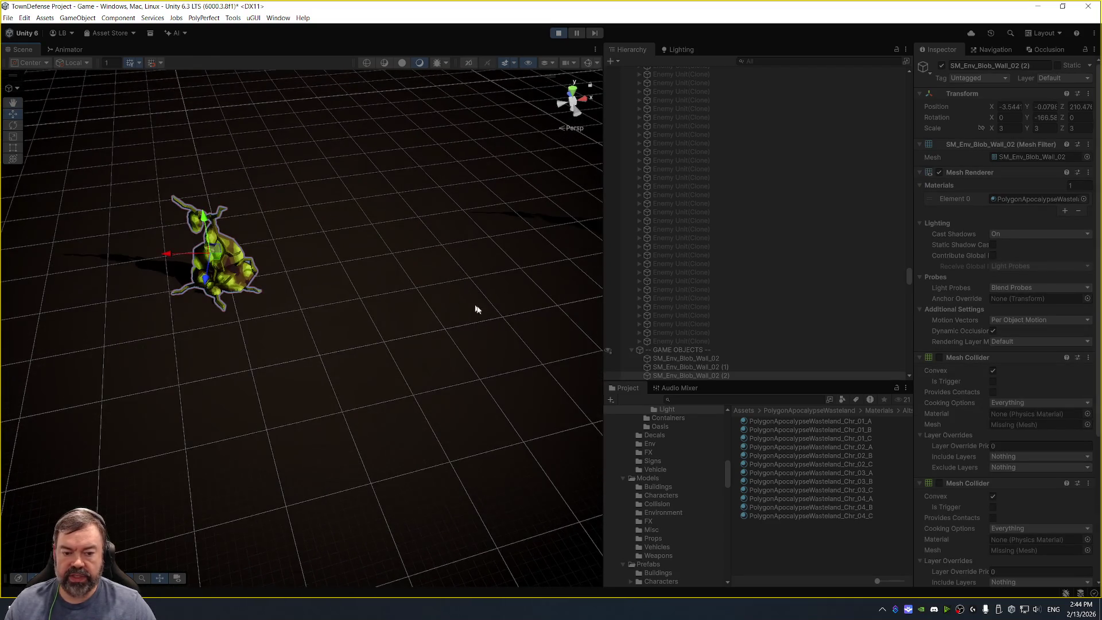
# Collapse Enemy Container and Town Objects, then toggle EnemyController's Spawning Enabled on and back off.
pyautogui.click(711, 332)
pyautogui.press('Left')
pyautogui.press('Left')
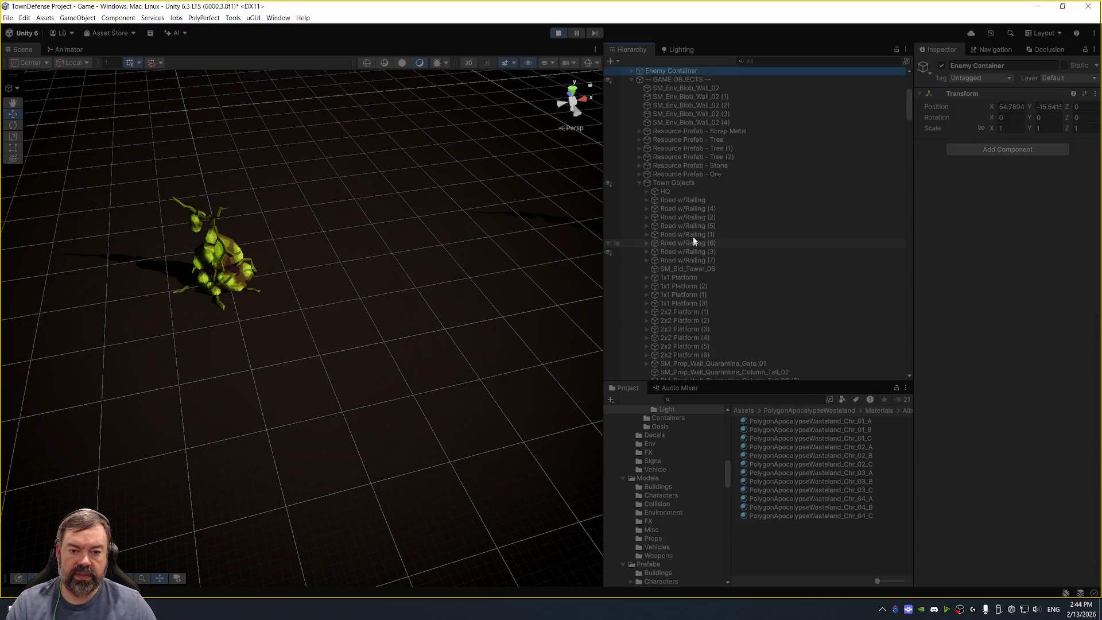
pyautogui.click(700, 183)
pyautogui.press('Left')
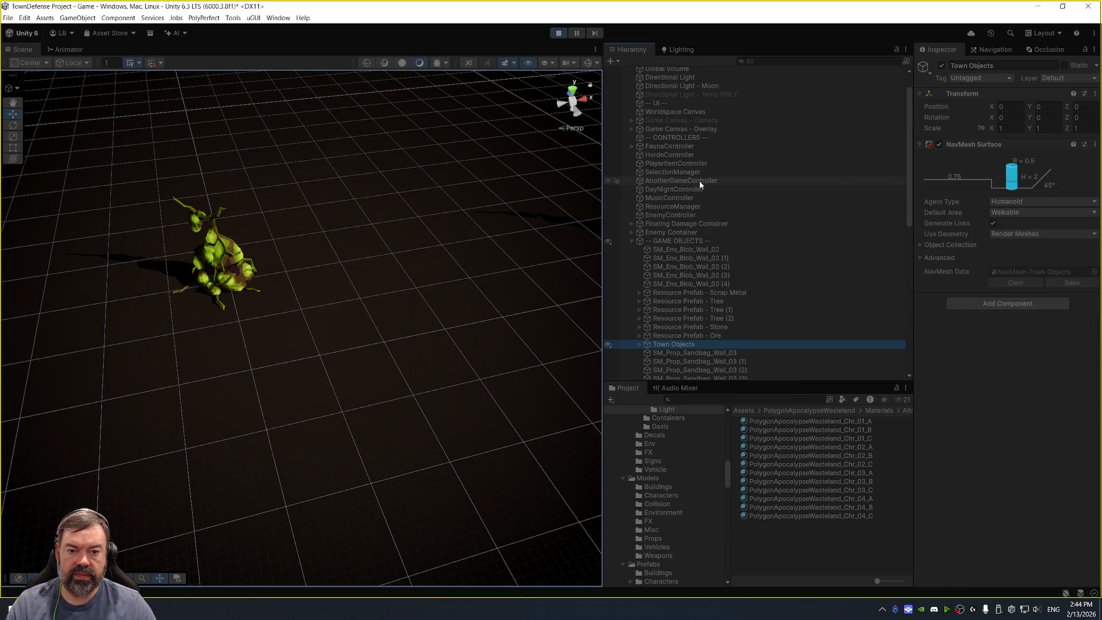
pyautogui.click(705, 215)
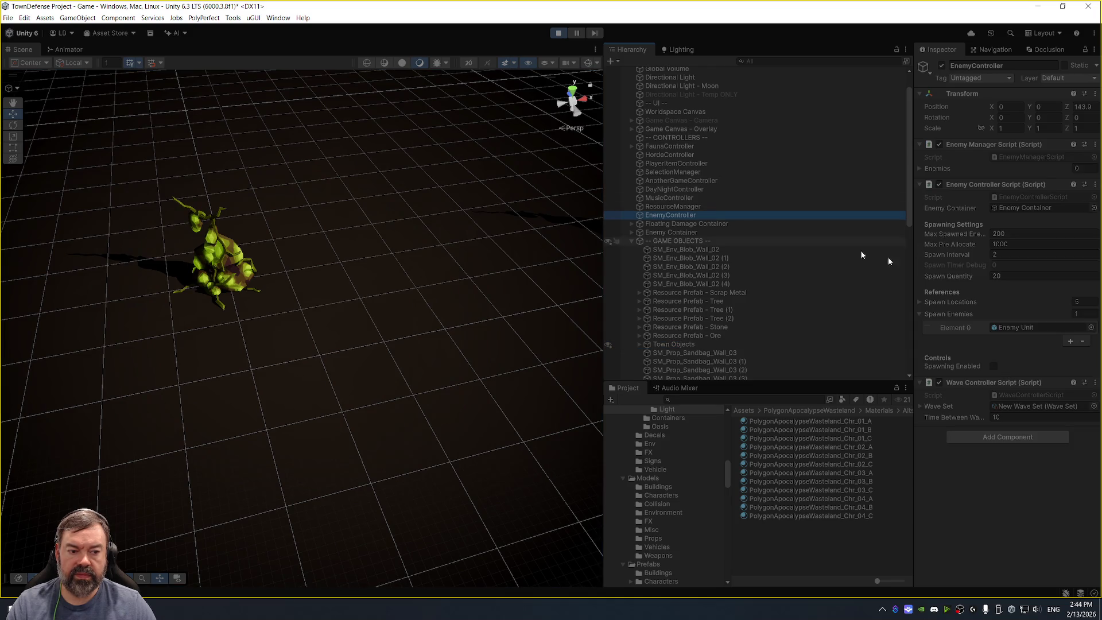
pyautogui.click(993, 367)
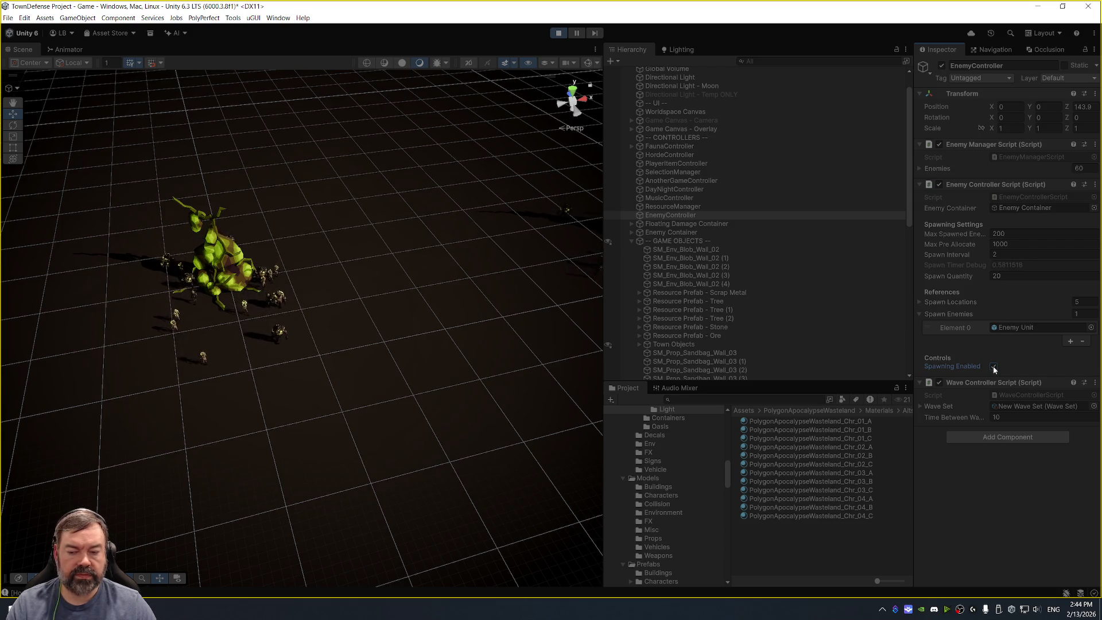
pyautogui.click(993, 366)
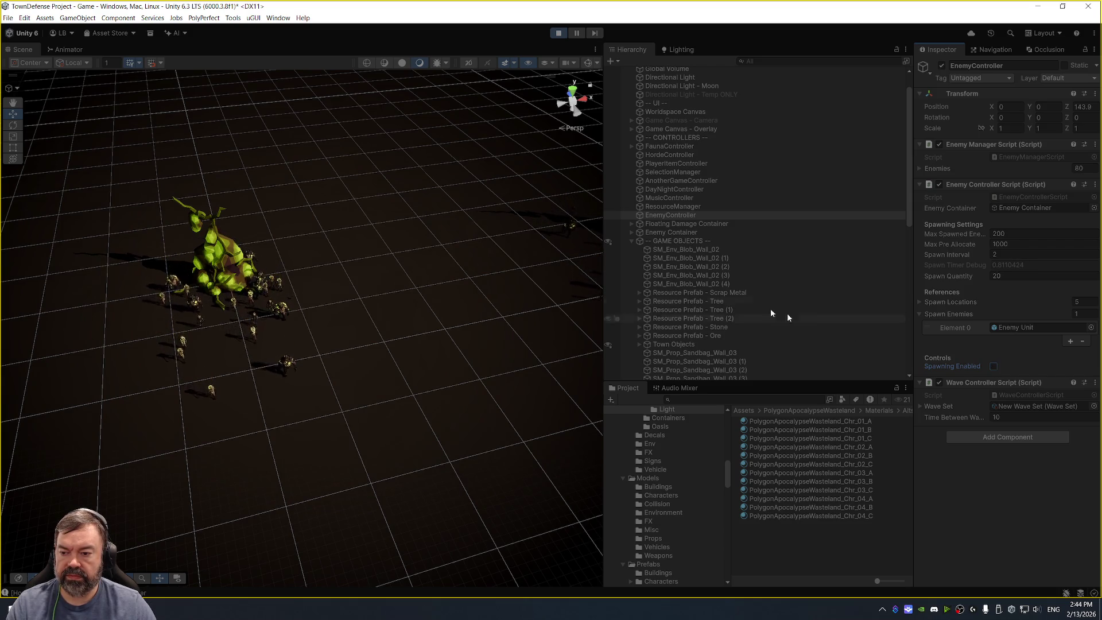
# Pause the game, pan across the enemy groups, and select a spawned mutant unit.
pyautogui.click(576, 32)
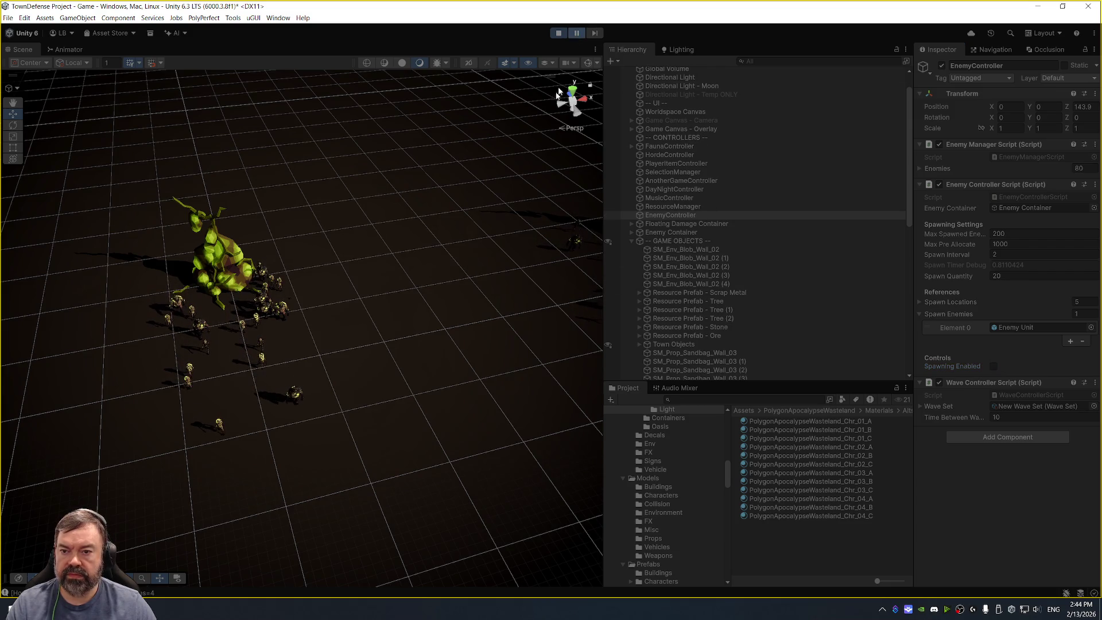
pyautogui.moveTo(377, 278)
pyautogui.mouseDown()
pyautogui.moveTo(515, 154)
pyautogui.moveTo(445, 227)
pyautogui.mouseUp()
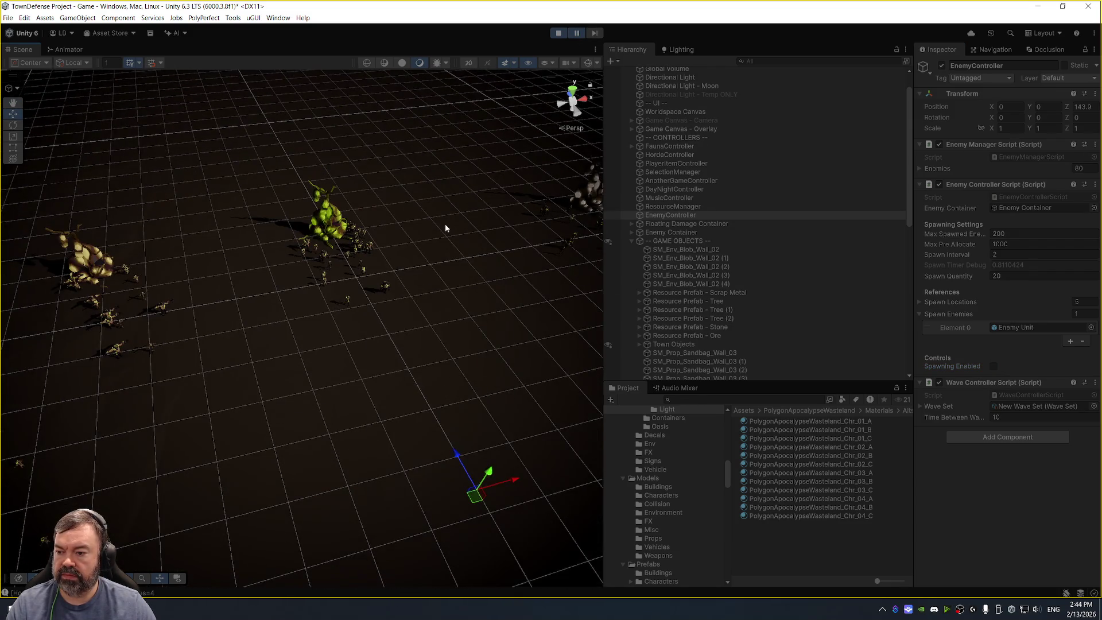
pyautogui.moveTo(401, 301)
pyautogui.mouseDown()
pyautogui.moveTo(507, 204)
pyautogui.moveTo(406, 216)
pyautogui.mouseUp()
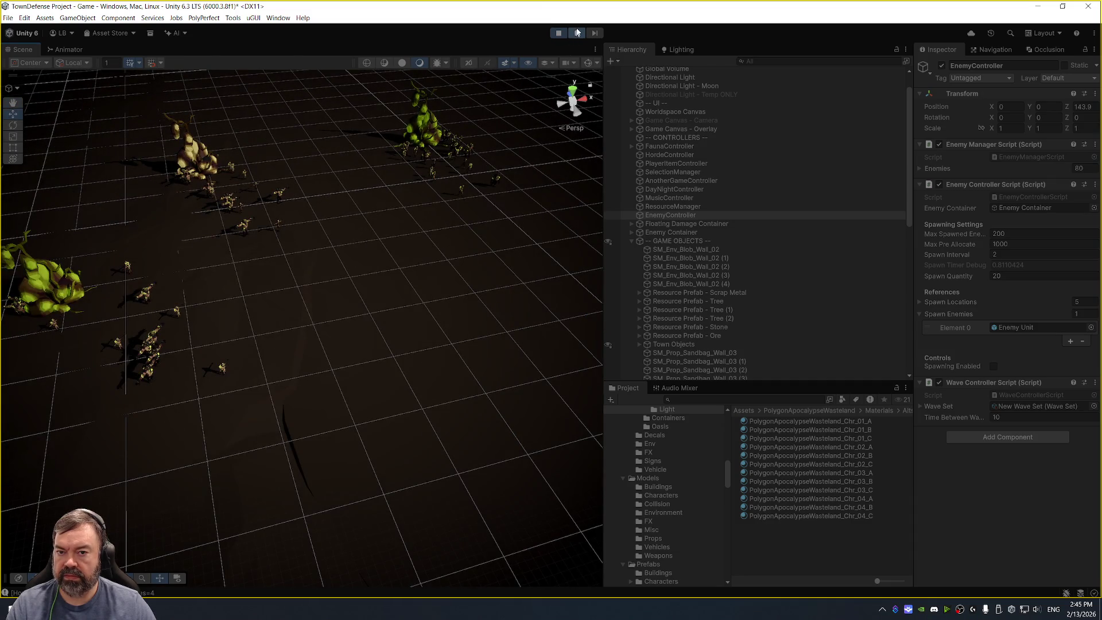
pyautogui.click(576, 33)
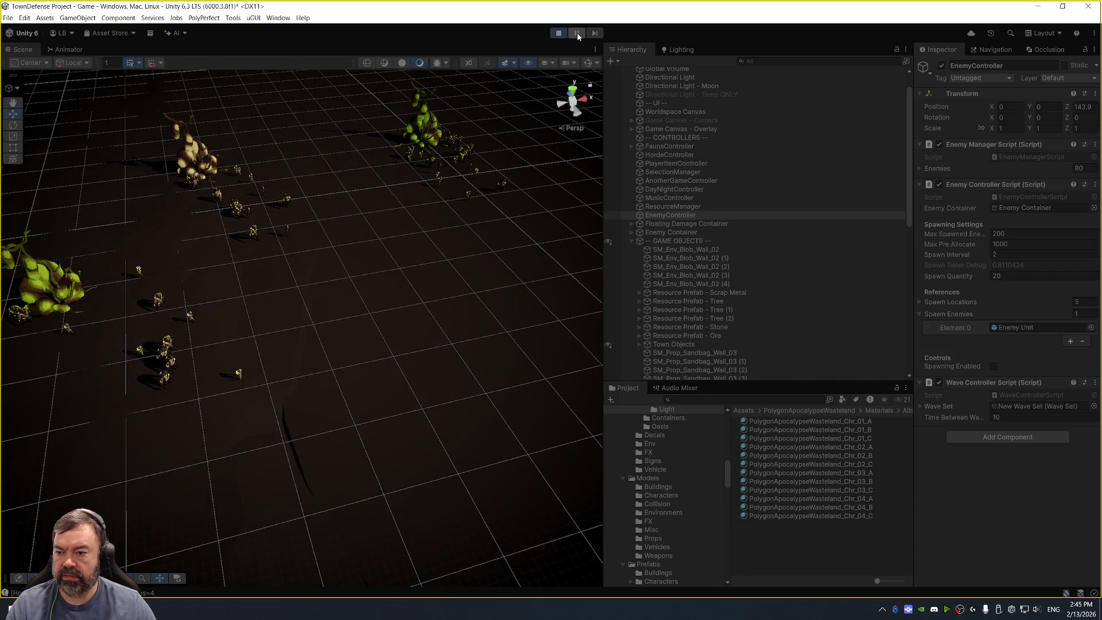
pyautogui.click(578, 35)
pyautogui.click(253, 233)
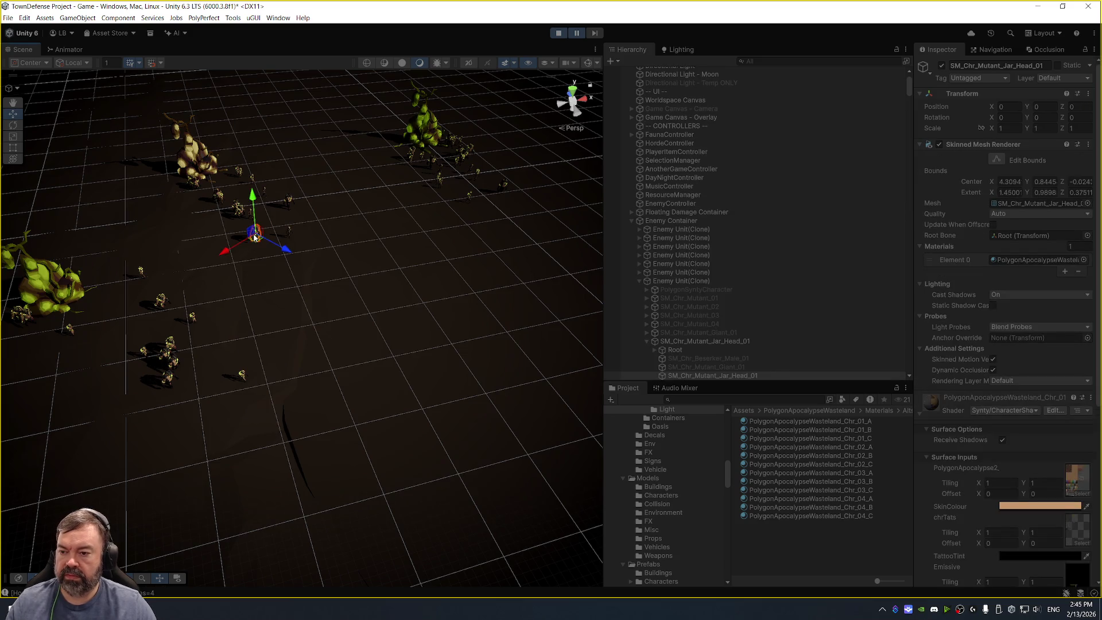
# Select the Enemy Unit(Clone) just above and frame it in the Scene view.
pyautogui.click(739, 281)
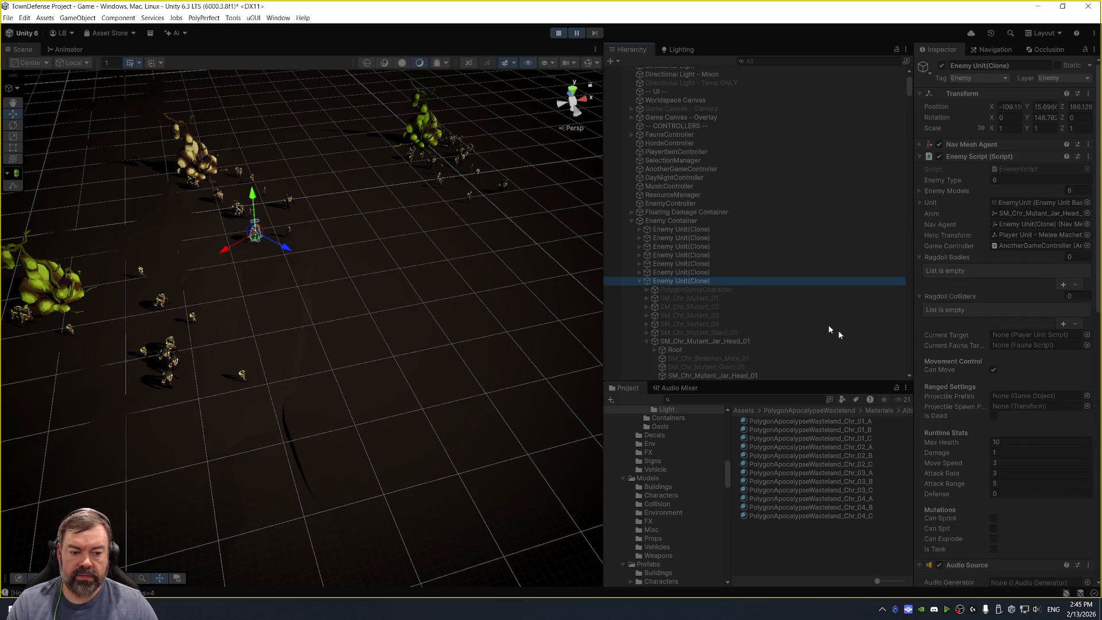
pyautogui.press('Up')
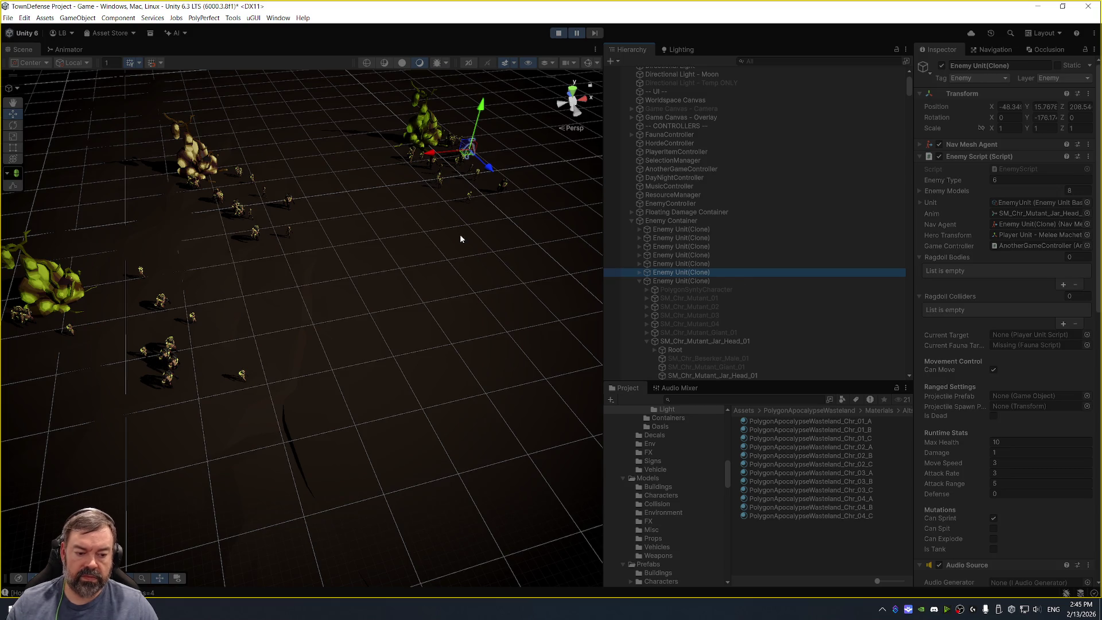
pyautogui.press('f')
pyautogui.moveTo(445, 278)
pyautogui.mouseDown()
pyautogui.moveTo(384, 163)
pyautogui.moveTo(388, 189)
pyautogui.mouseUp()
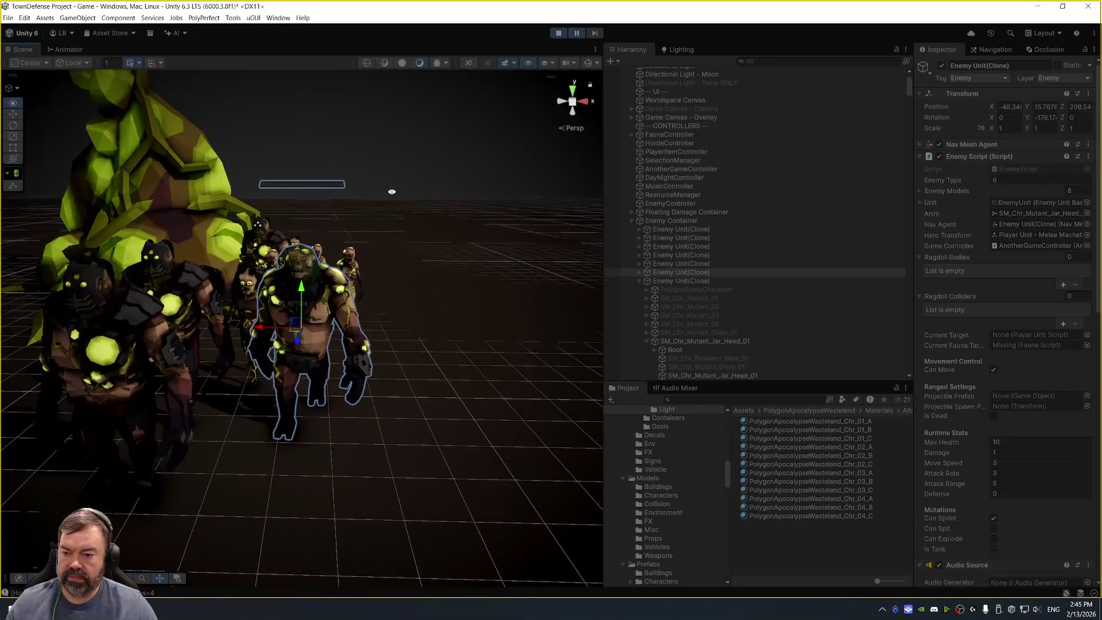
pyautogui.scroll(-3, 757, 316)
pyautogui.scroll(-5, 757, 317)
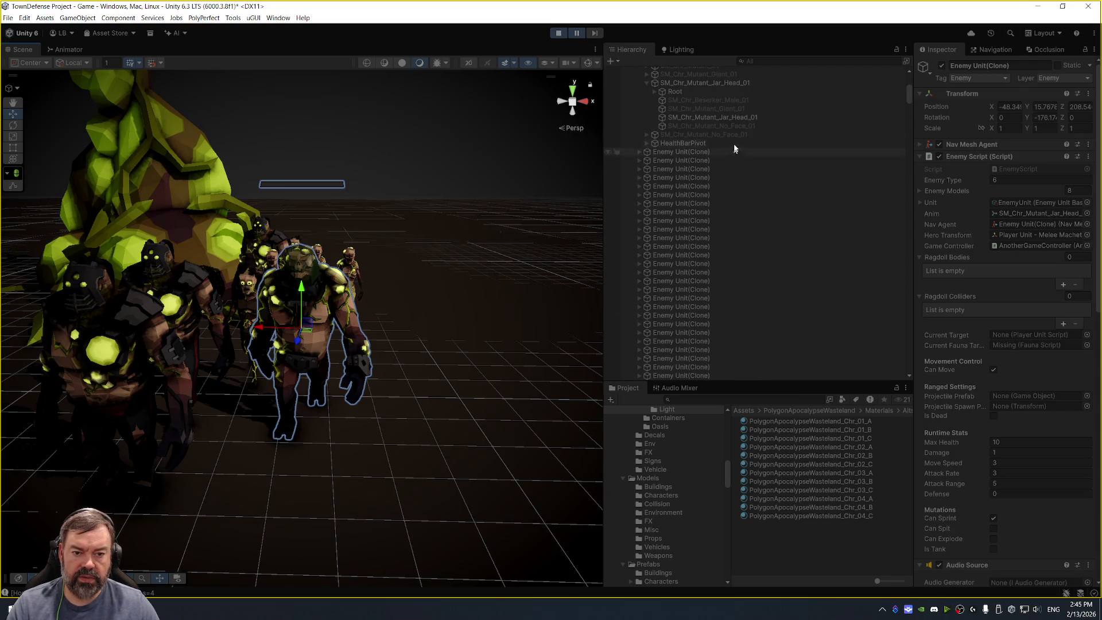
# Inspect the Root and SM_Chr_Mutant_Jar_Head_01 mesh, widening the Inspector and pinging its material.
pyautogui.click(758, 90)
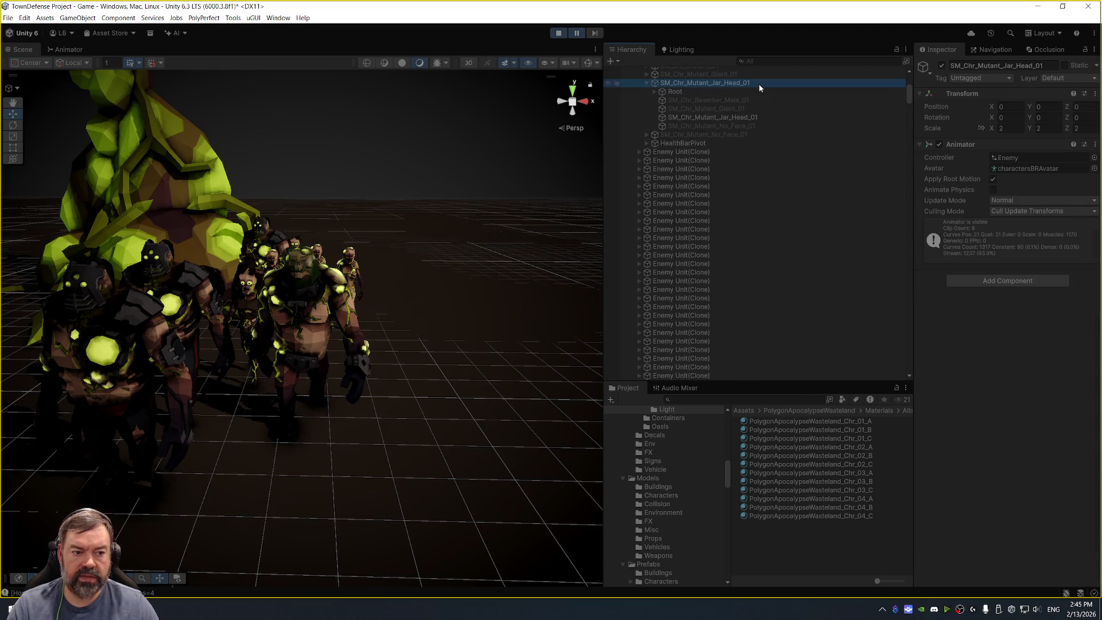
pyautogui.click(750, 117)
pyautogui.scroll(-5, 983, 344)
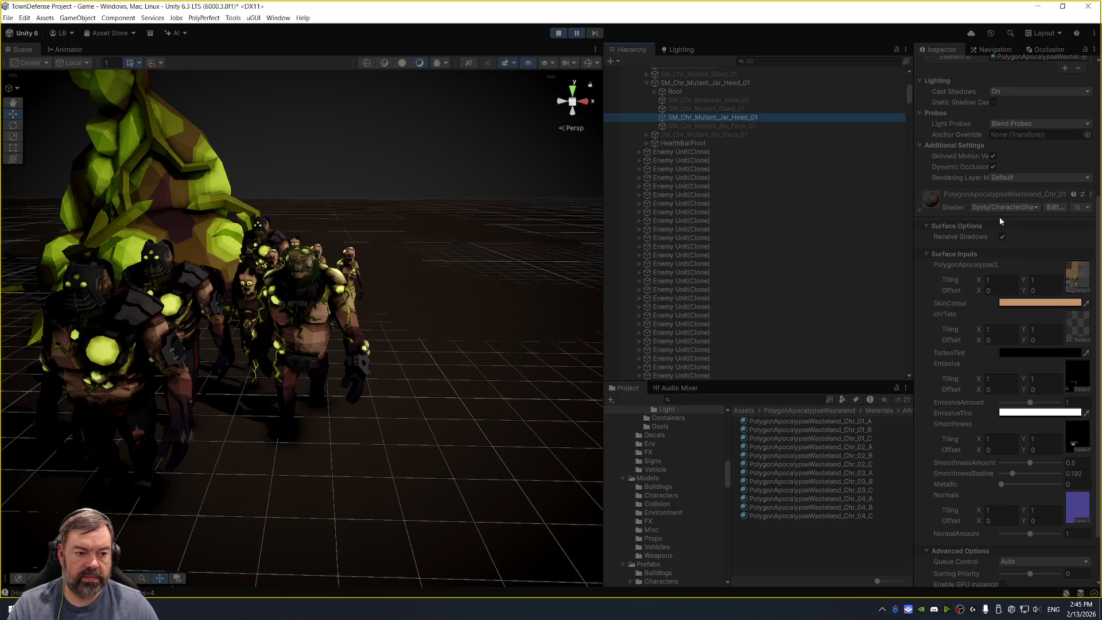
pyautogui.click(707, 83)
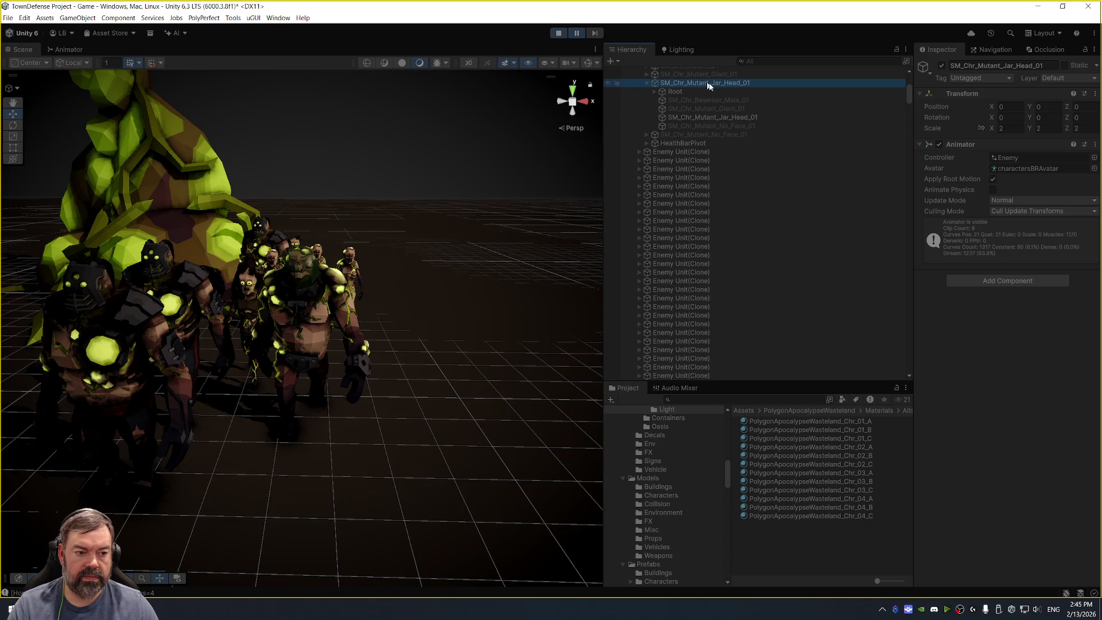
pyautogui.click(761, 117)
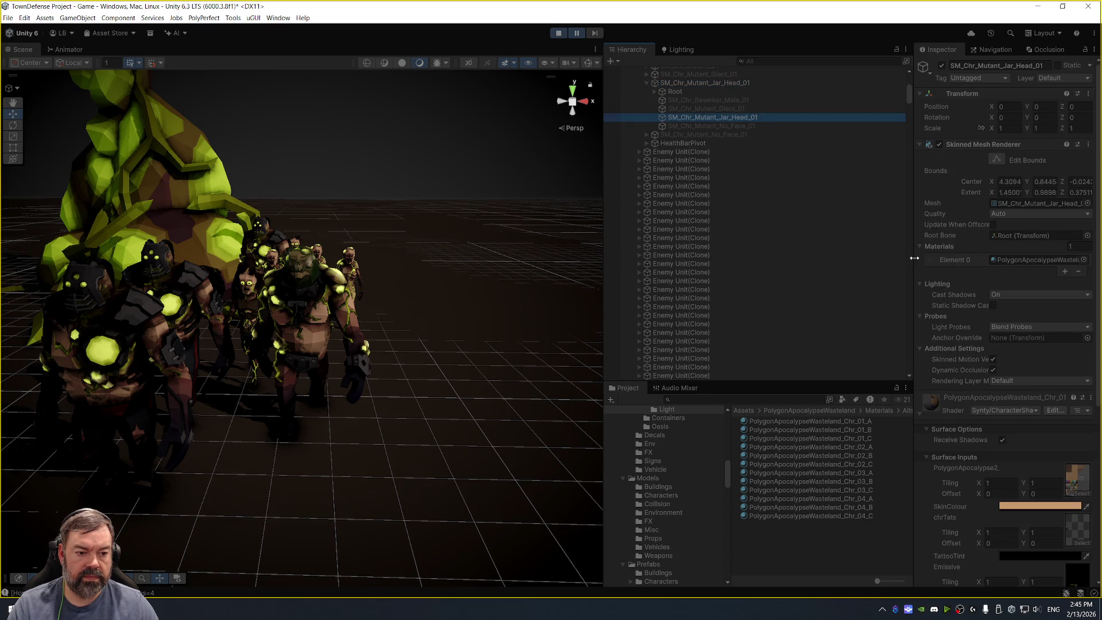
pyautogui.moveTo(913, 257); pyautogui.dragTo(809, 254)
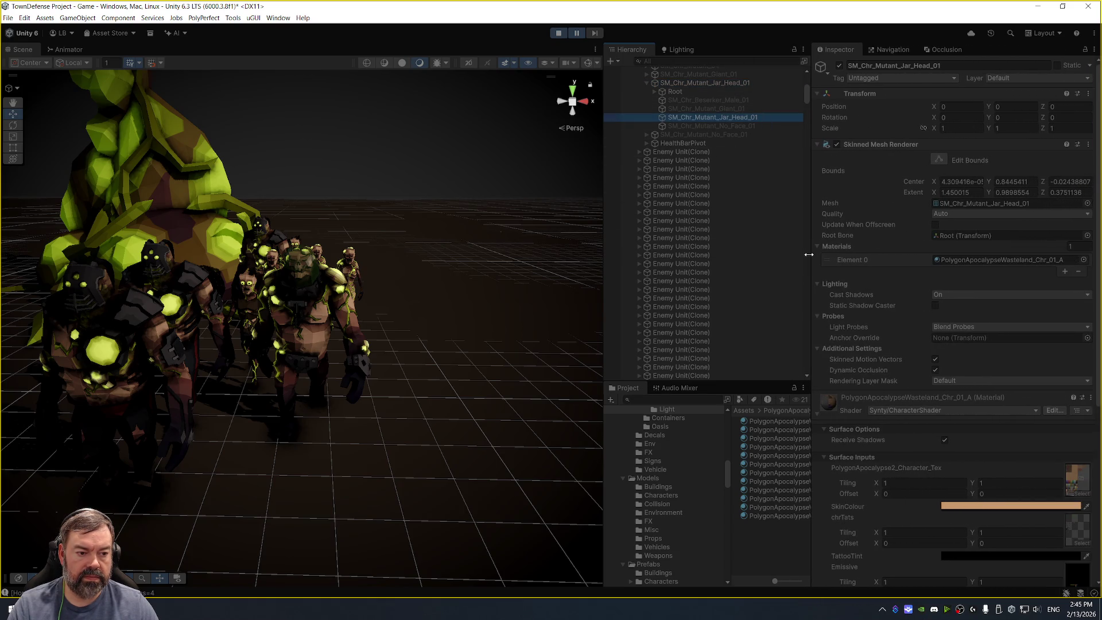
pyautogui.click(969, 259)
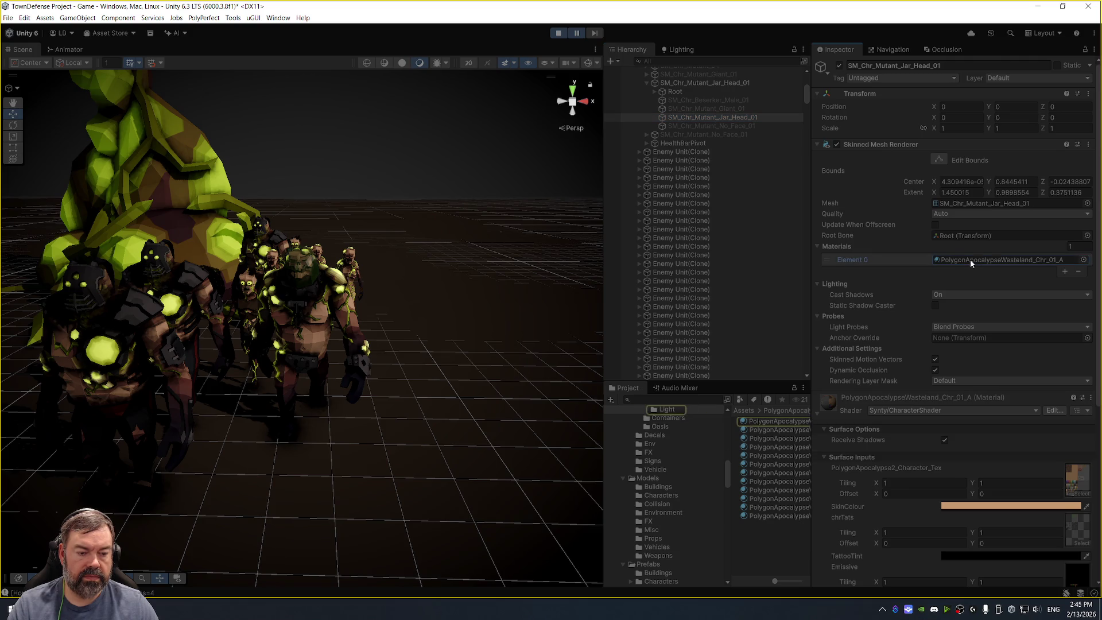
pyautogui.scroll(6, 783, 239)
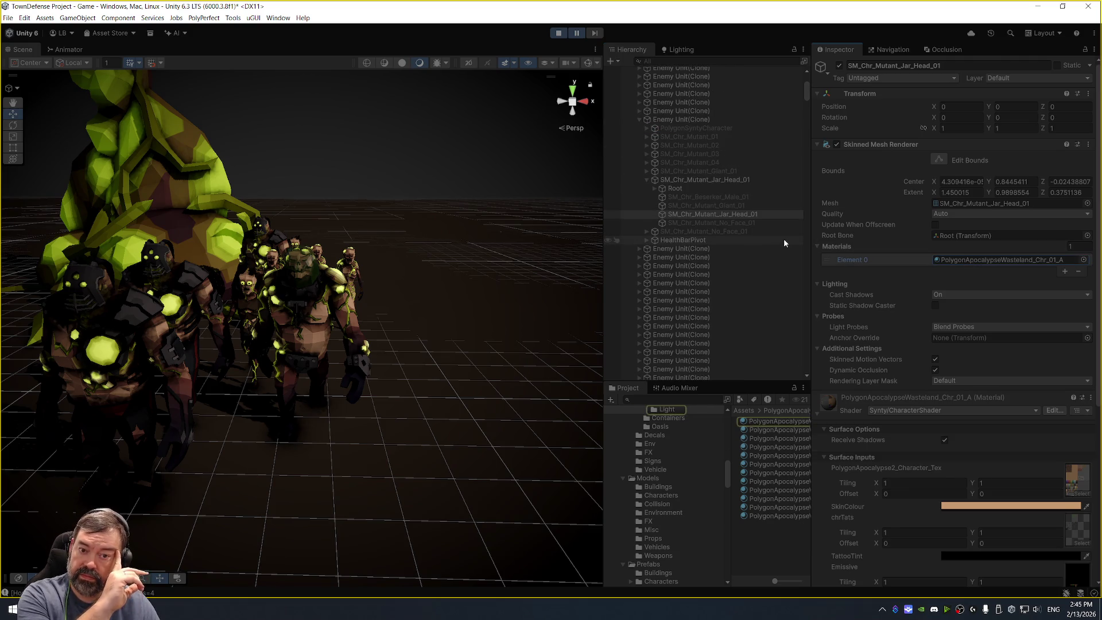
# Expand PolygonSyntyCharacter and check its SK_DUMMY_POLYGON_01 mesh and sibling model objects.
pyautogui.click(717, 195)
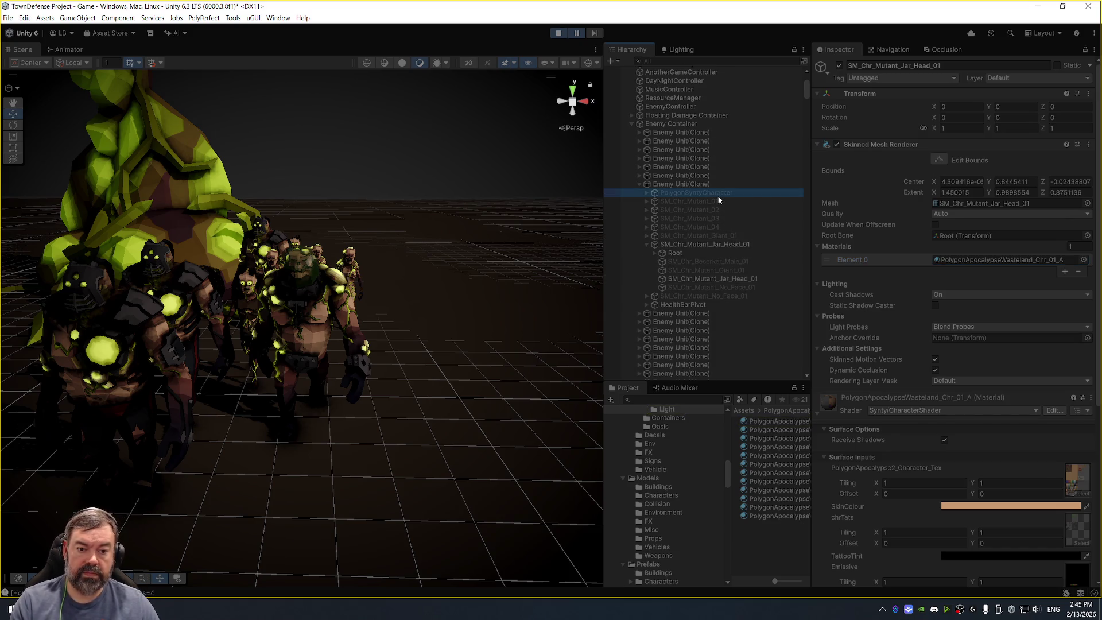
pyautogui.press('Right')
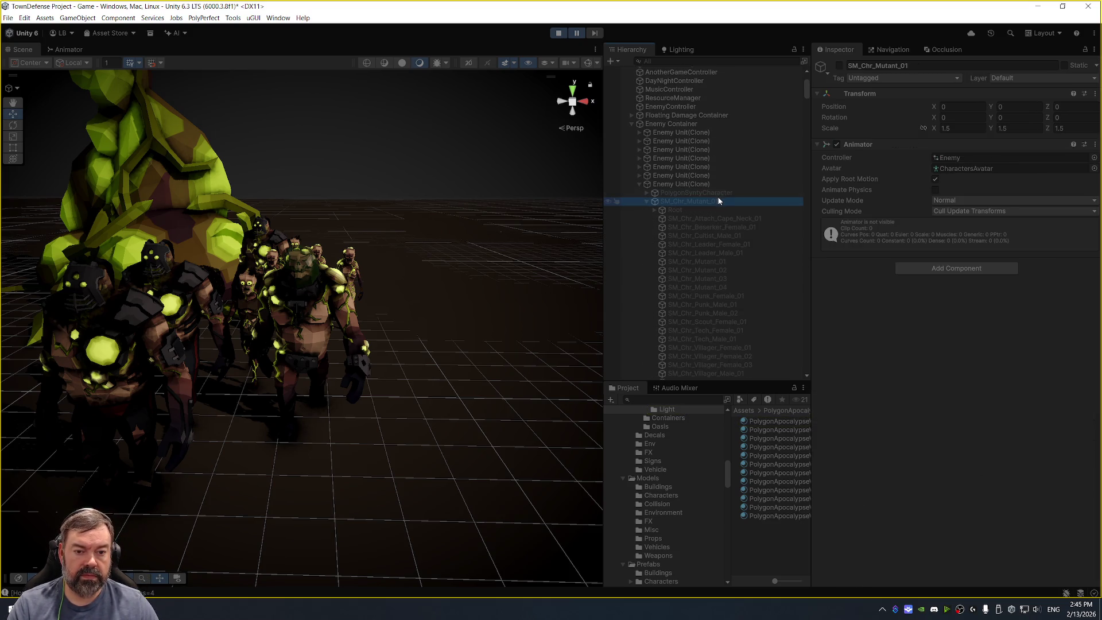
pyautogui.click(740, 209)
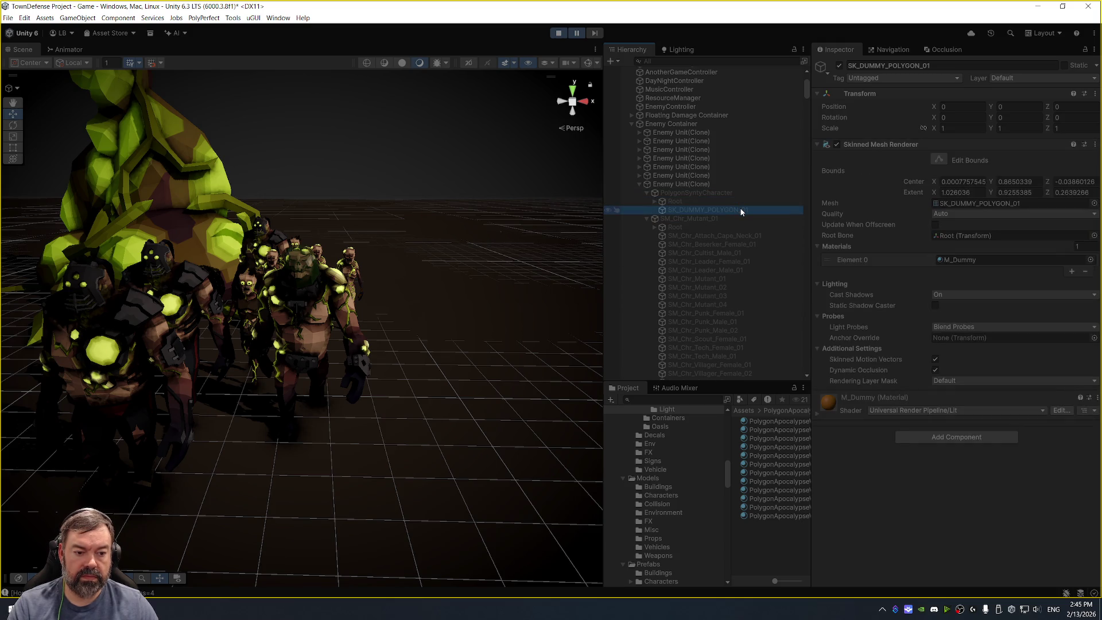
pyautogui.press('Left')
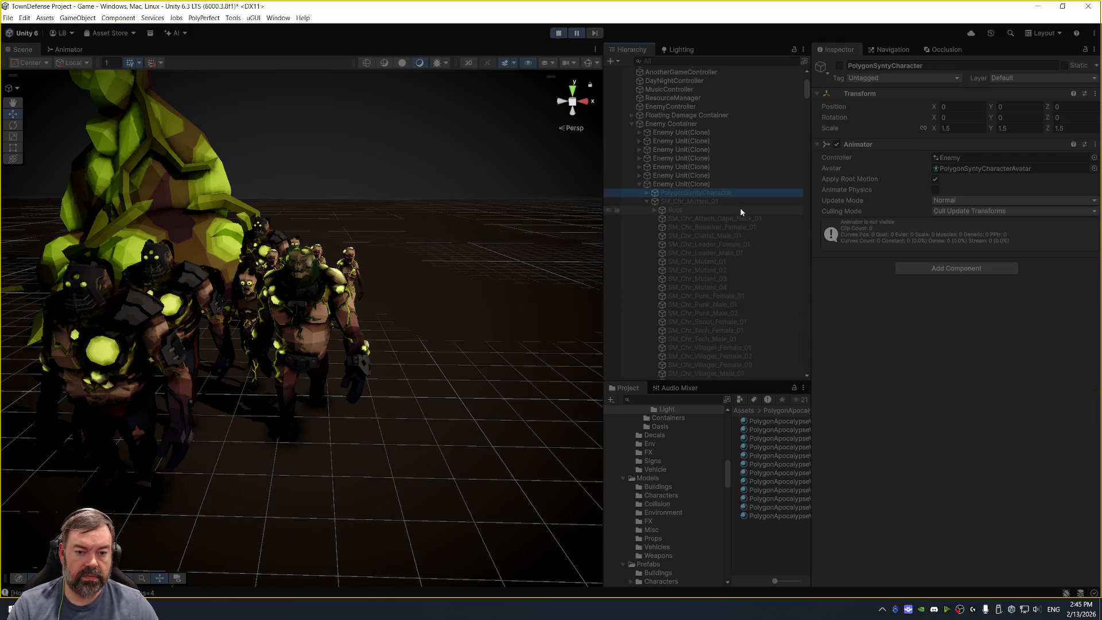
pyautogui.press('Left')
pyautogui.press('Down')
pyautogui.scroll(-3, 736, 241)
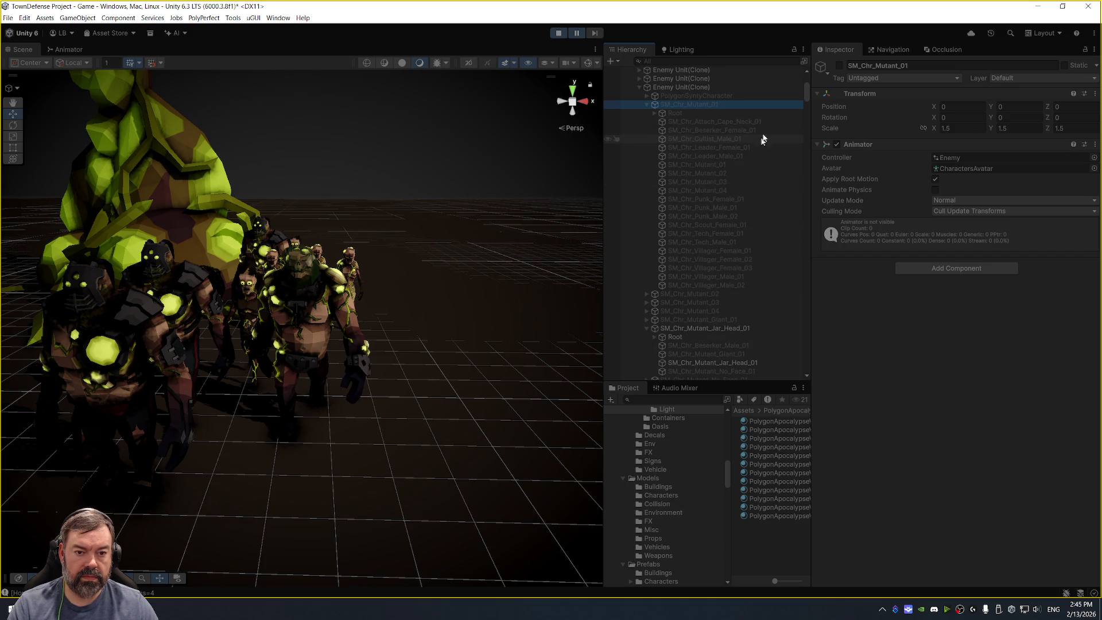
# Check SM_Chr_Attach_Cape_Neck_01 and the other SM_Chr_Mutant_01 child meshes, then collapse the list.
pyautogui.click(766, 122)
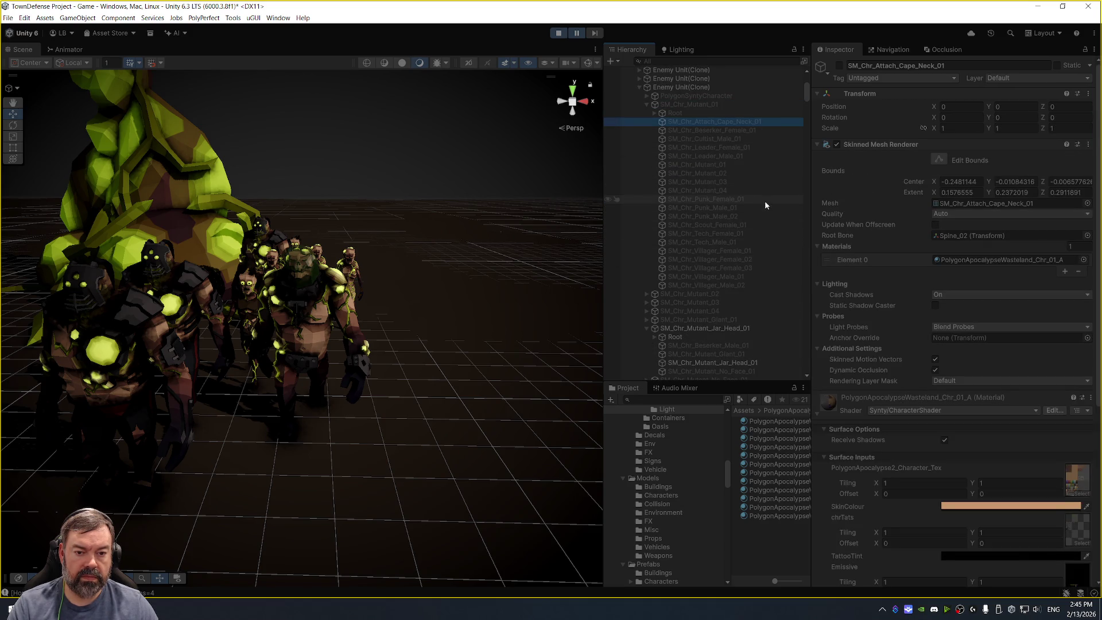
pyautogui.click(774, 167)
pyautogui.press('Down')
pyautogui.press('Down')
pyautogui.press('Down')
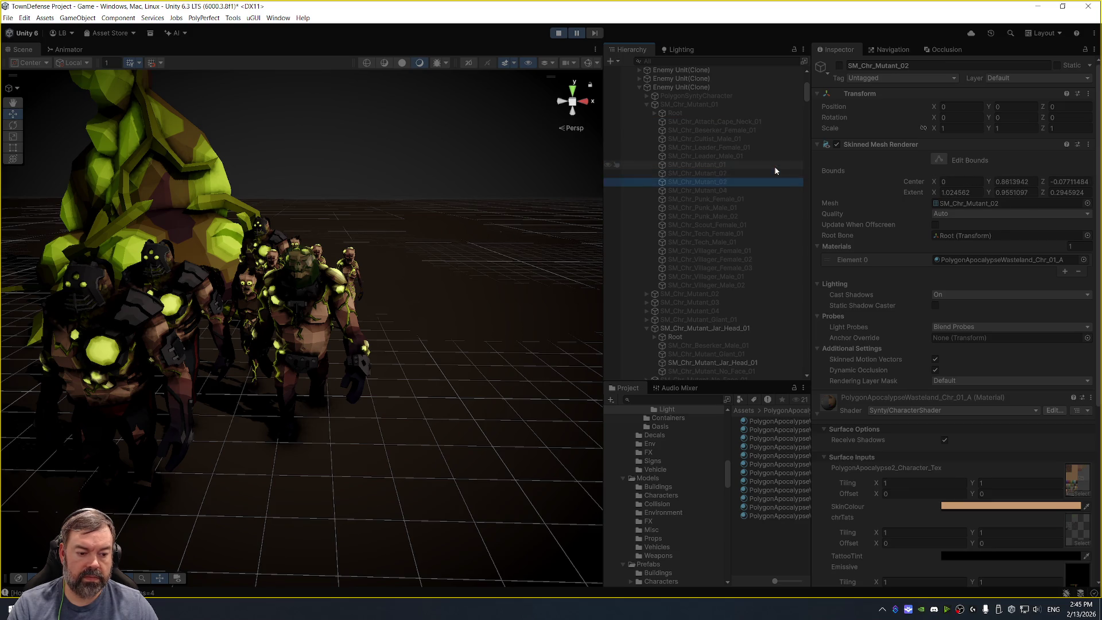
pyautogui.press('Up')
pyautogui.press('Up')
pyautogui.press('Up')
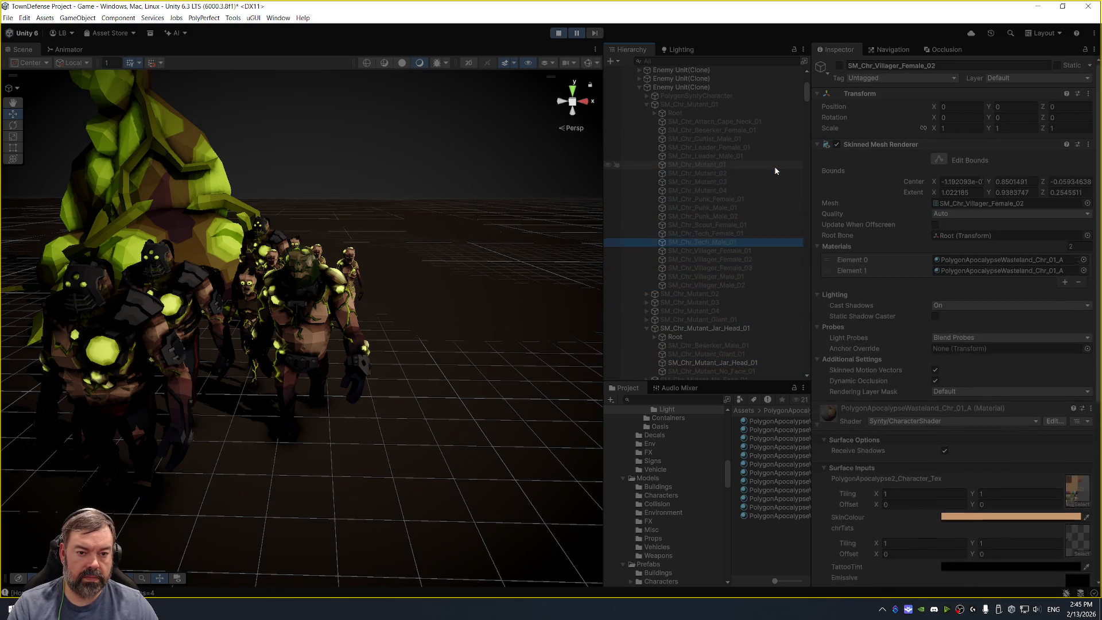
pyautogui.click(646, 104)
pyautogui.click(647, 96)
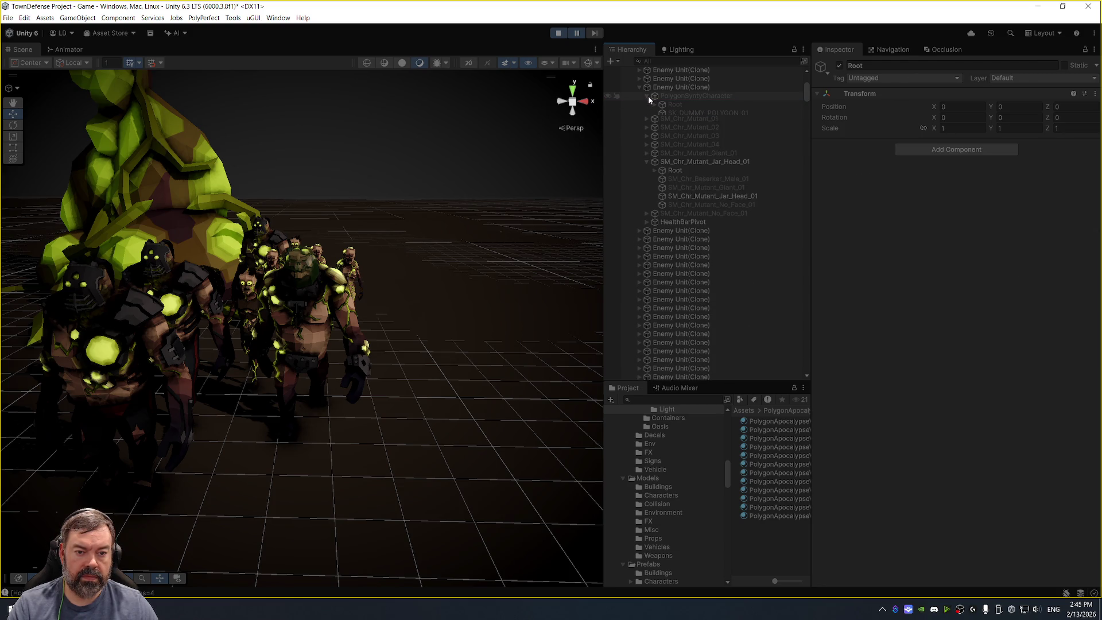
pyautogui.click(647, 96)
pyautogui.hotkey('alt', 'Tab')
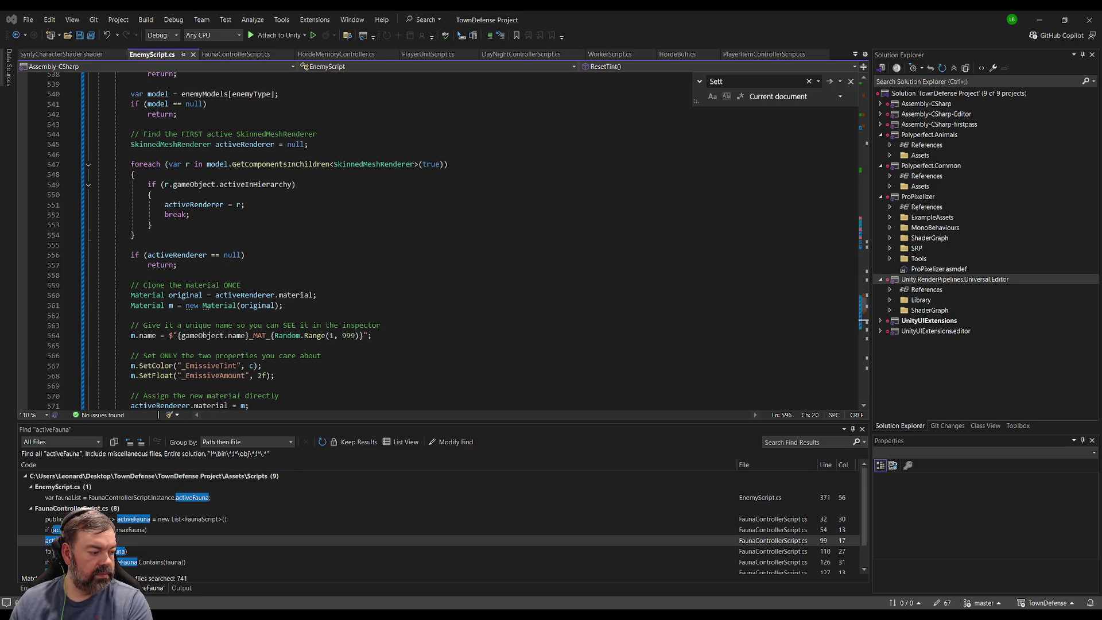
# Jump from the Console's 'Spawned mutation variant: Tank' log to its line in HordeMemoryController.cs.
pyautogui.hotkey('alt', 'Tab')
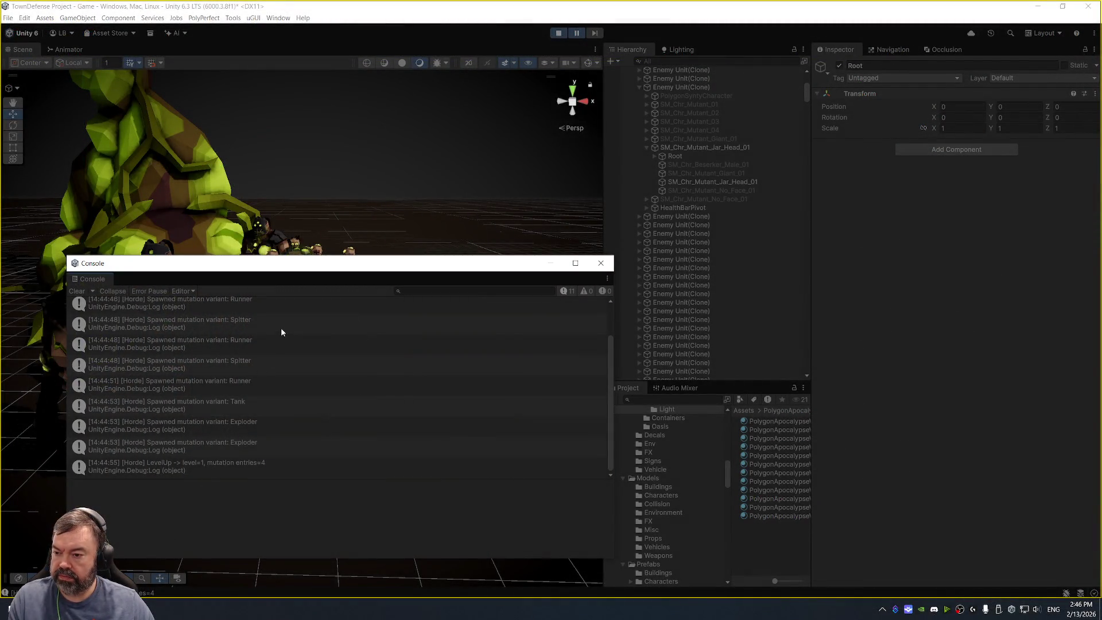
pyautogui.click(287, 406)
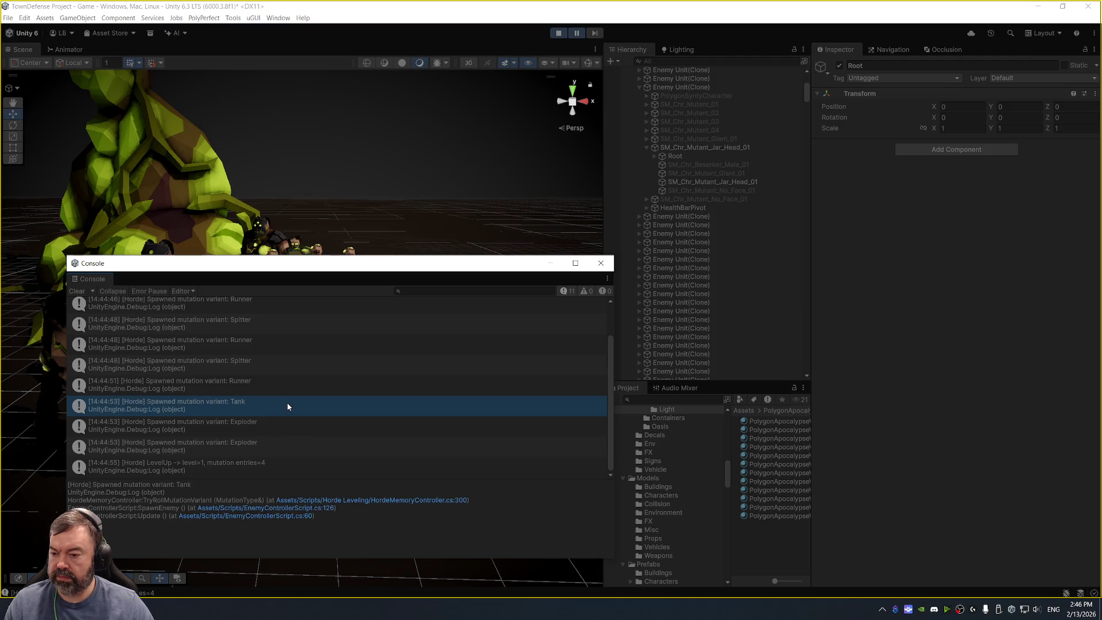
pyautogui.doubleClick(287, 406)
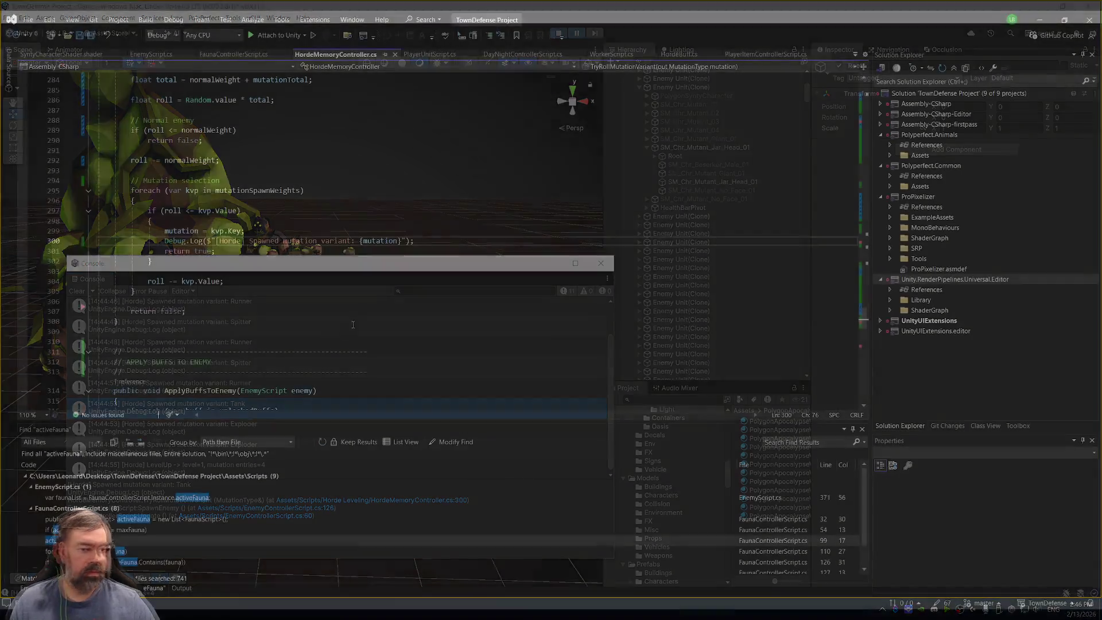
# Read the mutation-selection code around line 303, then return to Unity.
pyautogui.click(274, 271)
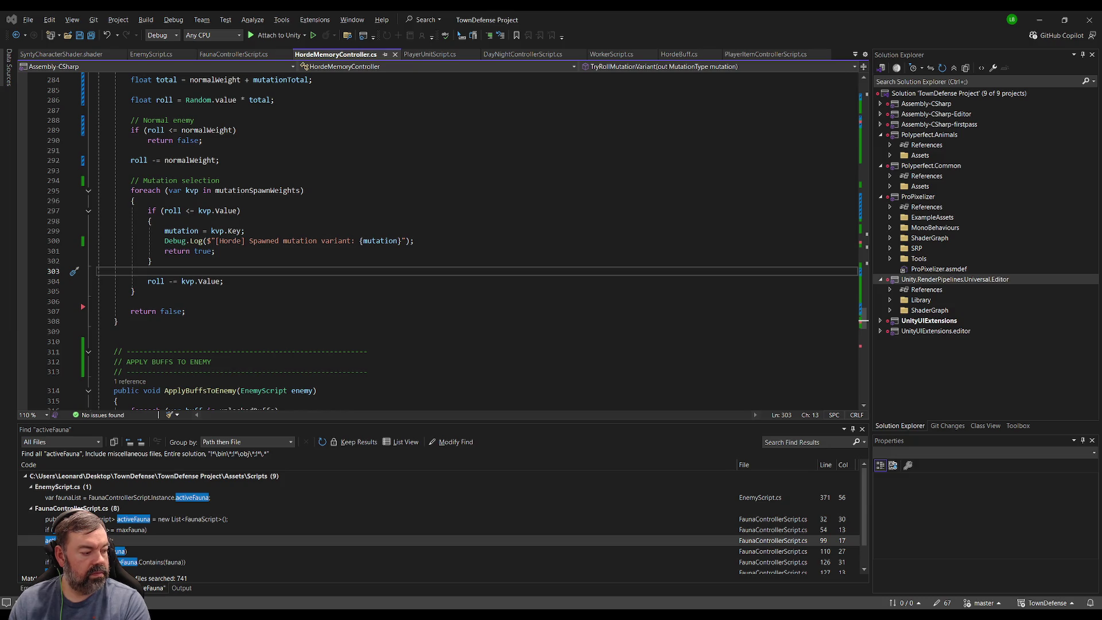
pyautogui.hotkey('alt', 'Tab')
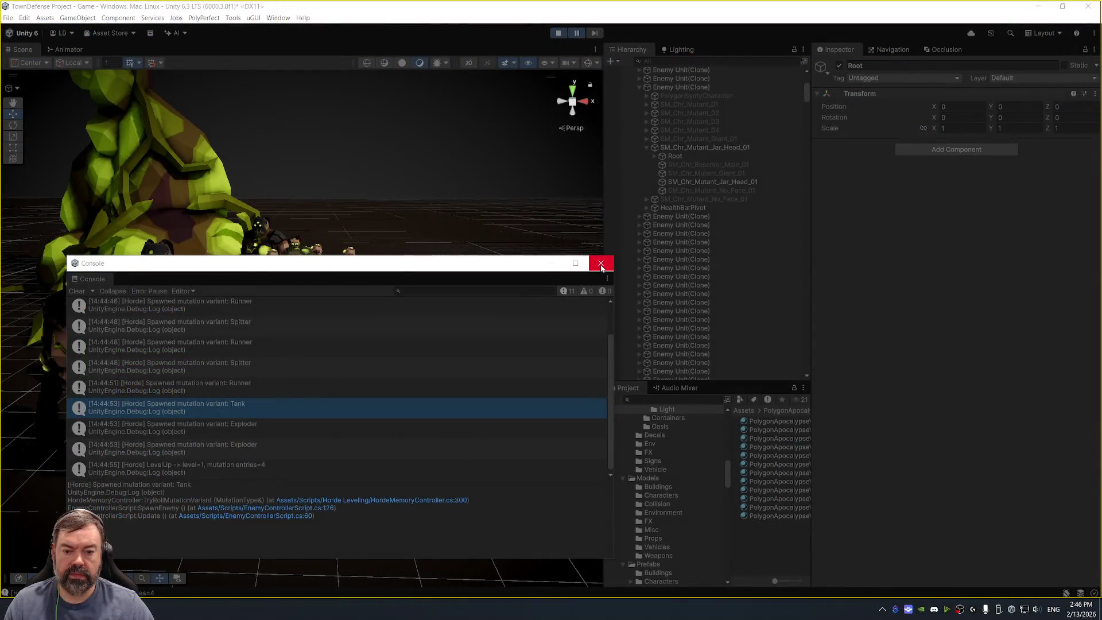
# Close the Console and check an Enemy Unit clone's EnemyScript: Enemy Type 6, no mutation flags.
pyautogui.click(598, 263)
pyautogui.click(712, 88)
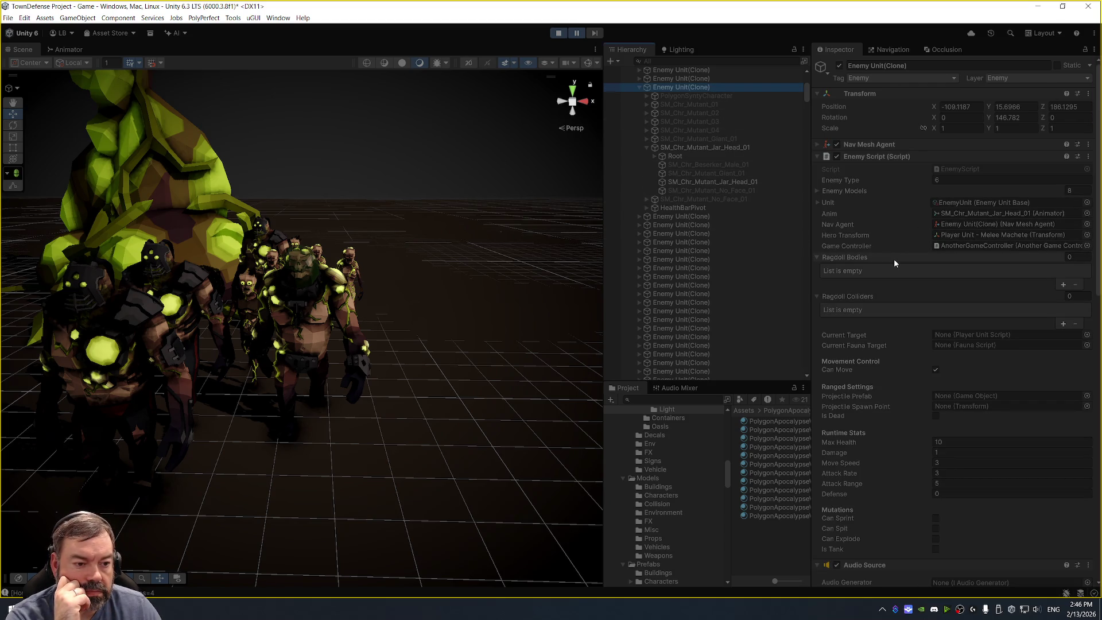
pyautogui.scroll(-2, 903, 295)
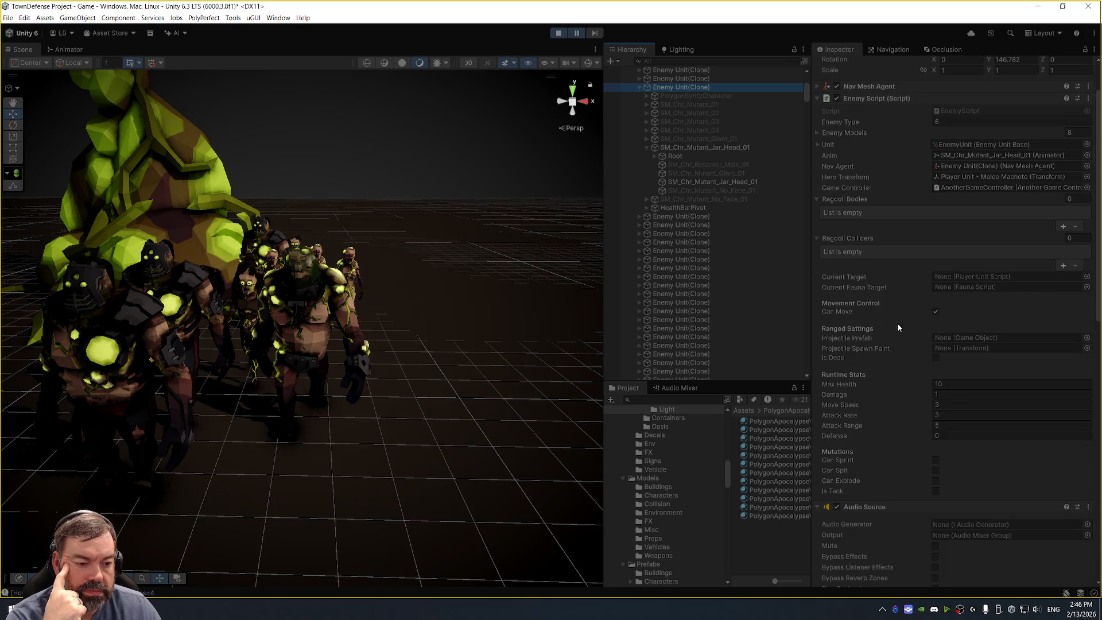
pyautogui.scroll(-1, 918, 345)
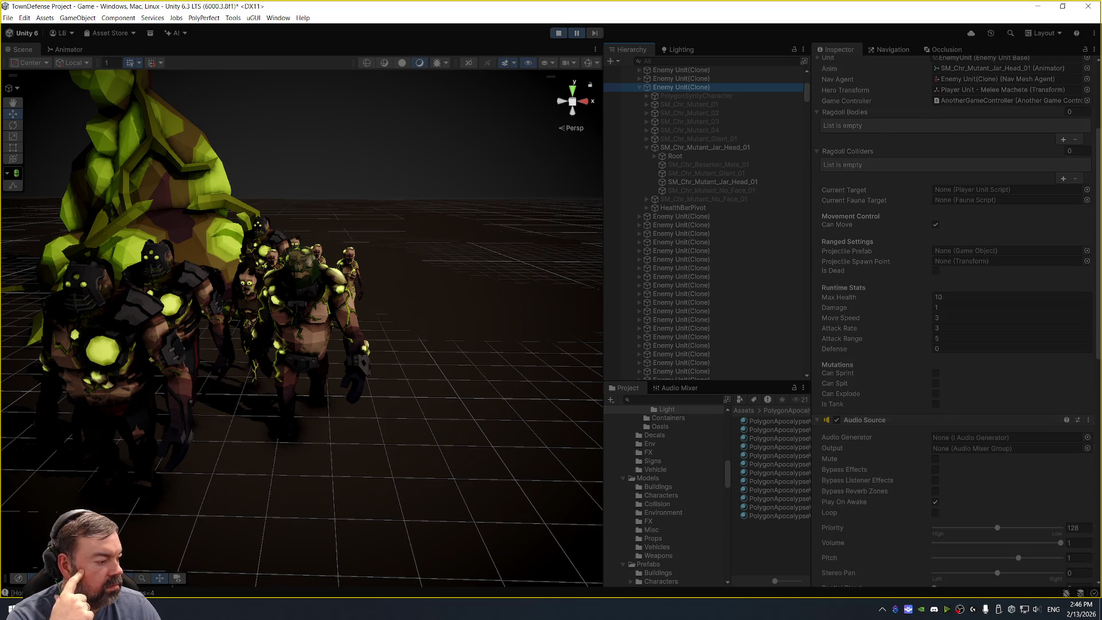
pyautogui.hotkey('alt', 'Tab')
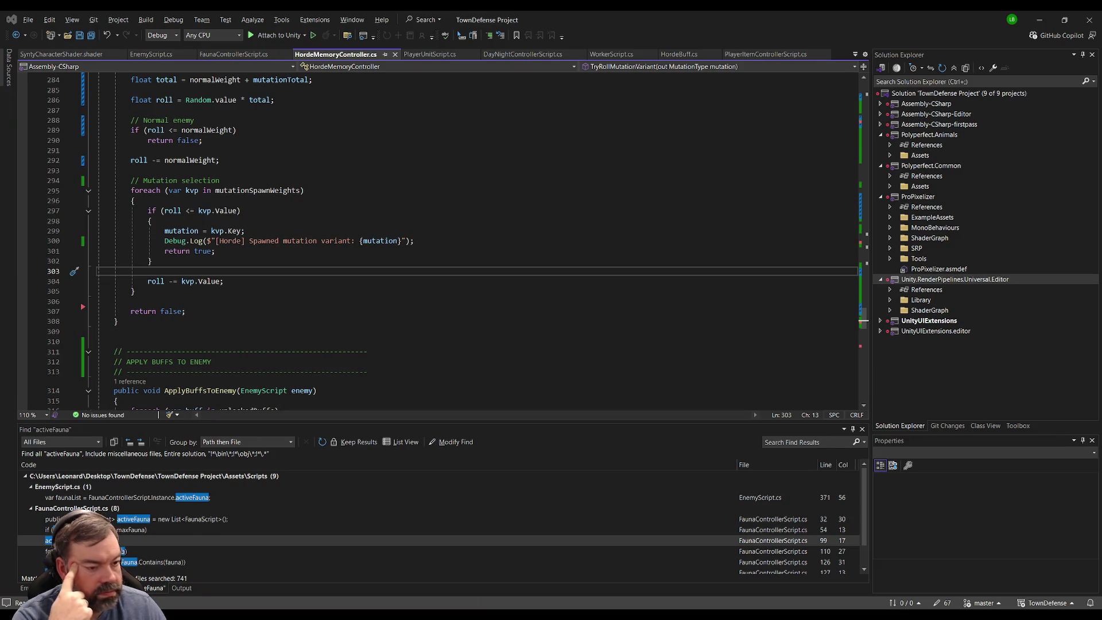
# Bring up EnemyScript.cs in Visual Studio and look over its whole code.
pyautogui.hotkey('alt', 'Tab')
pyautogui.hotkey('alt', 'Tab')
pyautogui.click(144, 160)
pyautogui.click(152, 55)
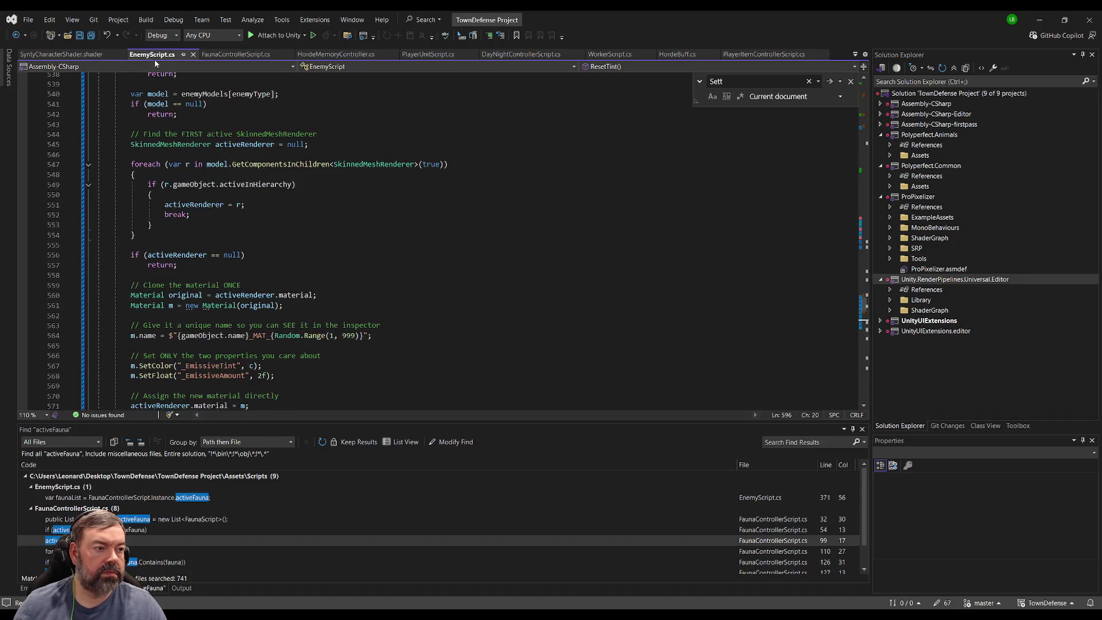
pyautogui.click(334, 236)
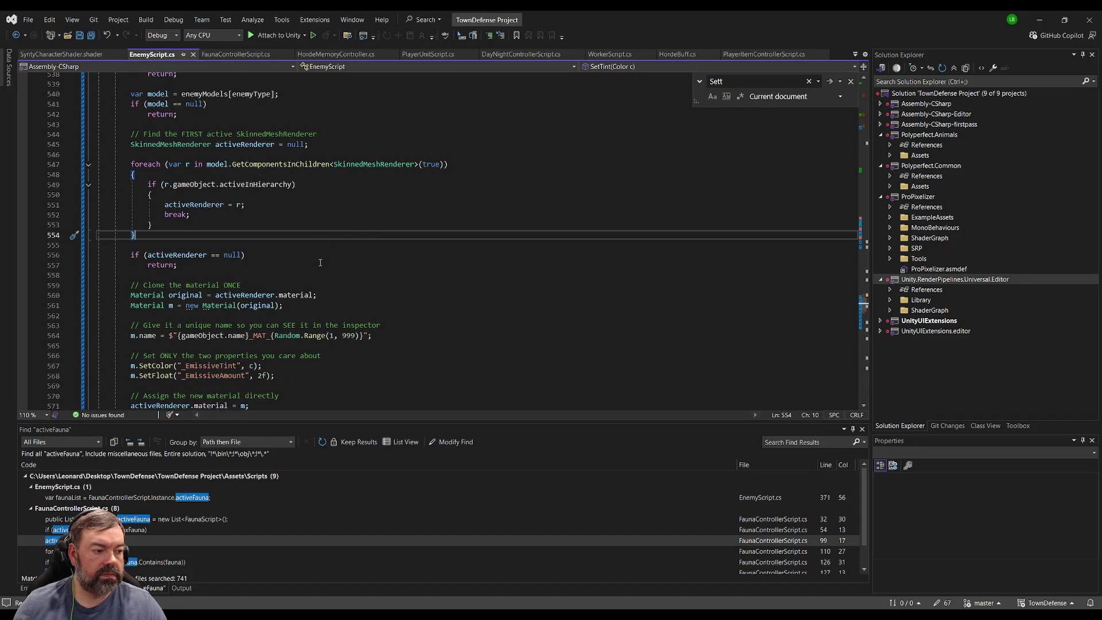
pyautogui.hotkey('ctrl', 'a')
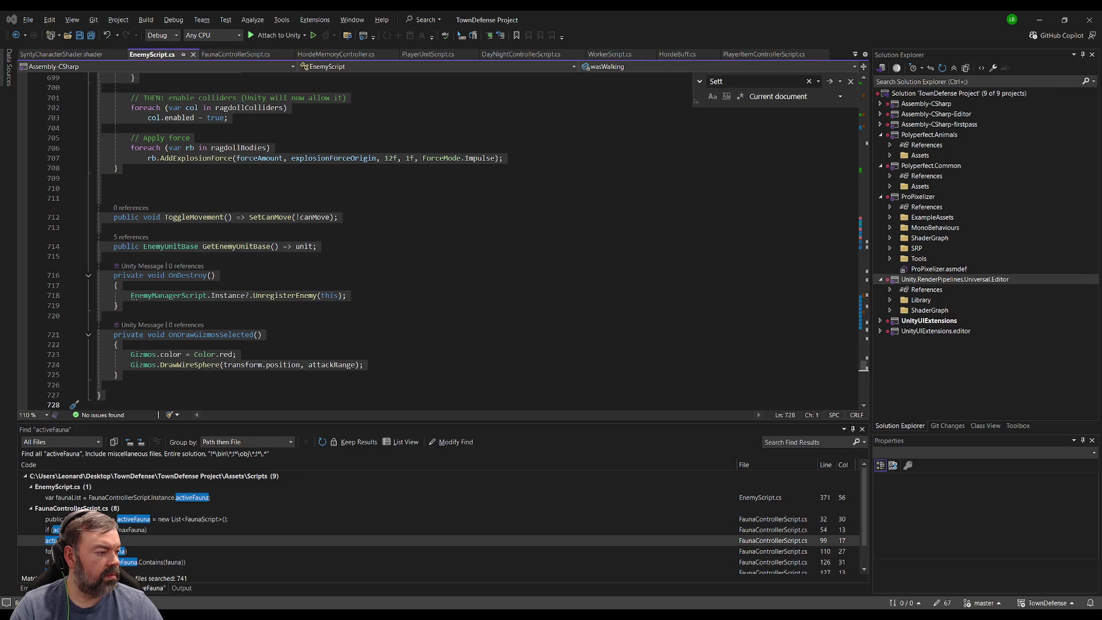
pyautogui.hotkey('ctrl', 'Home')
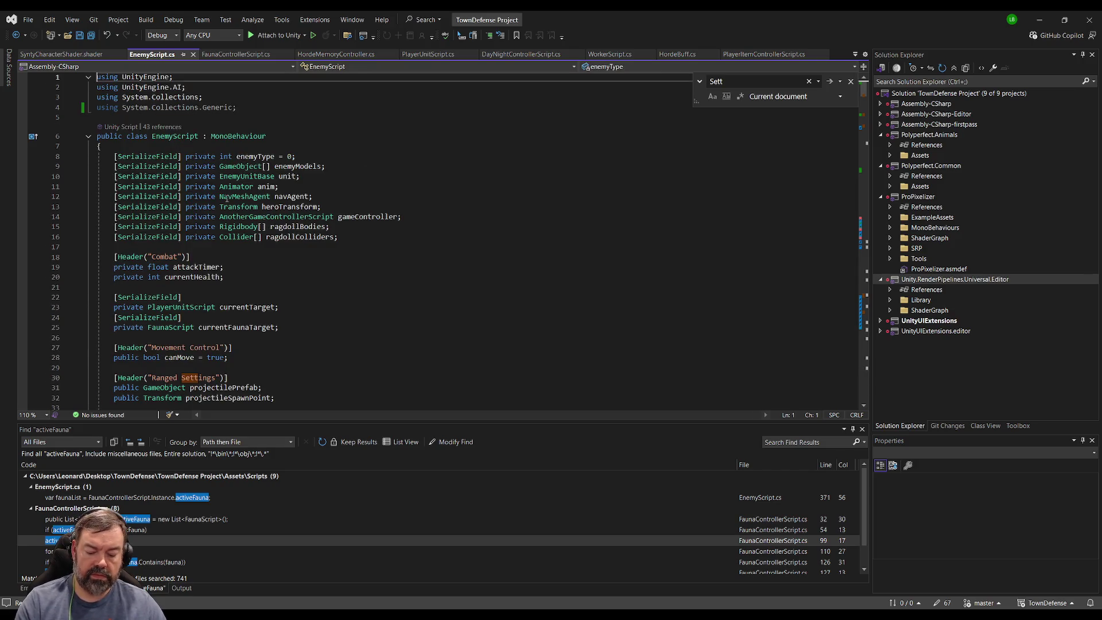
# Search EnemyScript for 'sett' and 'tint' to locate the settings fields and ResetTint call.
pyautogui.hotkey('ctrl', 'f')
pyautogui.write('sett')
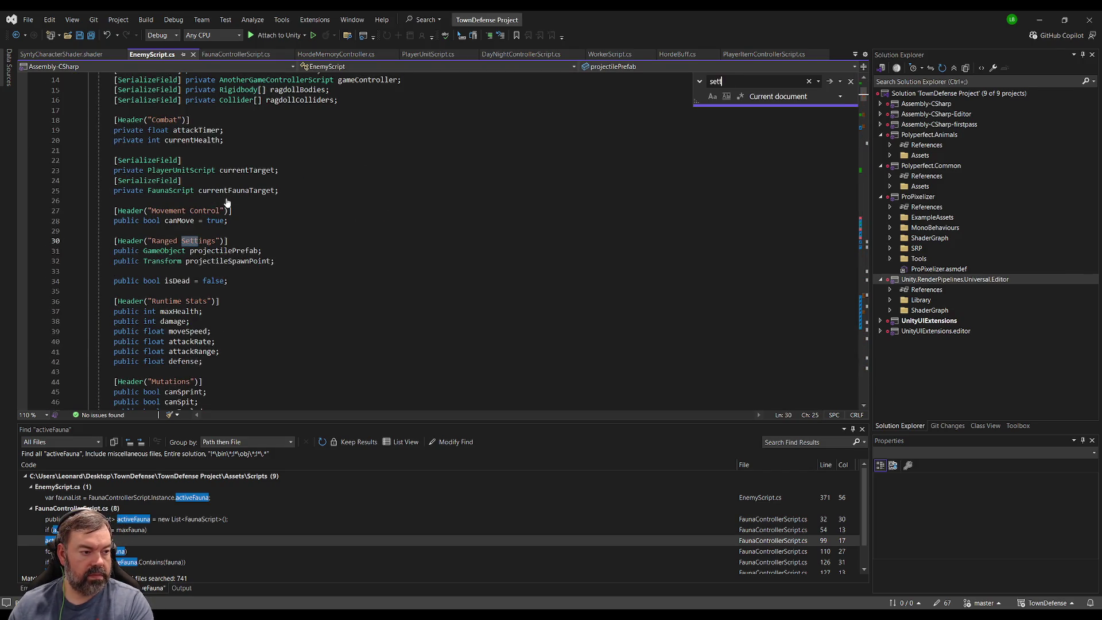
pyautogui.press('Escape')
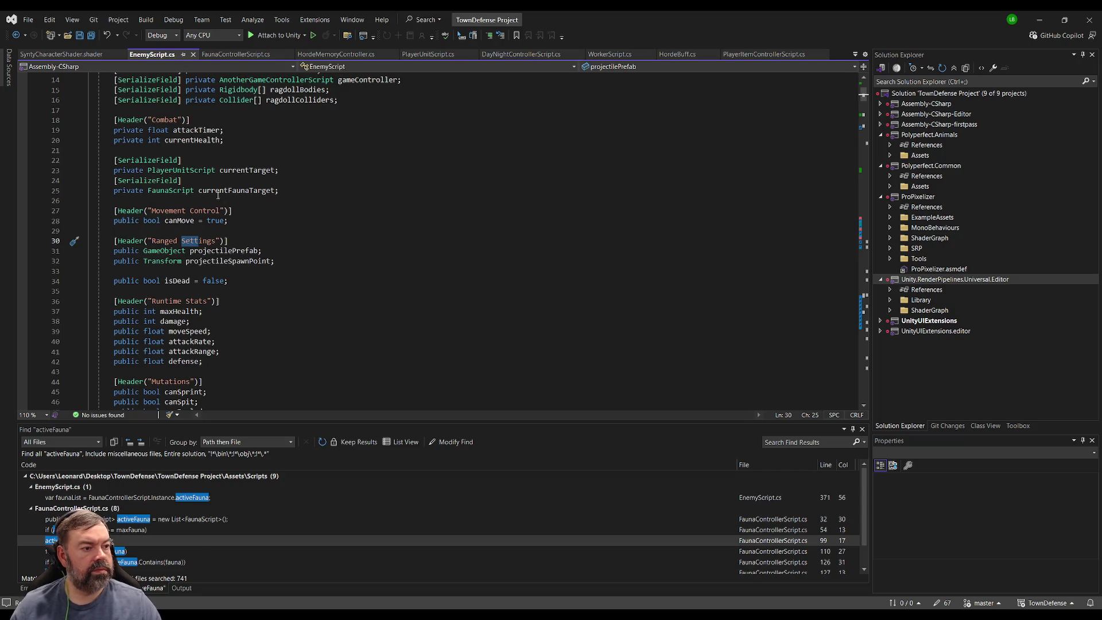
pyautogui.click(218, 197)
pyautogui.hotkey('ctrl', 'f')
pyautogui.write('tint')
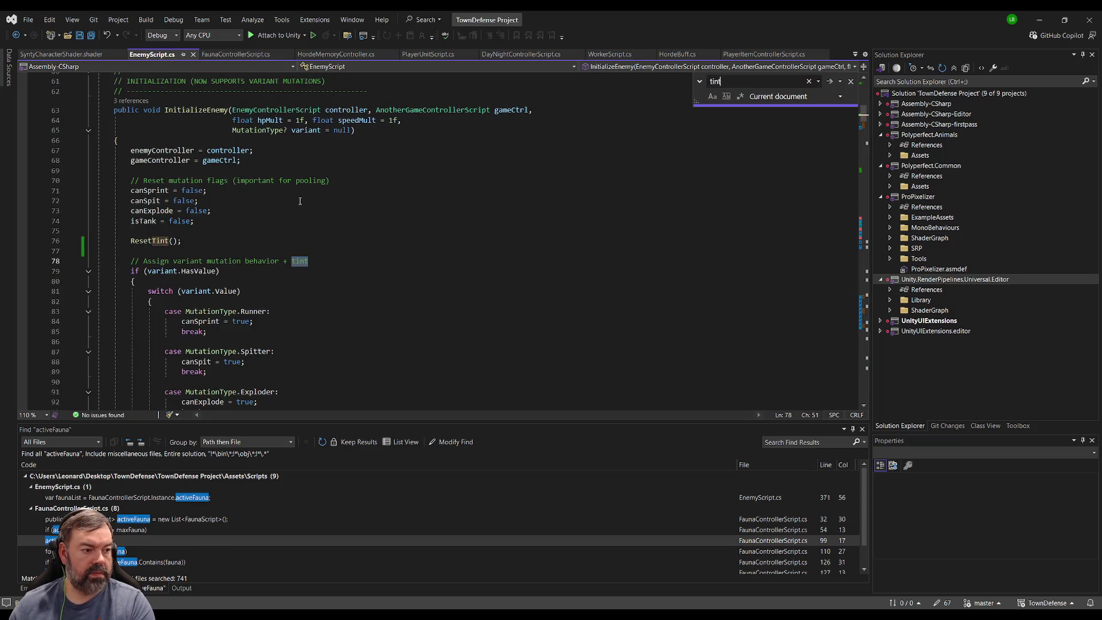
pyautogui.press('Escape')
pyautogui.click(165, 241)
pyautogui.scroll(-7, 295, 239)
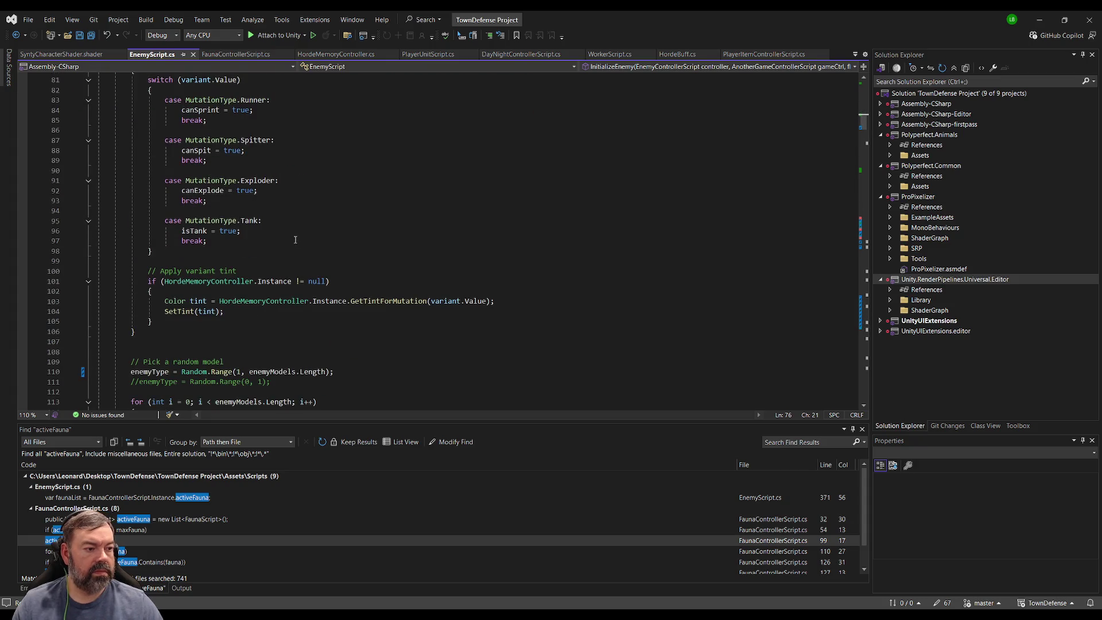
pyautogui.scroll(15, 270, 258)
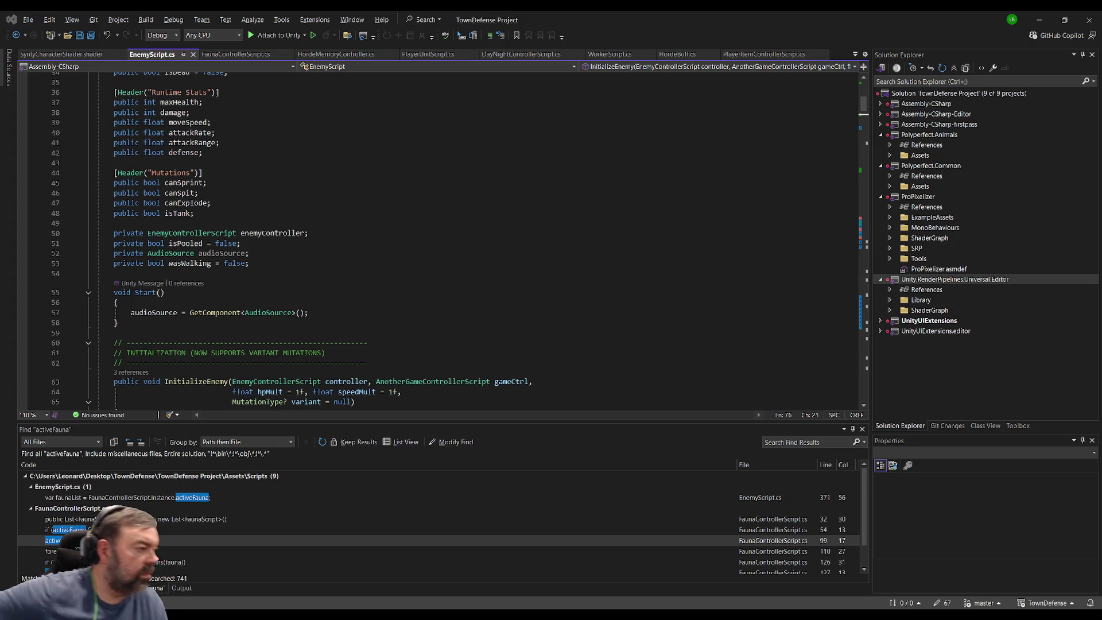
# Select the ResetTint call and mutation switch block inside InitializeEnemy.
pyautogui.click(148, 292)
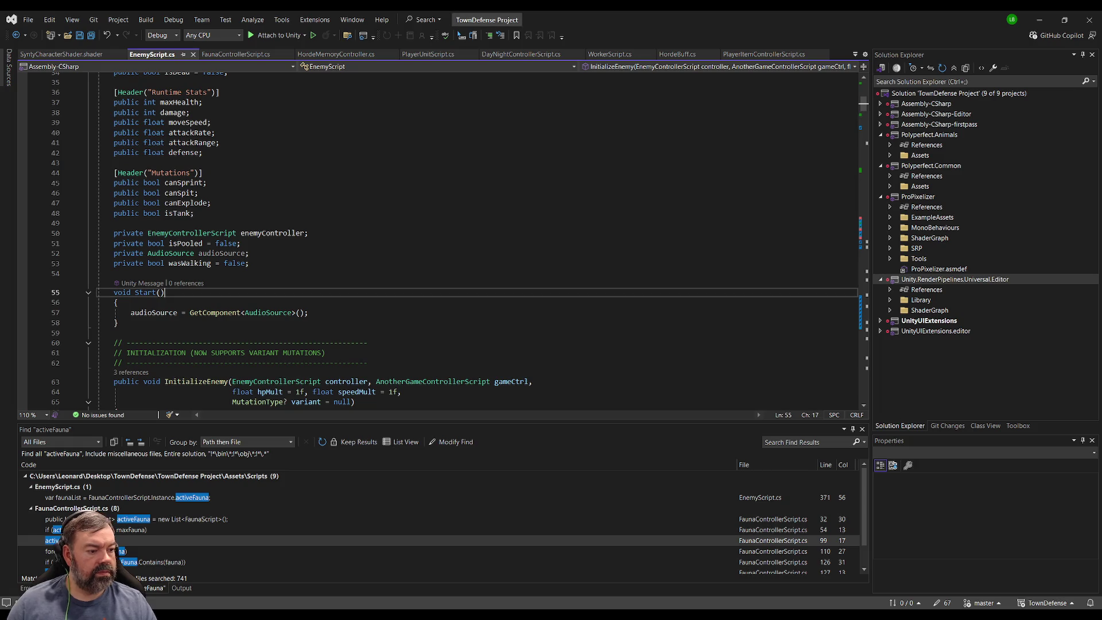
pyautogui.scroll(-18, 277, 262)
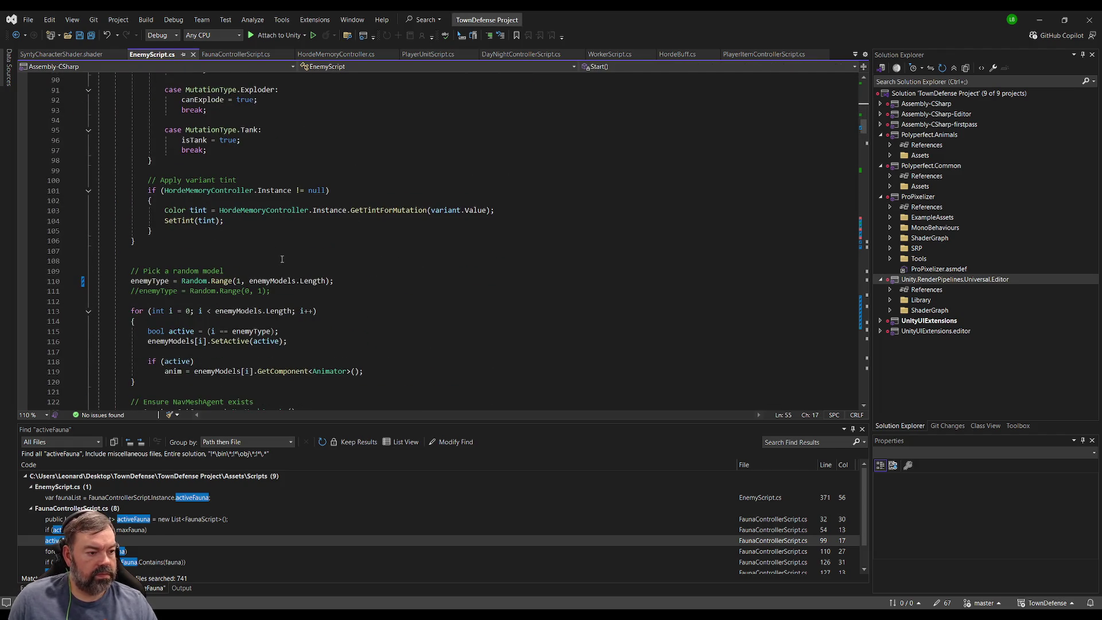
pyautogui.scroll(-2, 280, 261)
pyautogui.click(136, 321)
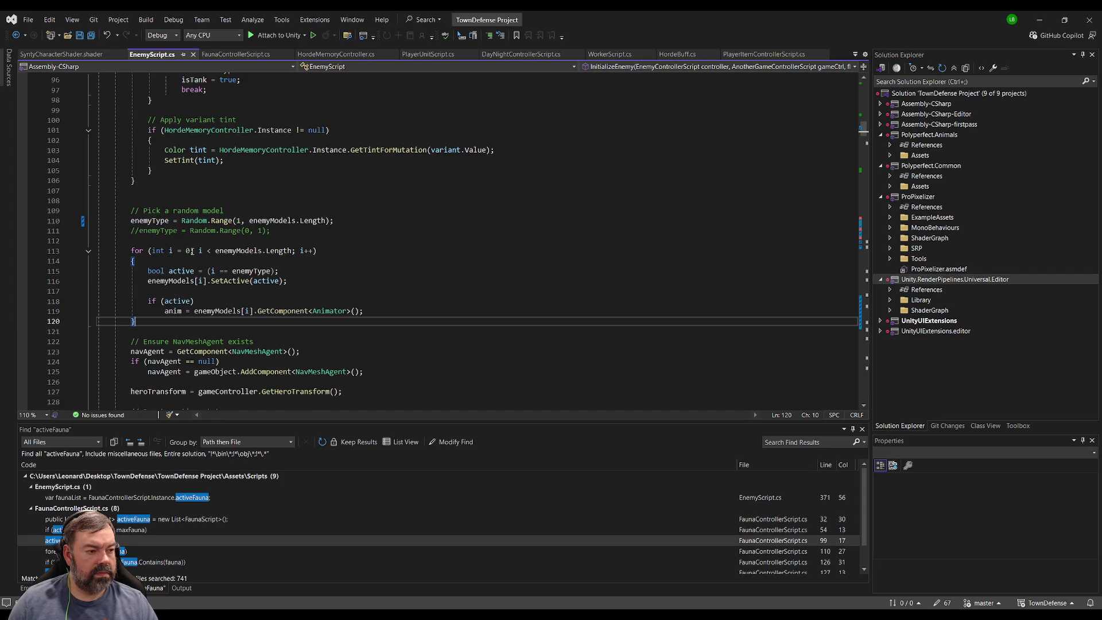
pyautogui.scroll(10, 190, 268)
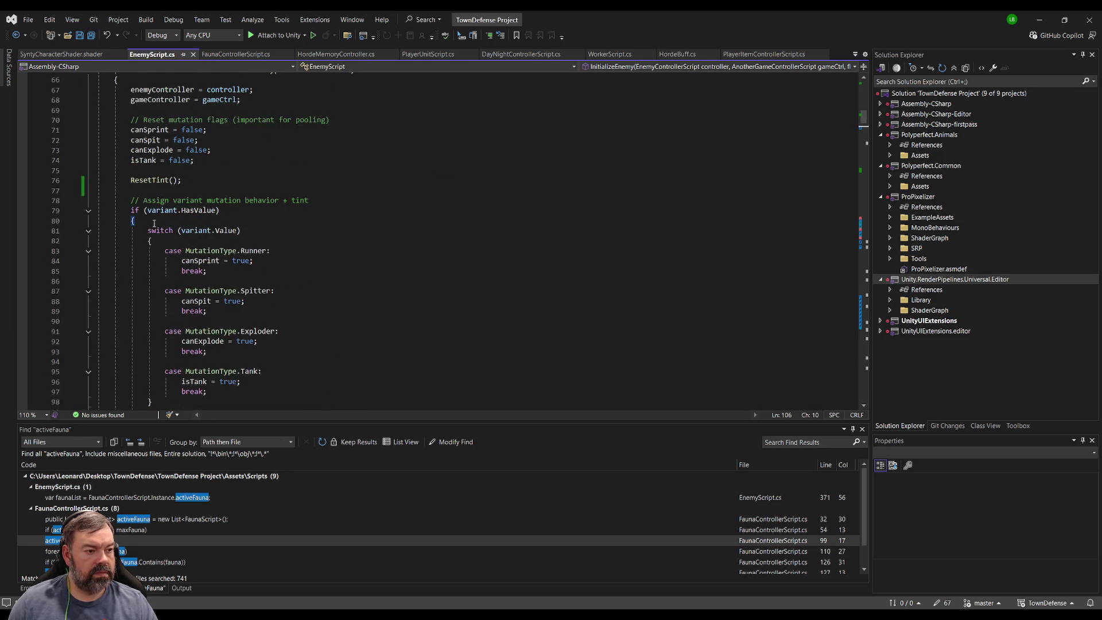
pyautogui.keyDown('shift'); pyautogui.click(128, 180); pyautogui.keyUp('shift')
# Remove the ResetTint and mutation switch block from its old spot and tidy the leftover blank lines.
pyautogui.press('Delete')
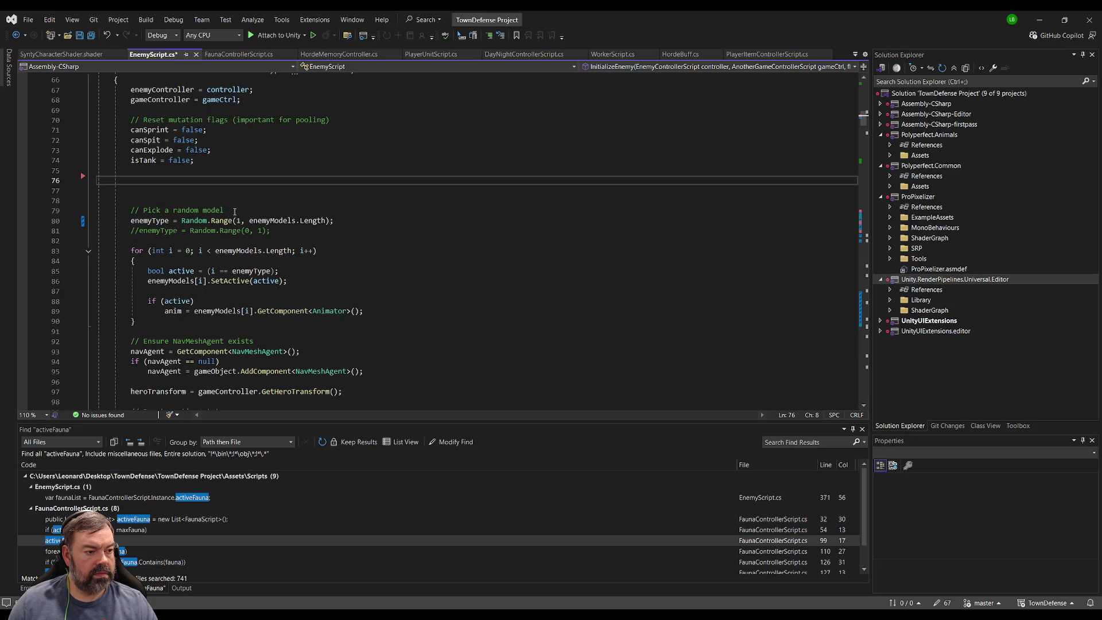
pyautogui.press('Delete')
pyautogui.press('Delete')
pyautogui.press('Delete')
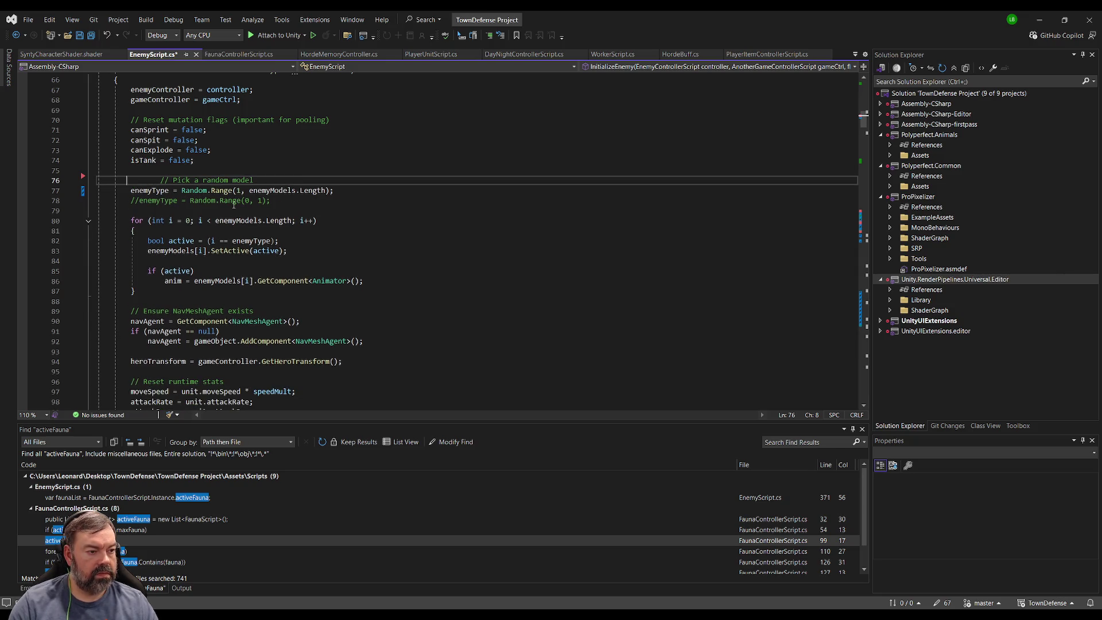
pyautogui.press('Delete')
pyautogui.press('Delete')
pyautogui.press('Delete')
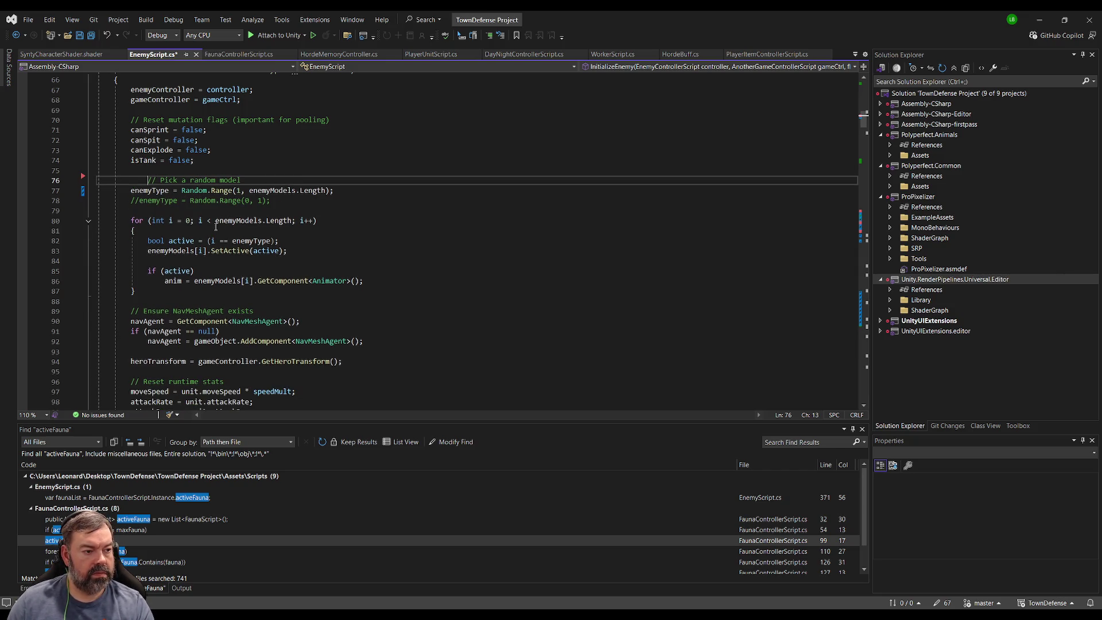
pyautogui.press('Down')
pyautogui.press('Down')
pyautogui.press('Down')
pyautogui.press('Down')
pyautogui.press('Down')
pyautogui.press('Down')
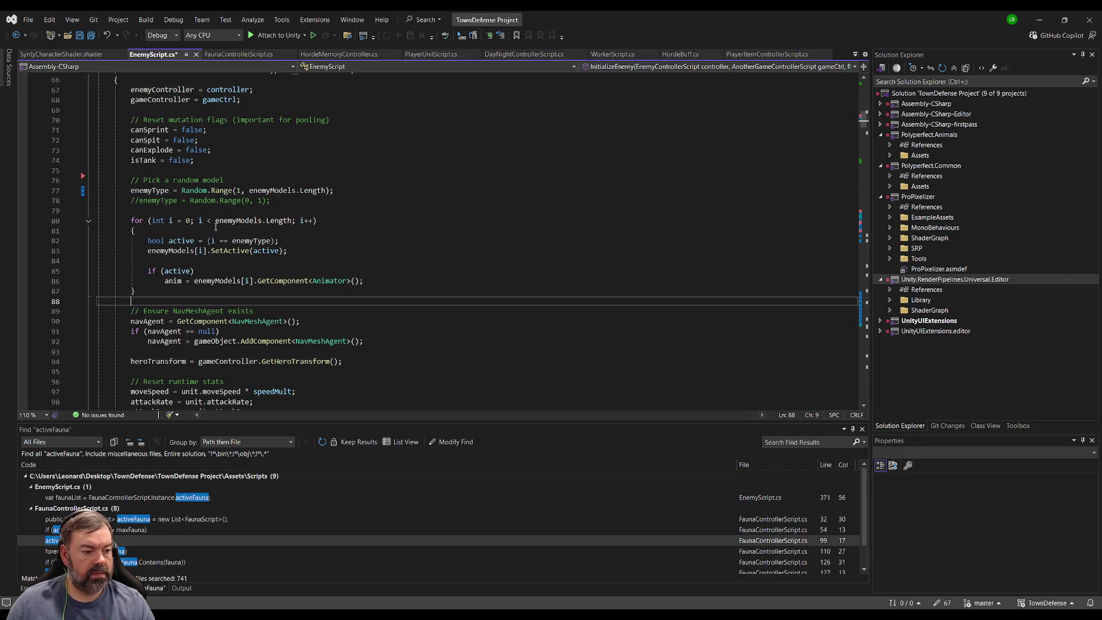
# Paste the block on a new line right after the ApplyBuffsToEnemy call.
pyautogui.scroll(-9, 216, 227)
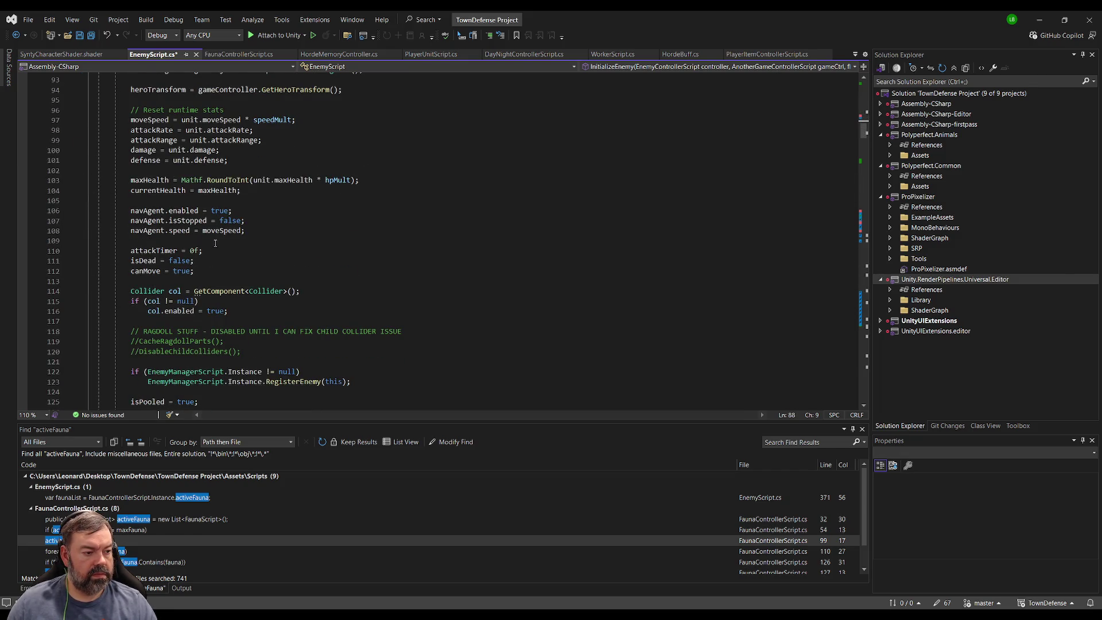
pyautogui.scroll(-3, 215, 243)
pyautogui.scroll(-4, 285, 226)
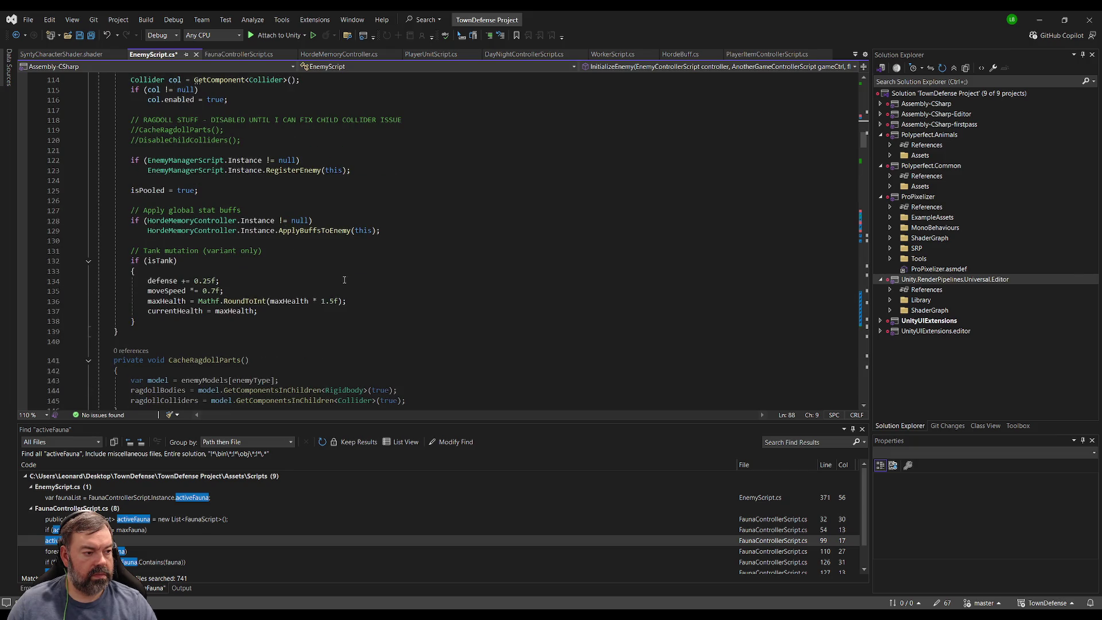
pyautogui.click(289, 242)
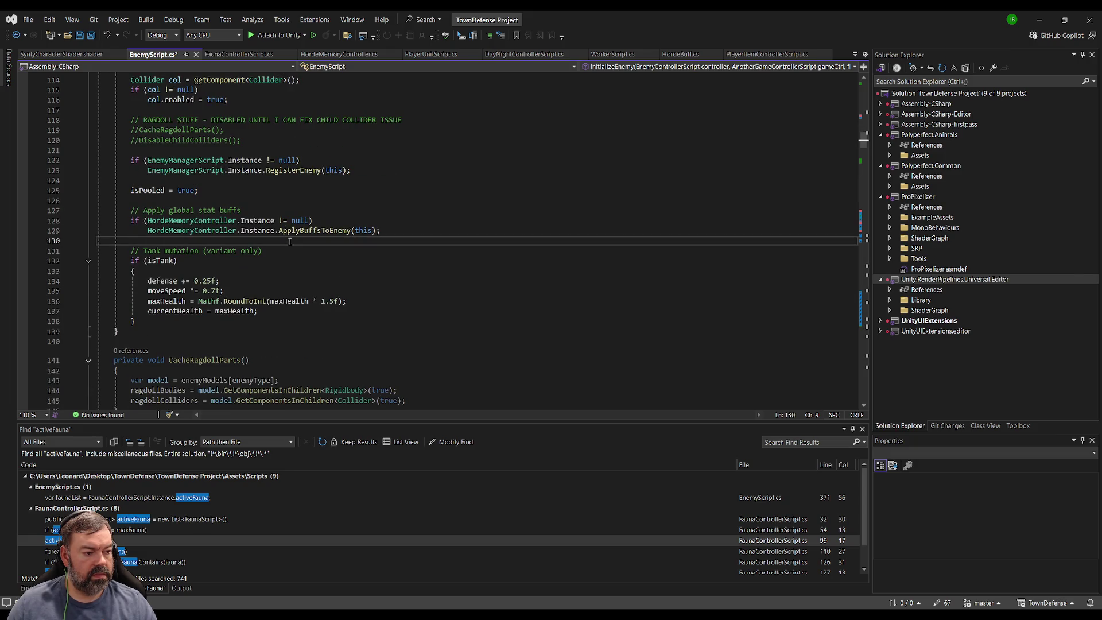
pyautogui.press('Return')
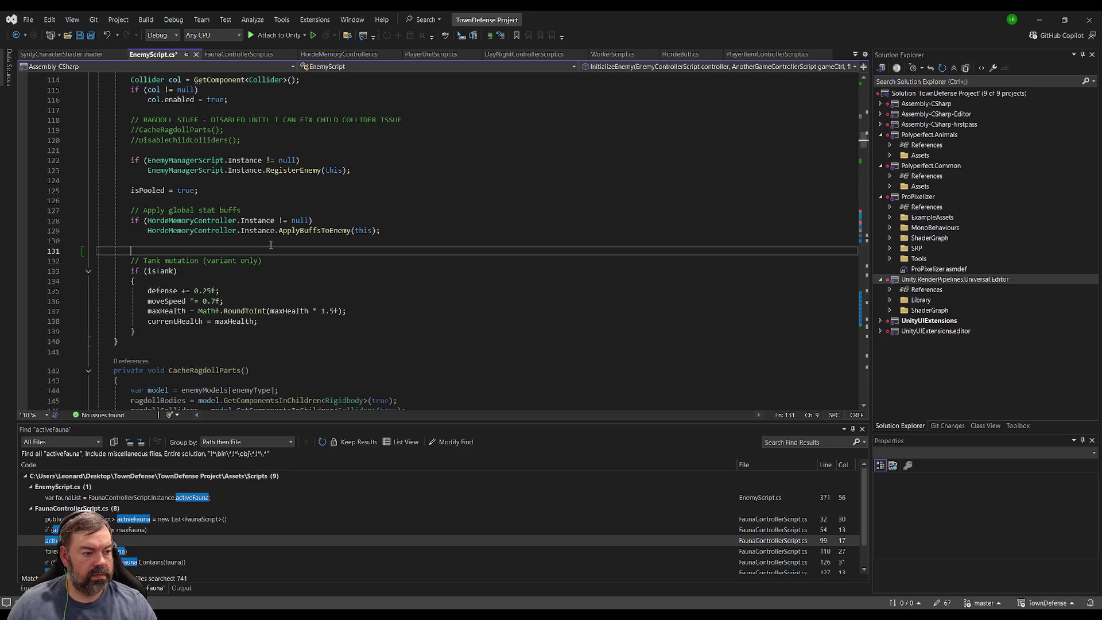
pyautogui.write('ResetTint();          // Assign variant mutation behavior + tint         if (variant.HasValue)         {             switch (variant.Value)             {                 case MutationType.Runner:                     canSprint = true;                     break;                  case MutationType.Spitter:                     canSpit = true;                     break;                  case MutationType.Exploder:                     canExplode = true;                     break;                  case MutationType.Tank:                     isTank = true;                     break;             }              // Apply variant tint             if (HordeMemoryController.Instance != null)             {                 Color tint = HordeMemoryController.Instance.GetTintForMutation(variant.Value);                 SetTint(tint);             }         }')
# Review the rearranged InitializeEnemy method, save all files, and stop the running game in Unity.
pyautogui.scroll(-2, 275, 258)
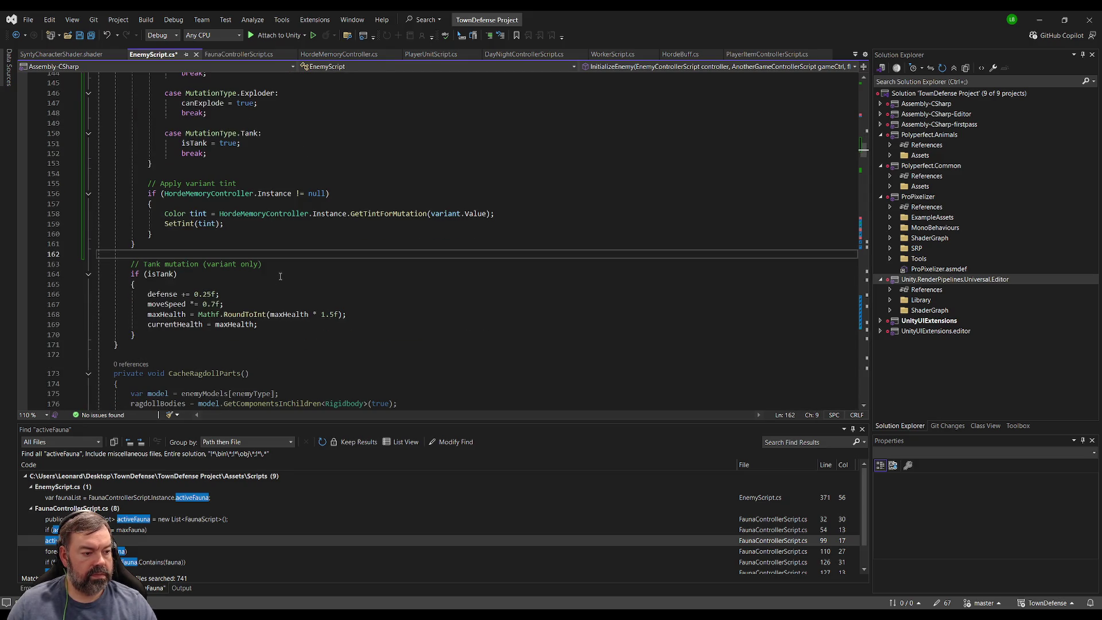
pyautogui.click(156, 349)
pyautogui.scroll(9, 206, 242)
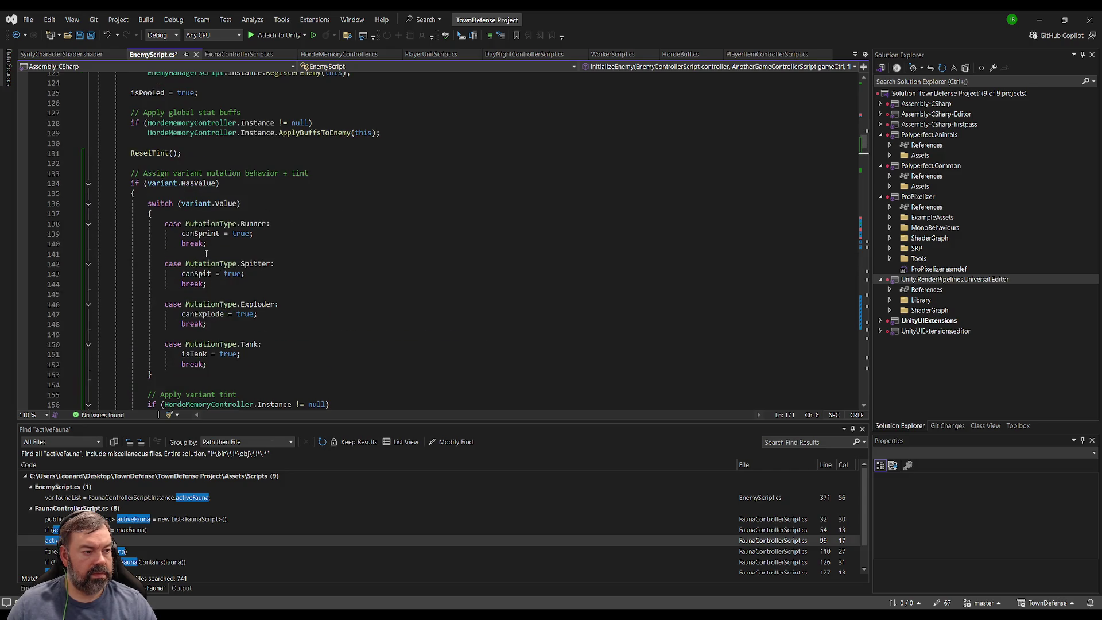
pyautogui.scroll(20, 205, 242)
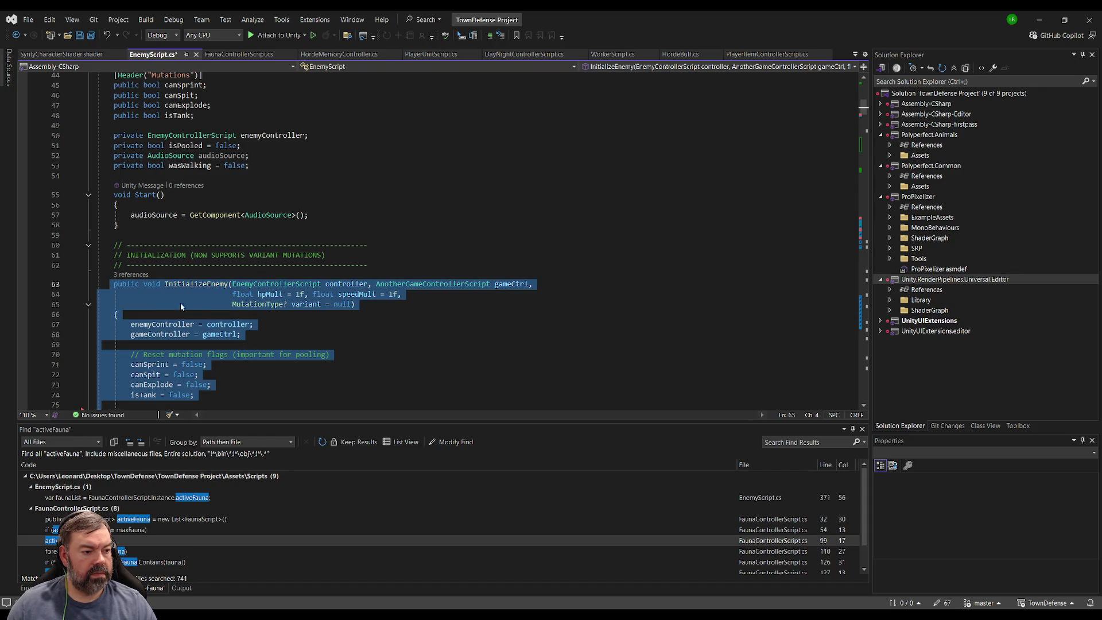
pyautogui.click(106, 289)
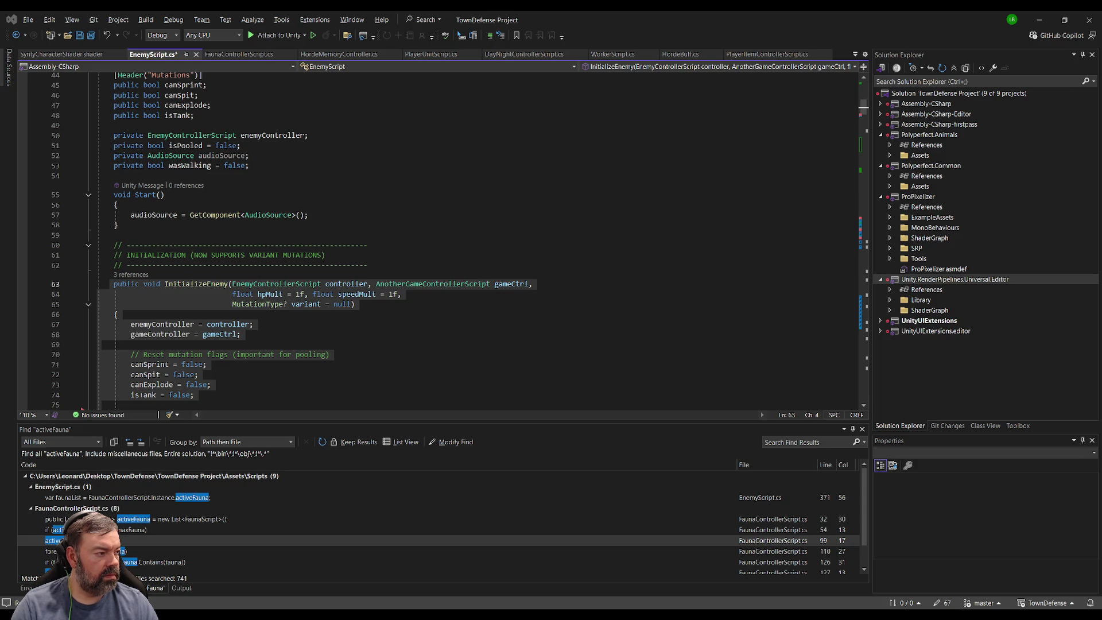
pyautogui.click(167, 194)
pyautogui.click(86, 38)
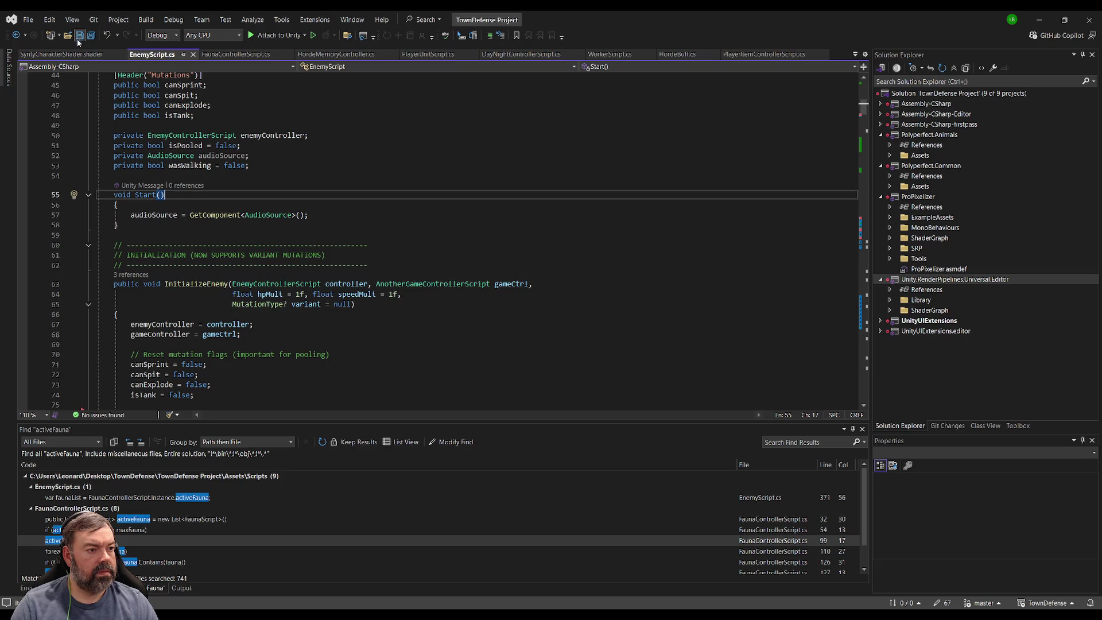
pyautogui.hotkey('alt', 'Tab')
pyautogui.click(552, 33)
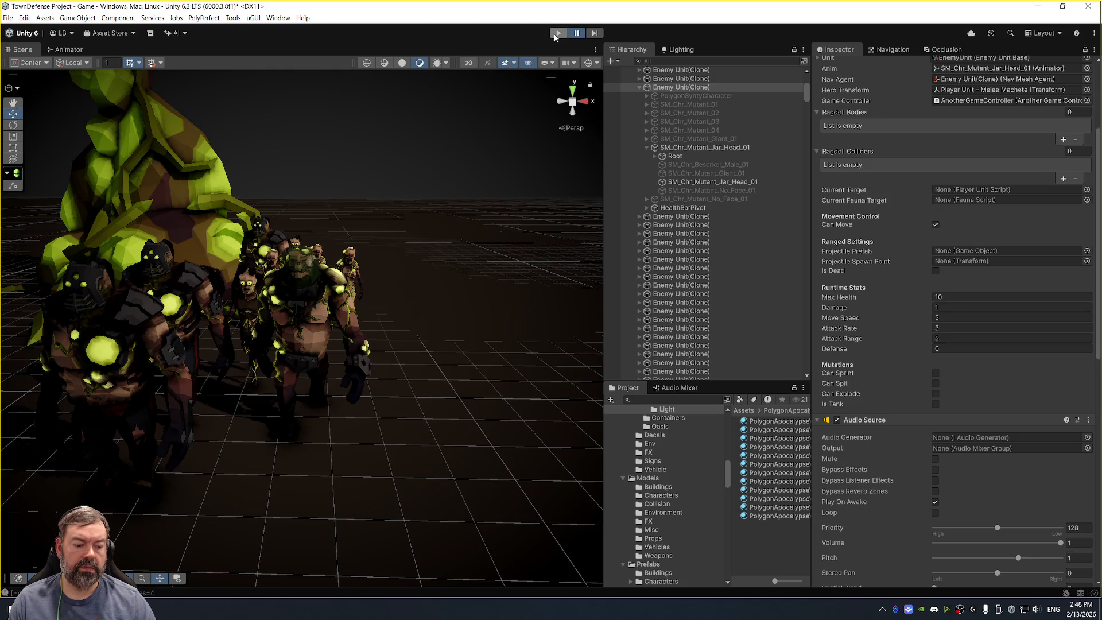
# Switch to Visual Studio and back to Unity so the saved EnemyScript recompiles.
pyautogui.hotkey('alt', 'Tab')
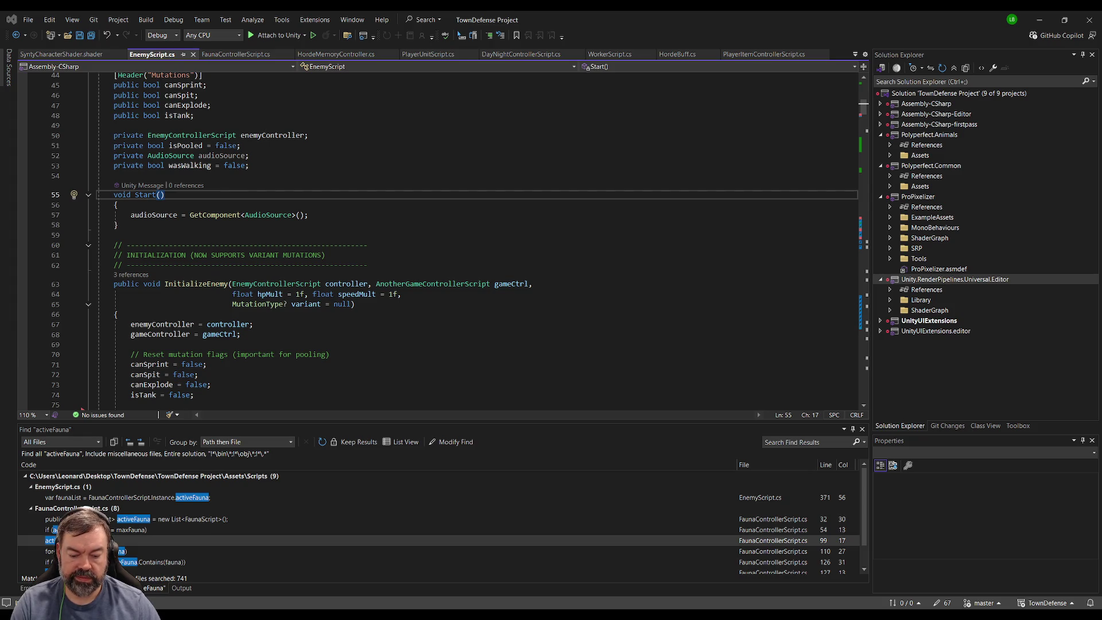
pyautogui.hotkey('alt', 'Tab')
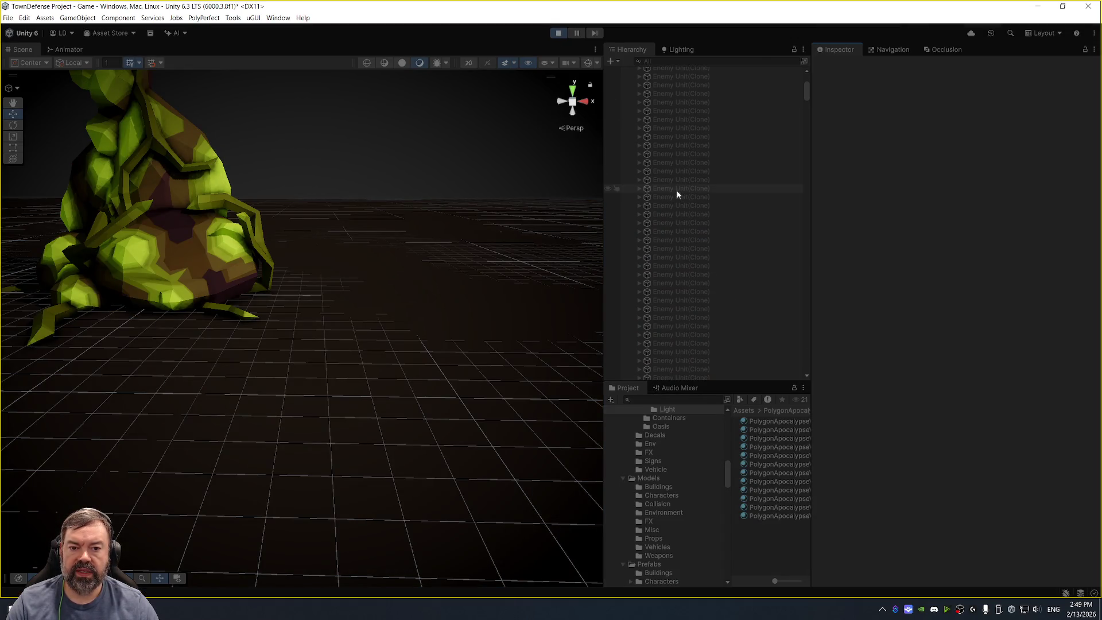
# Widen the Hierarchy and Project panels by moving the Inspector divider right.
pyautogui.scroll(3, 676, 194)
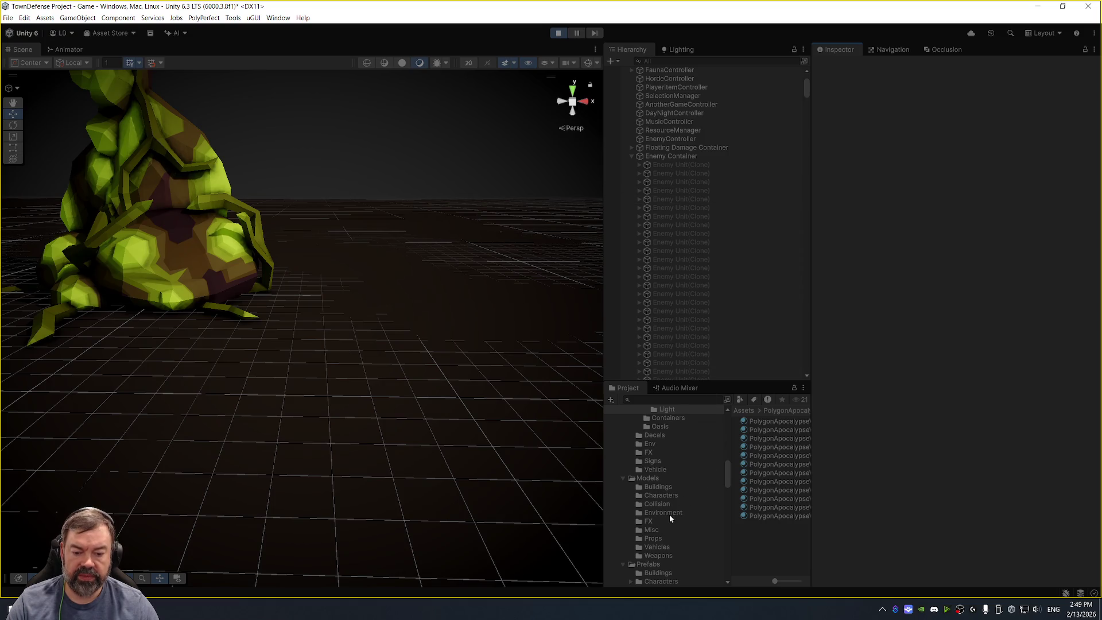
pyautogui.moveTo(812, 335); pyautogui.dragTo(867, 327)
pyautogui.scroll(5, 725, 431)
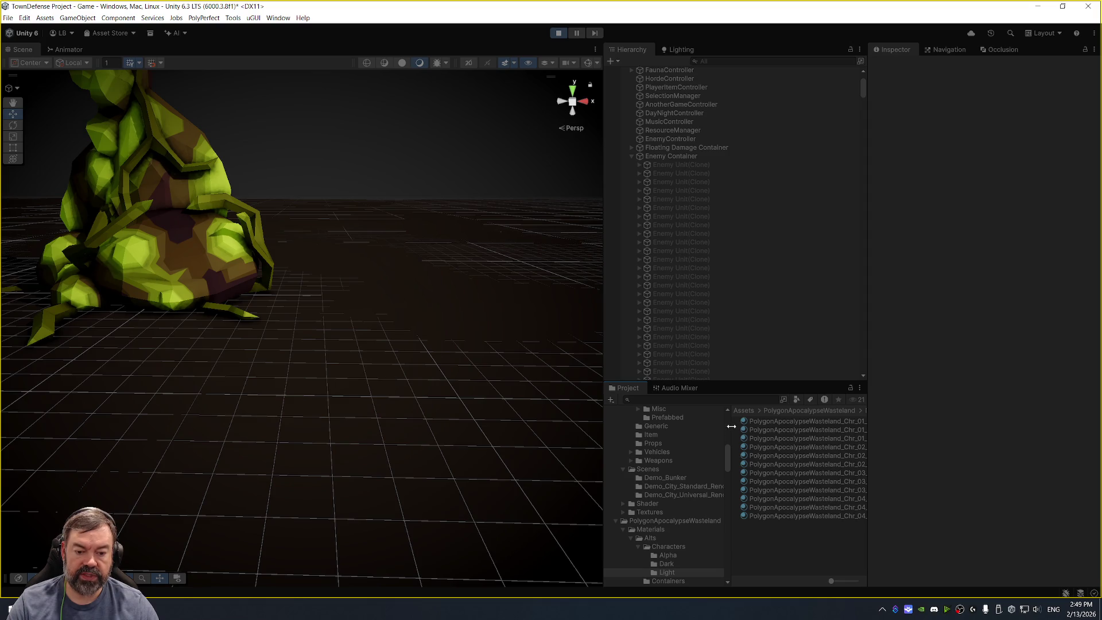
pyautogui.moveTo(730, 430); pyautogui.dragTo(747, 429)
# Open the Enemy Unit prefab from the Prefab > Enemy Units folder for editing.
pyautogui.scroll(-3, 694, 445)
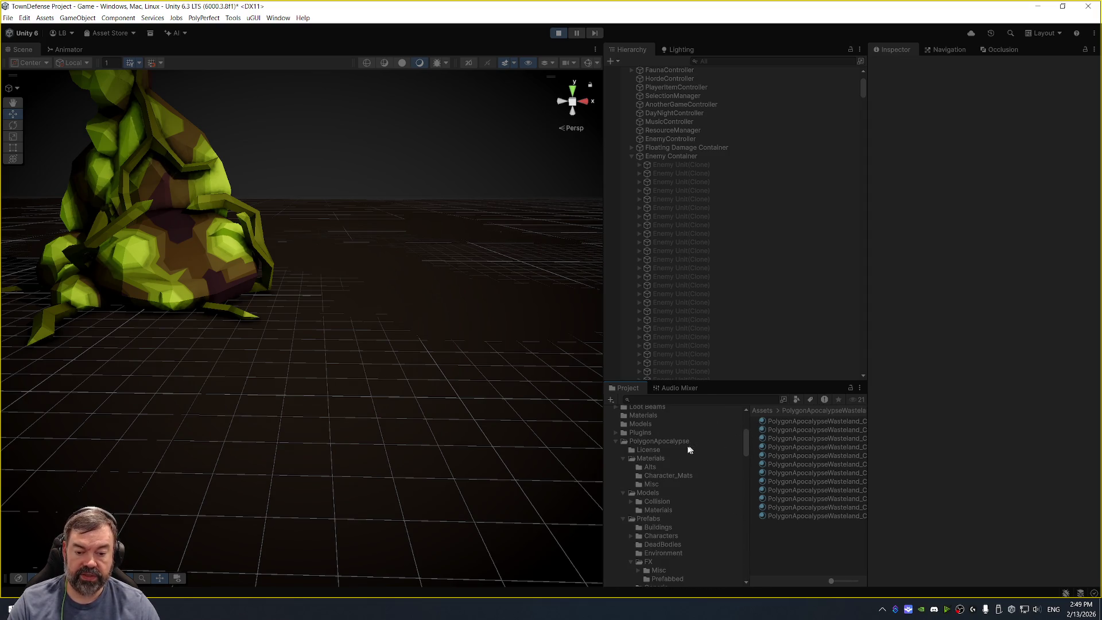
pyautogui.scroll(2, 677, 459)
pyautogui.scroll(-4, 666, 496)
pyautogui.scroll(-7, 673, 499)
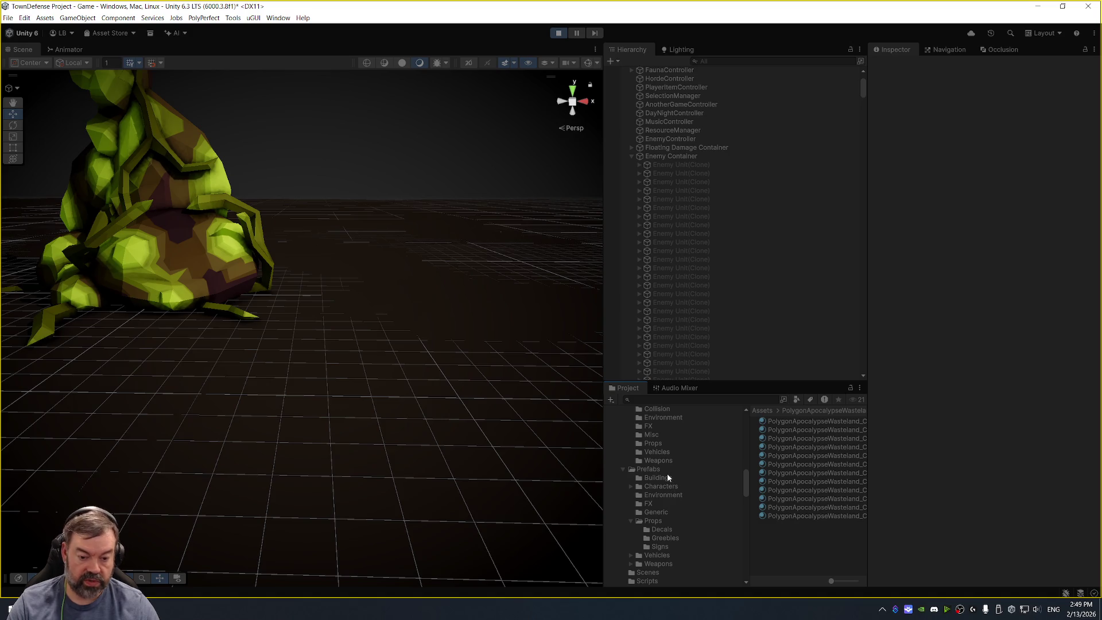
pyautogui.scroll(-5, 654, 518)
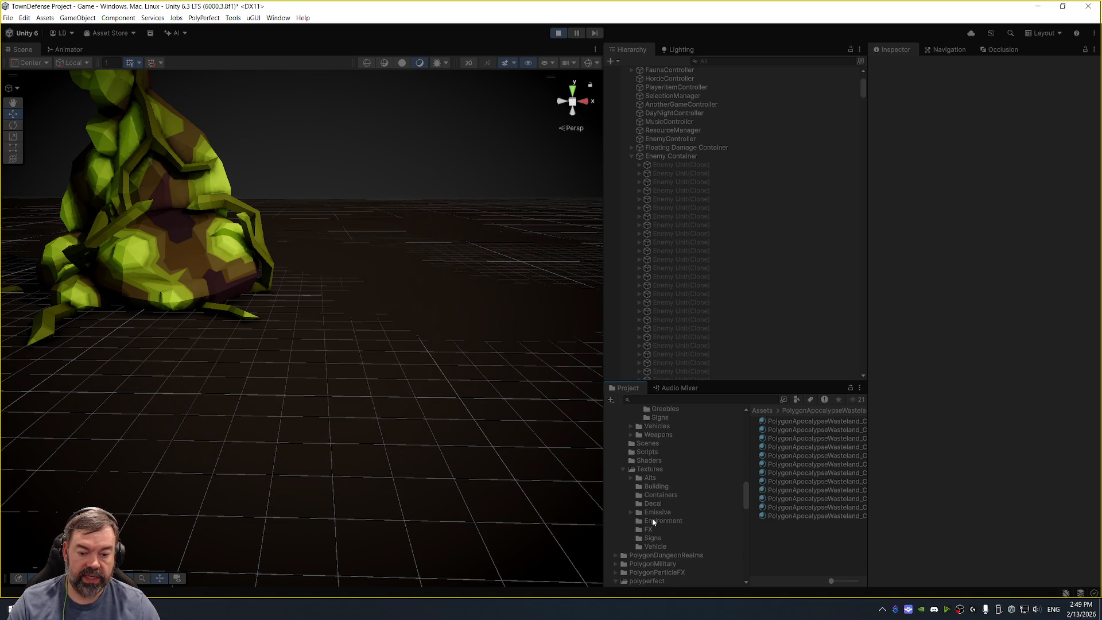
pyautogui.scroll(-8, 645, 478)
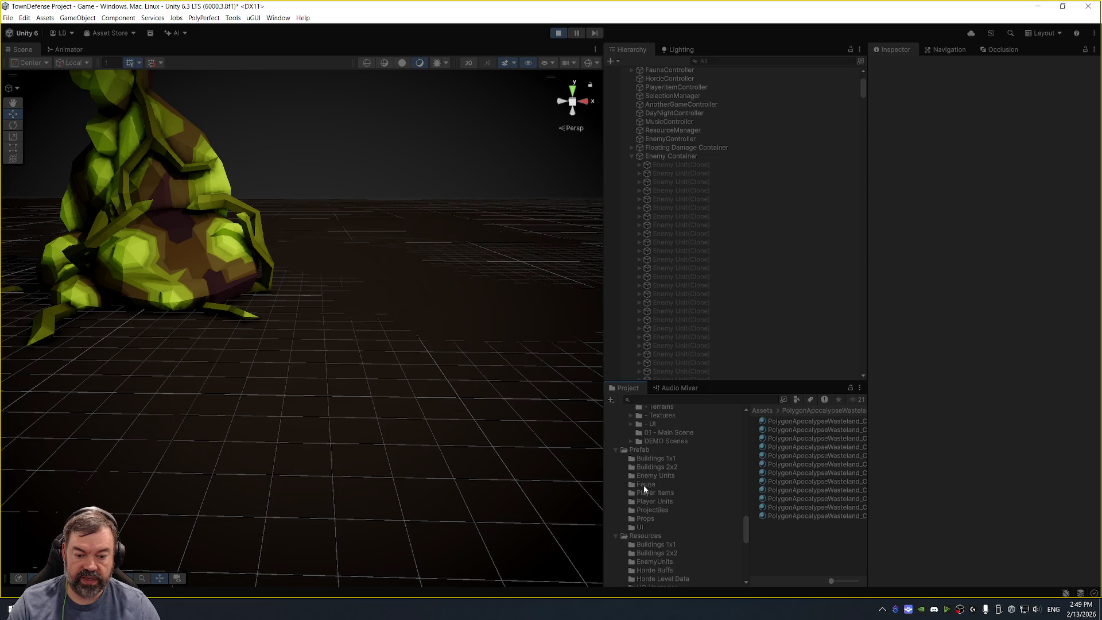
pyautogui.click(649, 473)
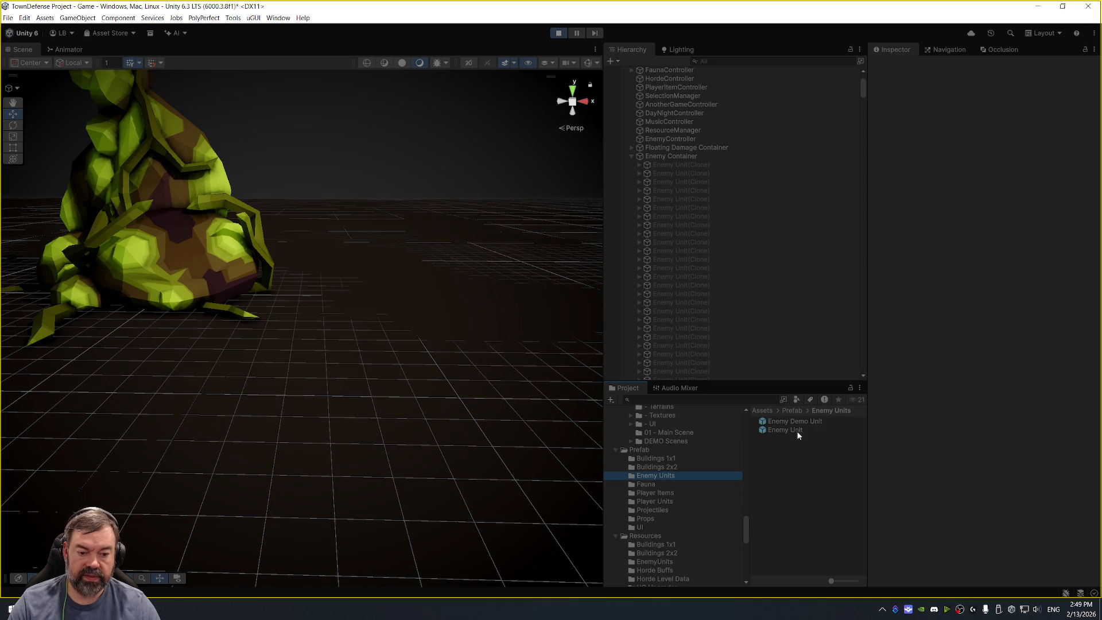
pyautogui.click(797, 429)
pyautogui.doubleClick(796, 429)
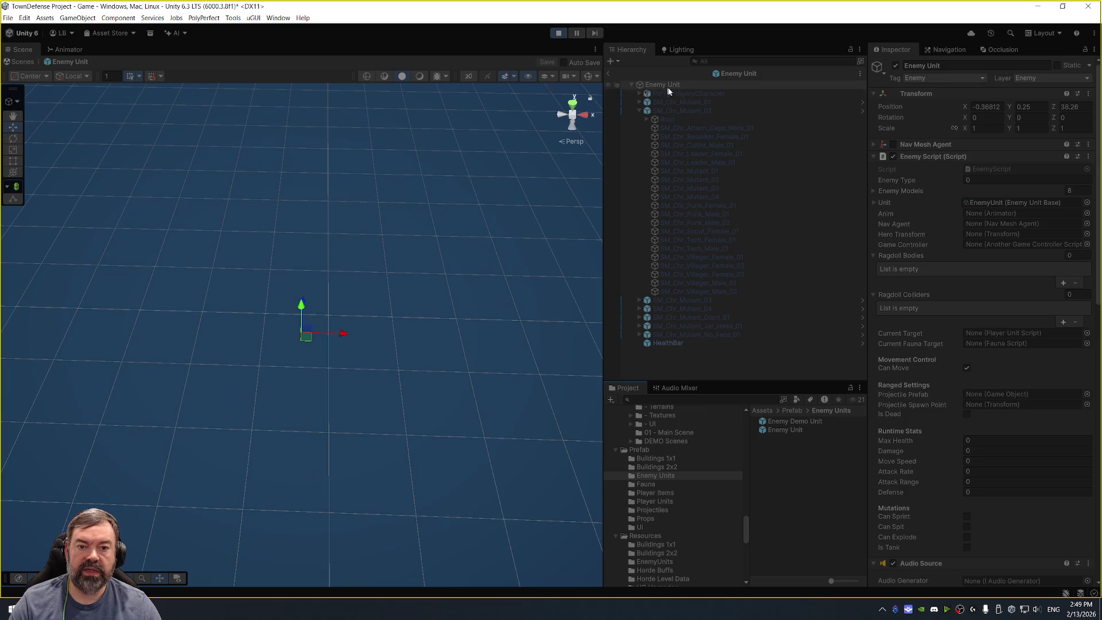
# Activate SM_Chr_Mutant_04 in the prefab, select its mesh, and switch the Inspector to Debug view.
pyautogui.click(640, 111)
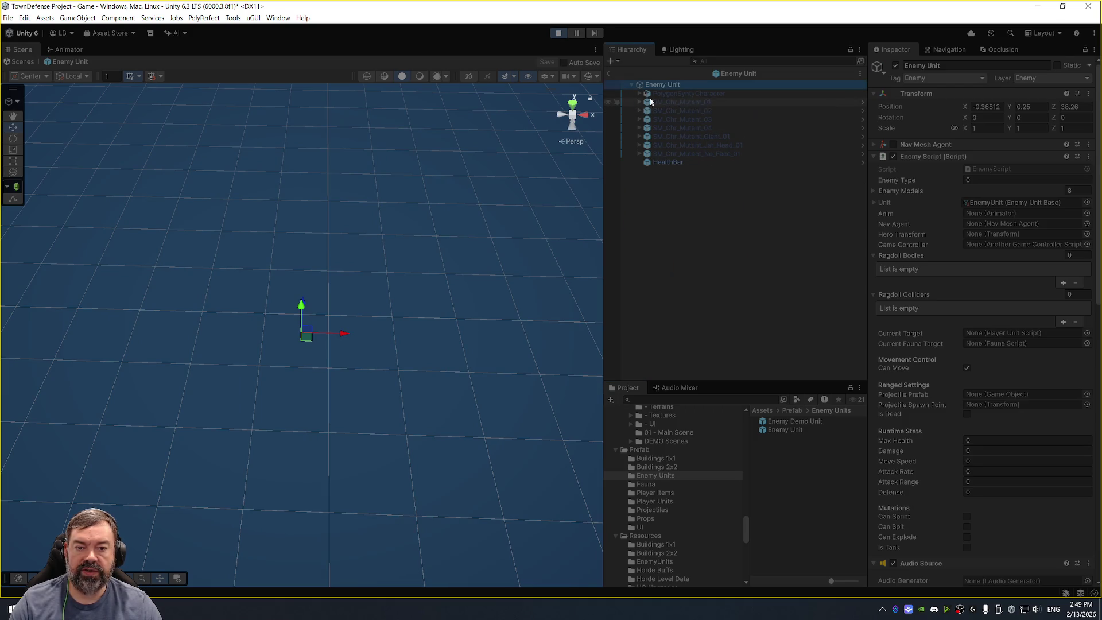
pyautogui.click(701, 127)
pyautogui.click(896, 66)
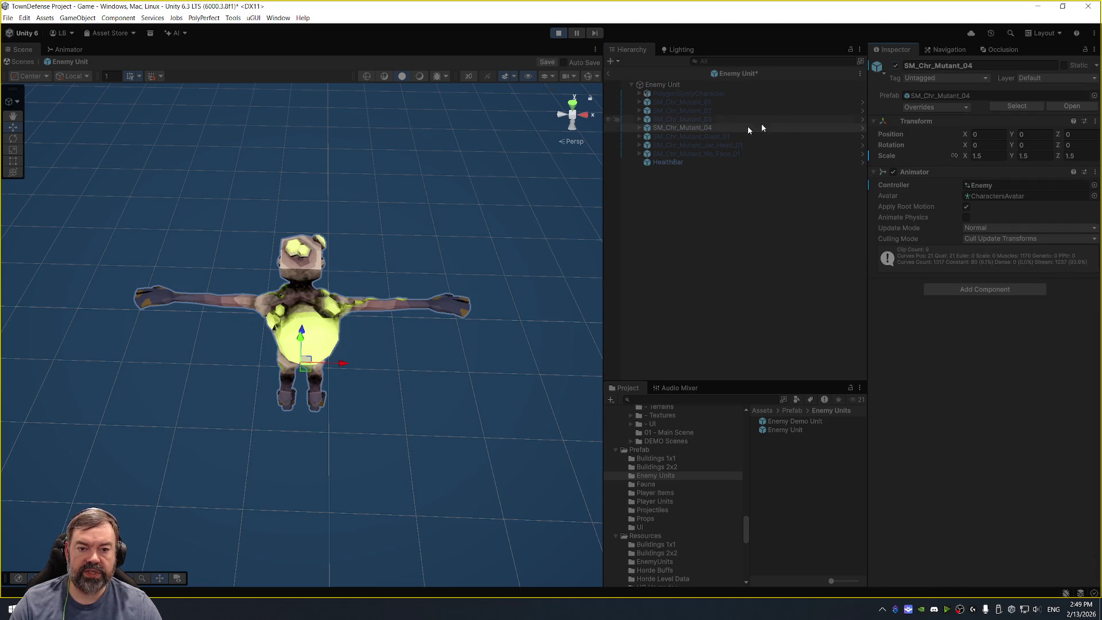
pyautogui.click(639, 127)
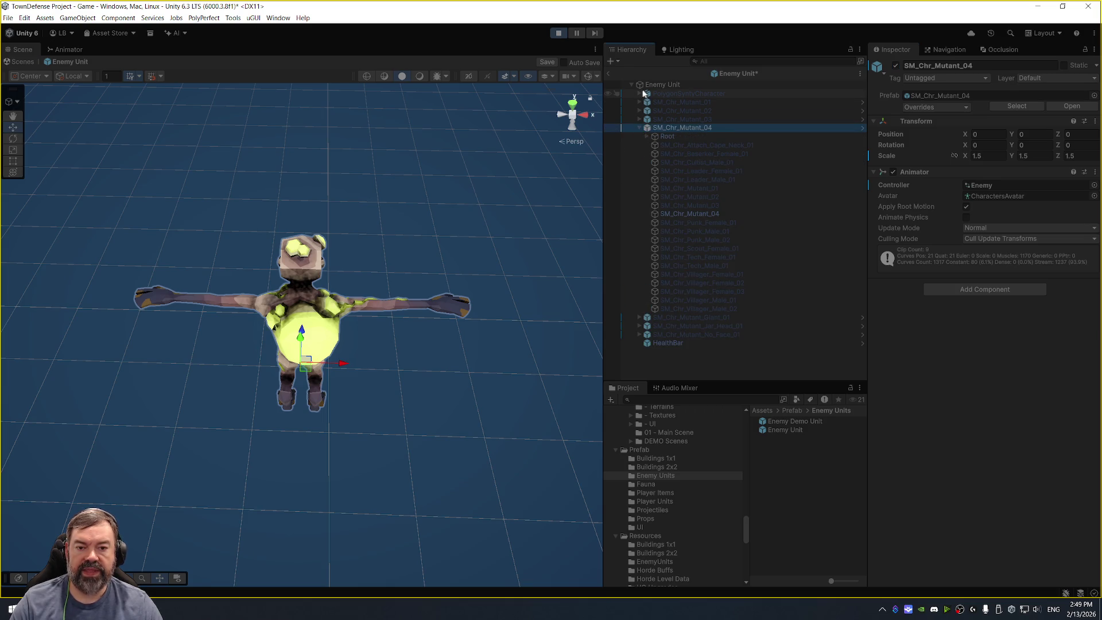
pyautogui.click(703, 213)
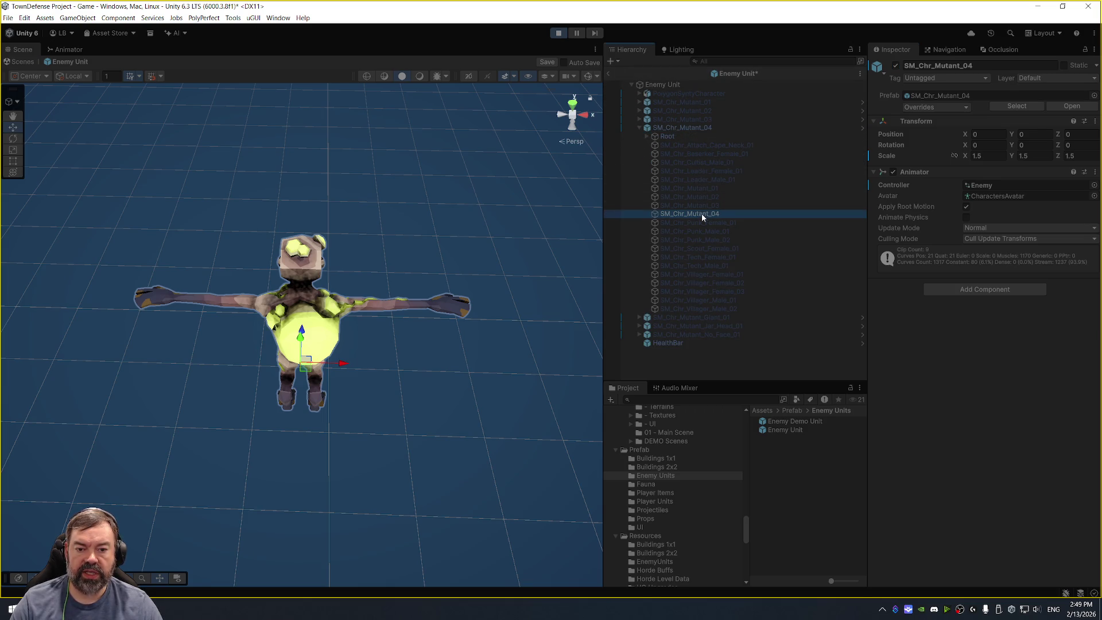
pyautogui.click(1094, 49)
pyautogui.click(1049, 97)
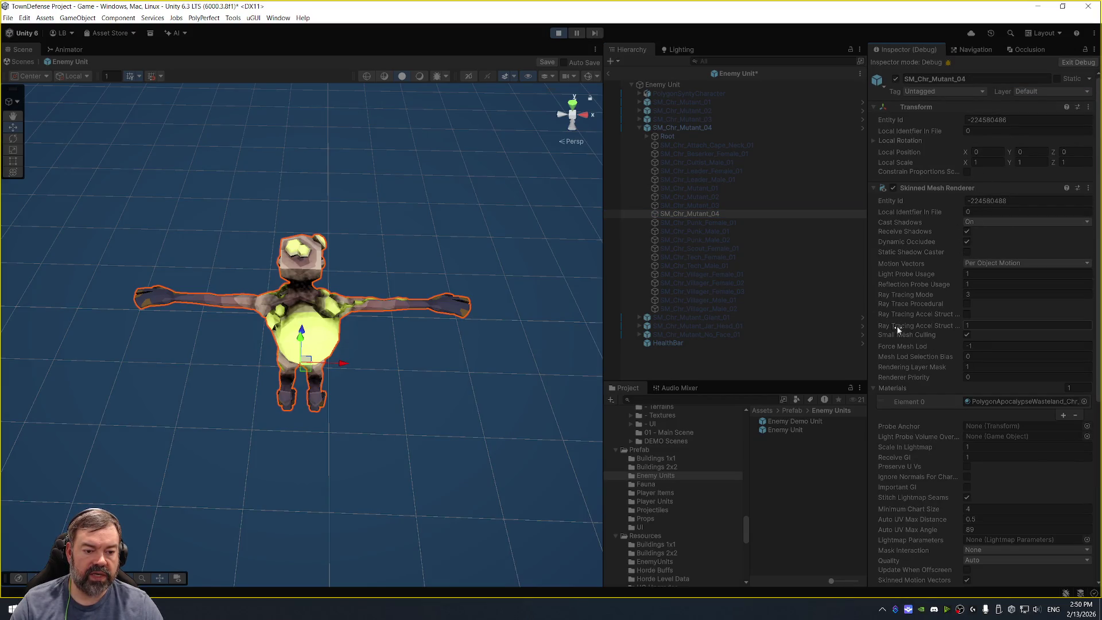
# Look through the mesh's Debug fields, restore the Normal Inspector, and exit Prefab Mode.
pyautogui.scroll(-2, 917, 329)
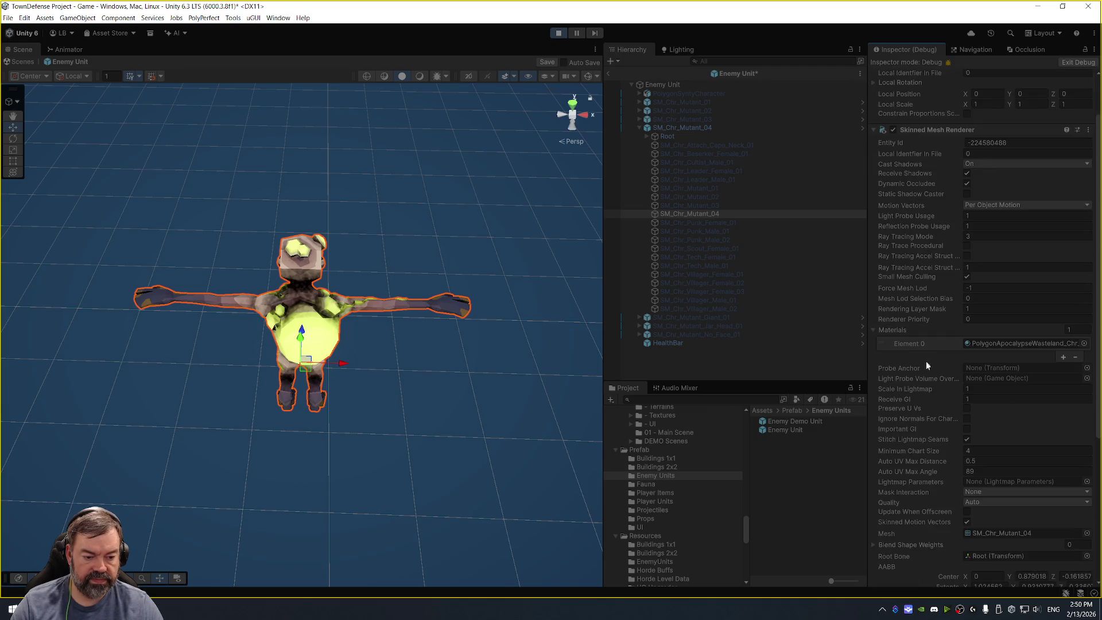
pyautogui.scroll(-3, 918, 373)
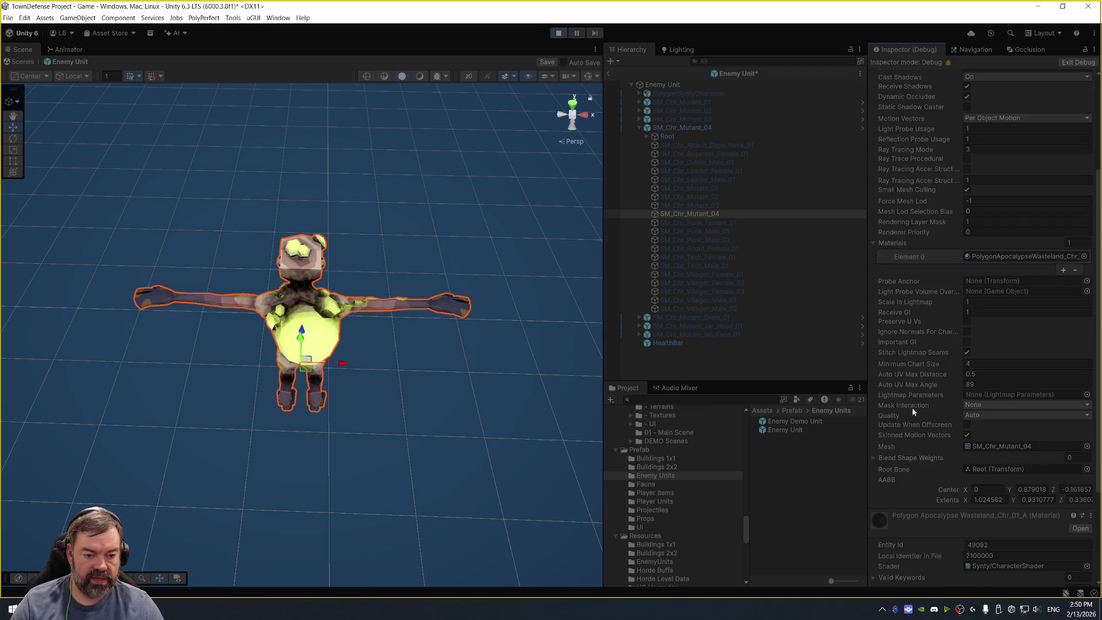
pyautogui.scroll(3, 915, 372)
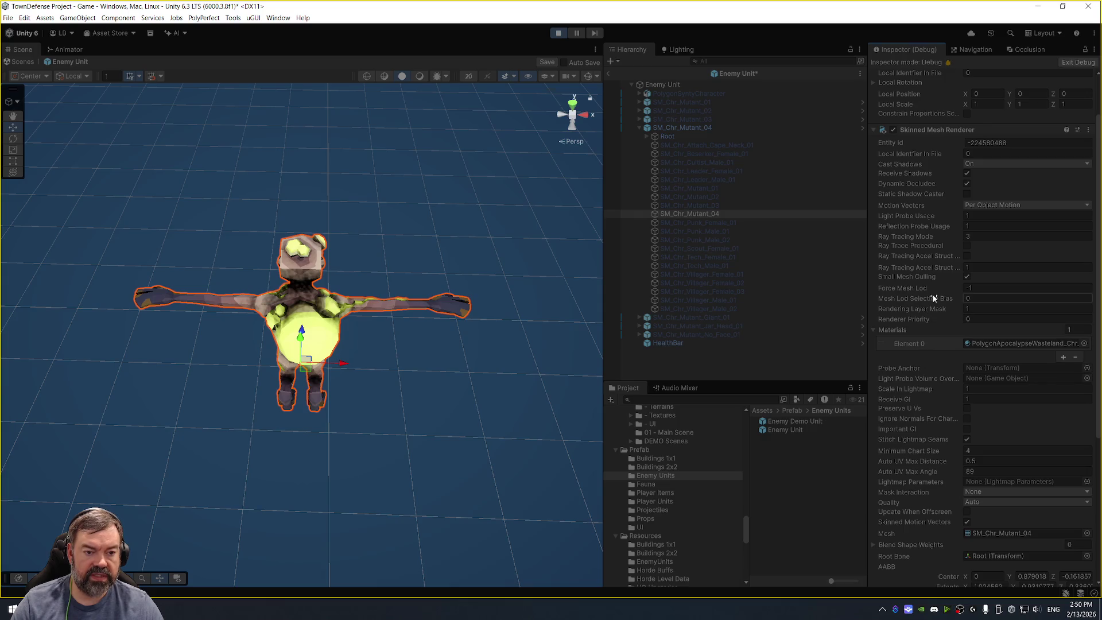
pyautogui.scroll(2, 932, 287)
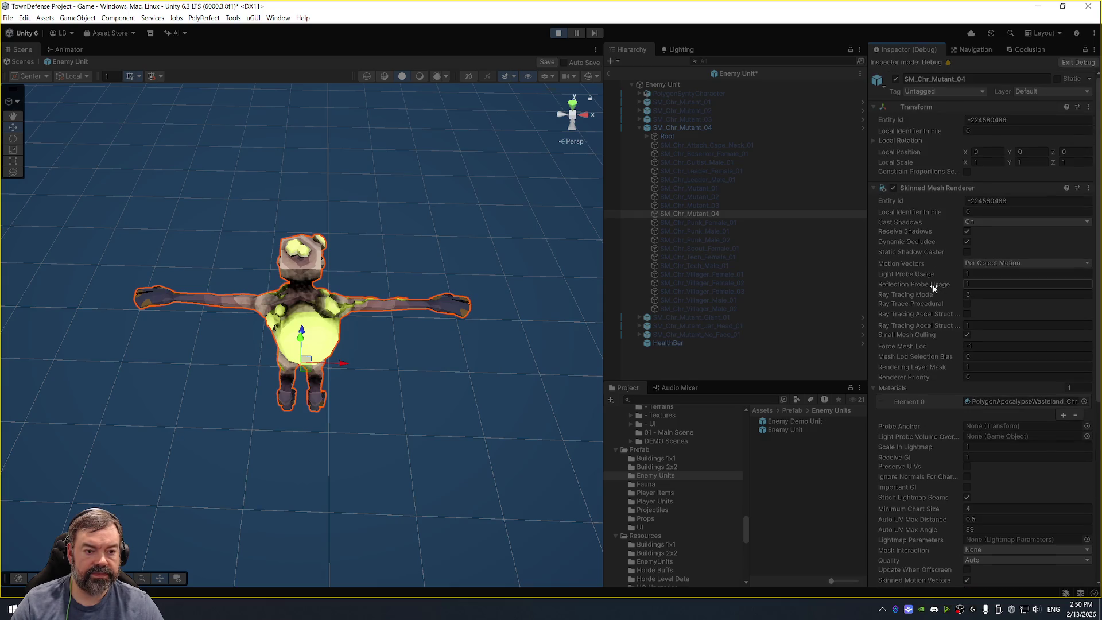
pyautogui.click(1093, 51)
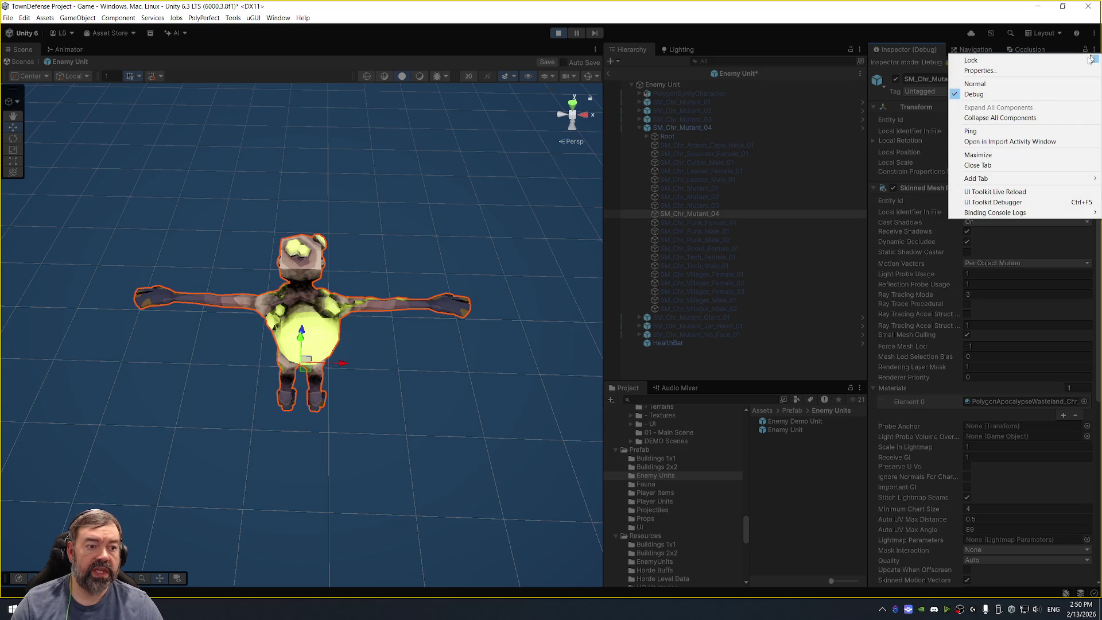
pyautogui.click(974, 84)
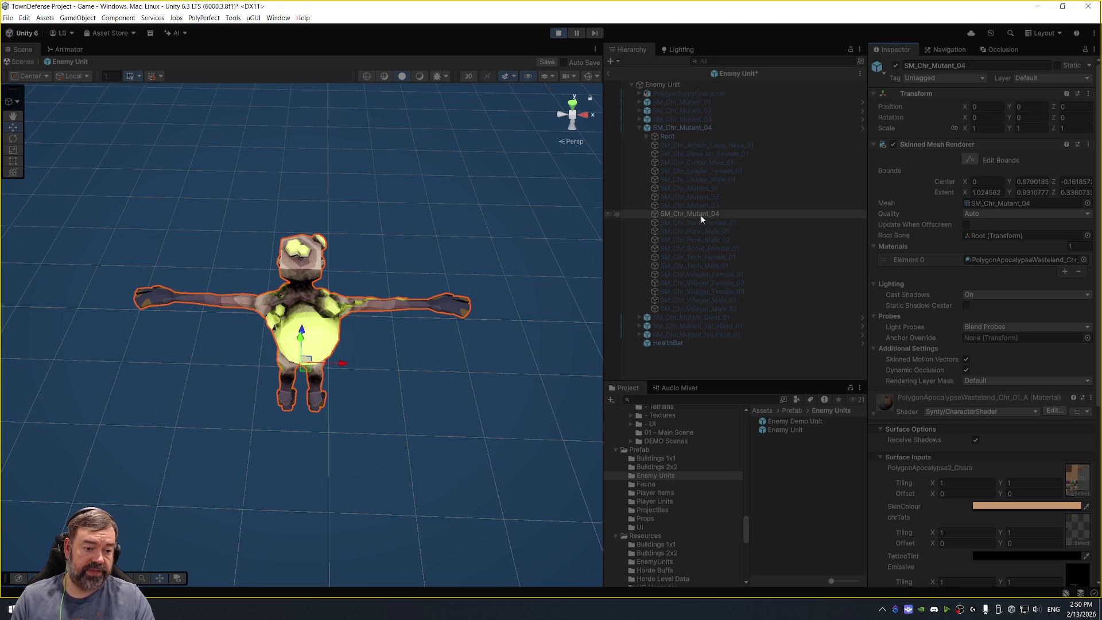
pyautogui.click(608, 75)
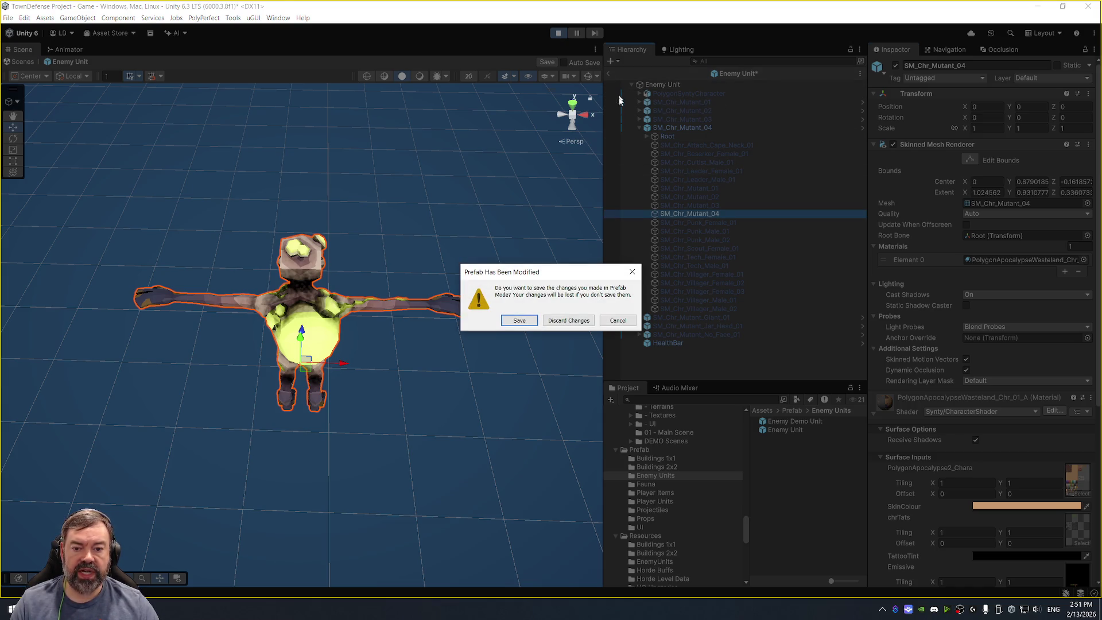
# Discard the unsaved prefab changes and select EnemyController to view its spawning settings.
pyautogui.click(564, 320)
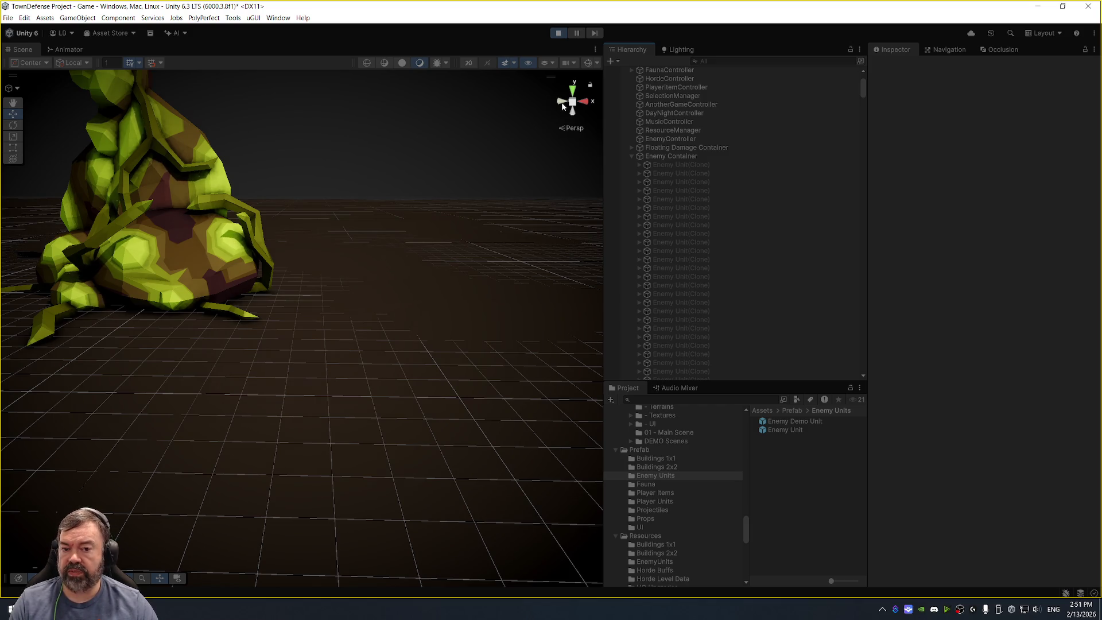
pyautogui.click(670, 139)
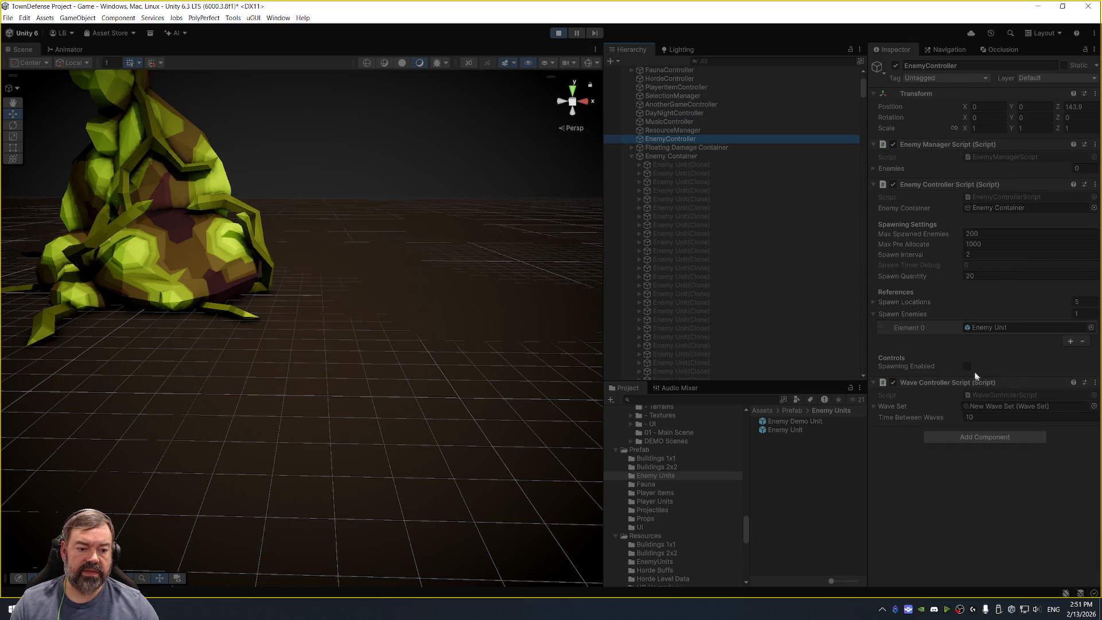
pyautogui.scroll(-3, 347, 352)
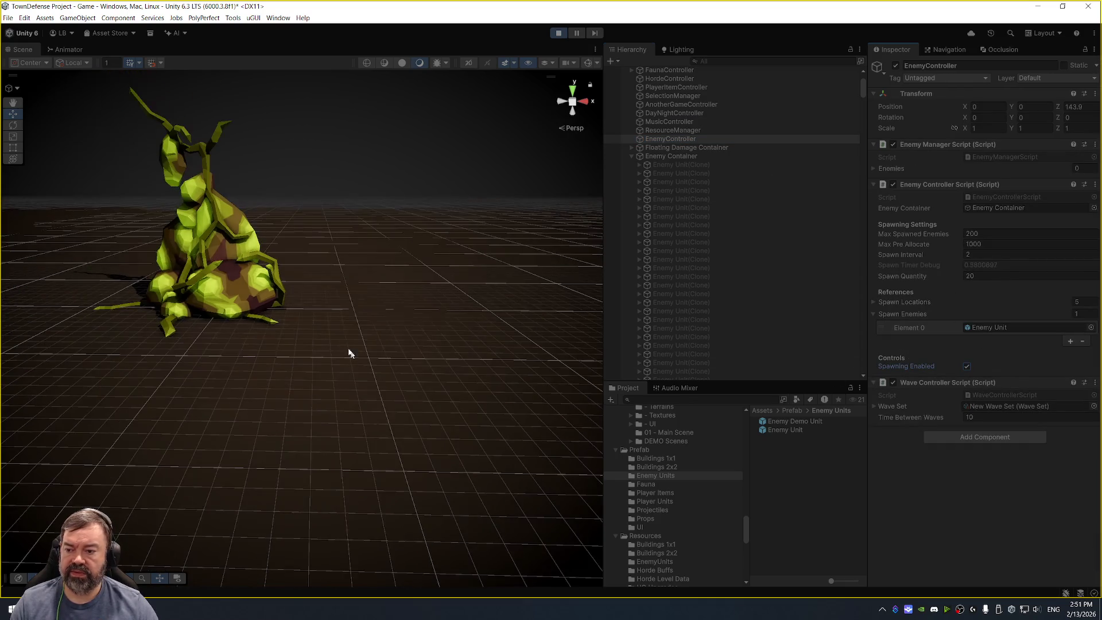
# Watch enemies spawn in the Scene view until 100 exist, then pause and pick a spawned enemy.
pyautogui.moveTo(347, 352)
pyautogui.mouseDown()
pyautogui.moveTo(423, 296)
pyautogui.moveTo(465, 309)
pyautogui.mouseUp()
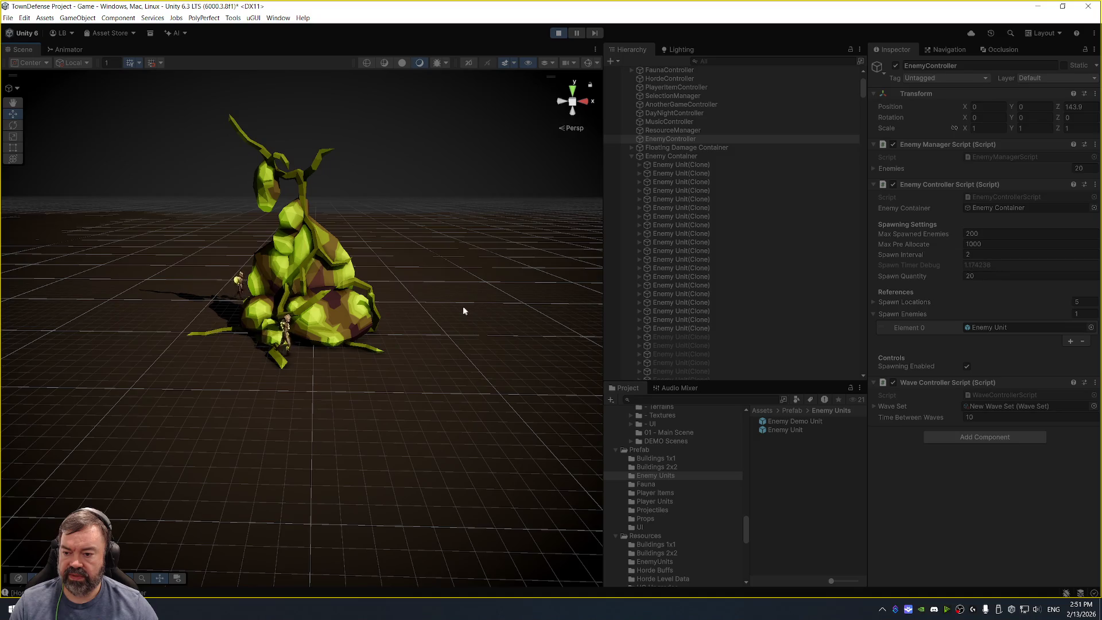
pyautogui.scroll(2, 461, 314)
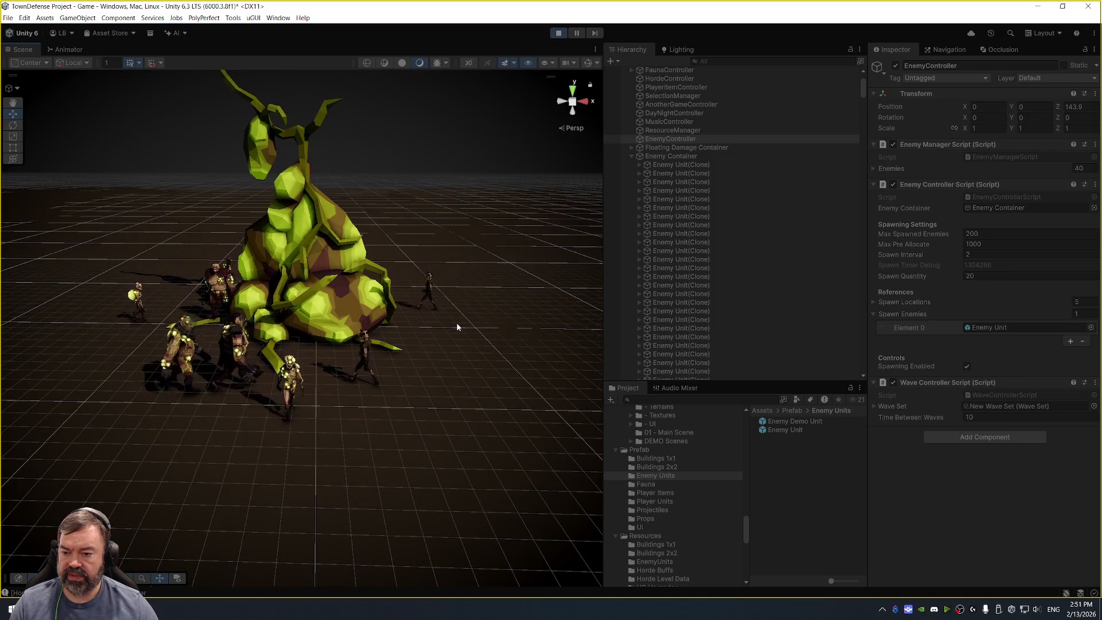
pyautogui.scroll(2, 456, 326)
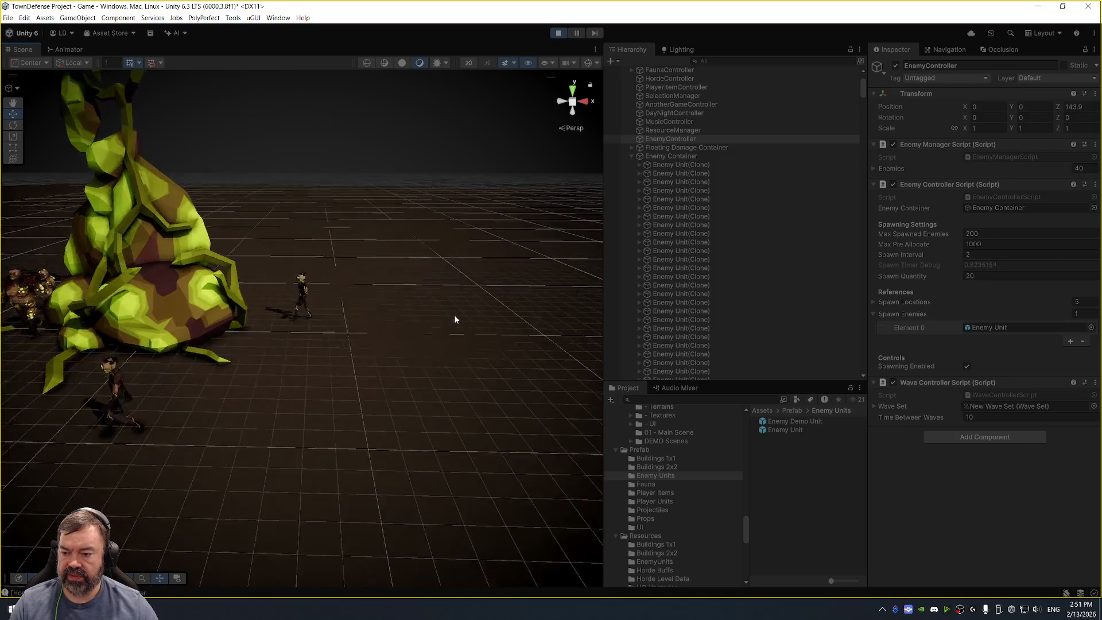
pyautogui.moveTo(455, 320)
pyautogui.mouseDown()
pyautogui.moveTo(339, 315)
pyautogui.moveTo(422, 284)
pyautogui.mouseUp()
pyautogui.scroll(-2, 395, 296)
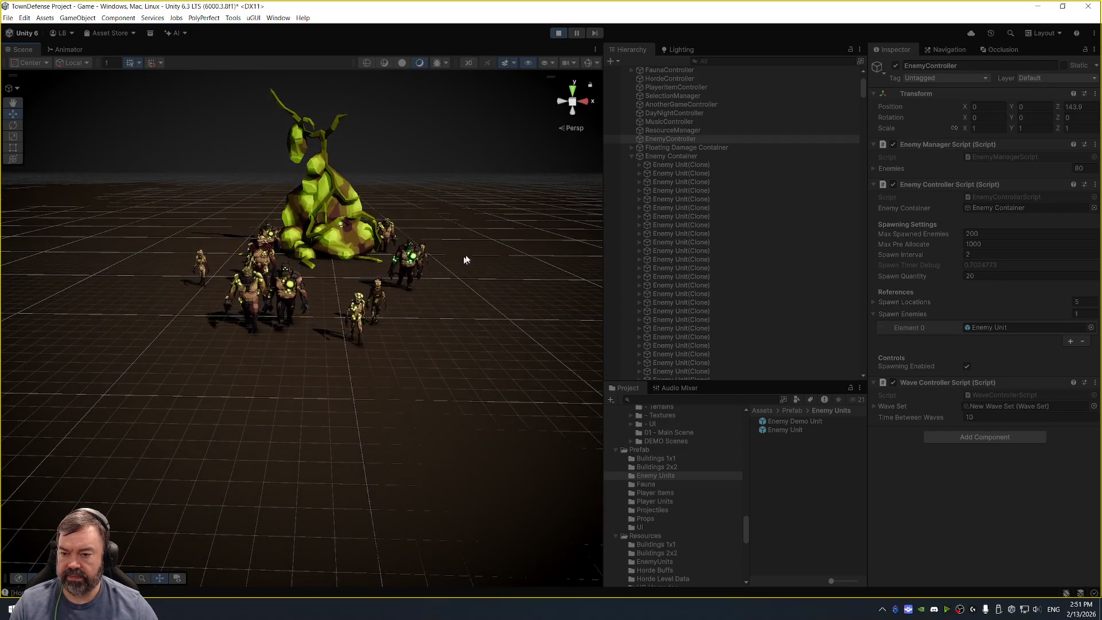
pyautogui.click(578, 33)
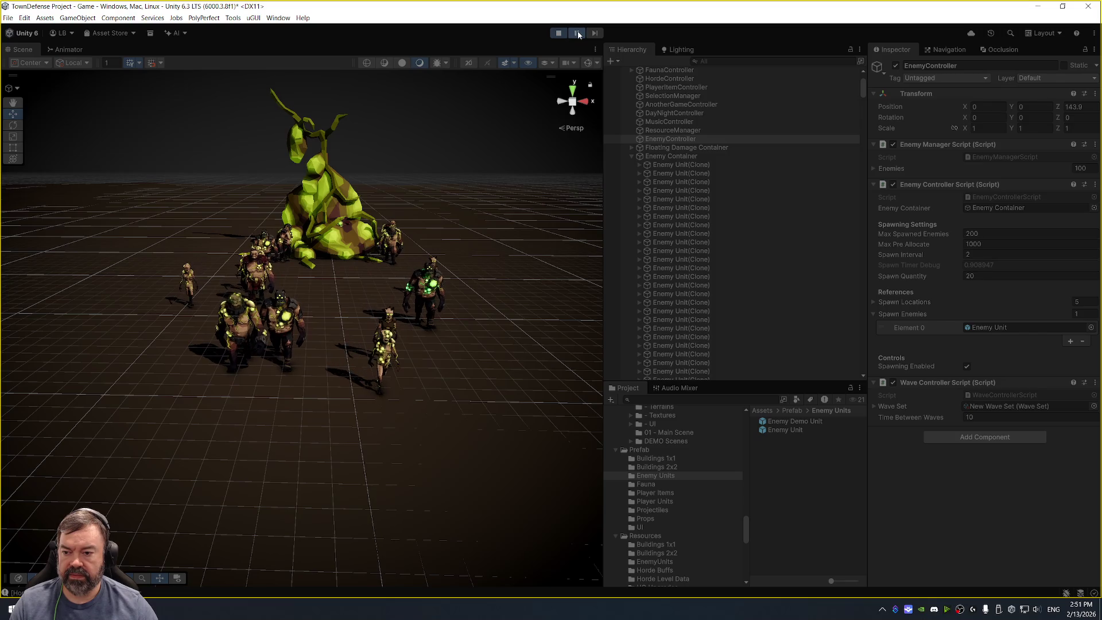
pyautogui.scroll(2, 333, 364)
pyautogui.click(279, 367)
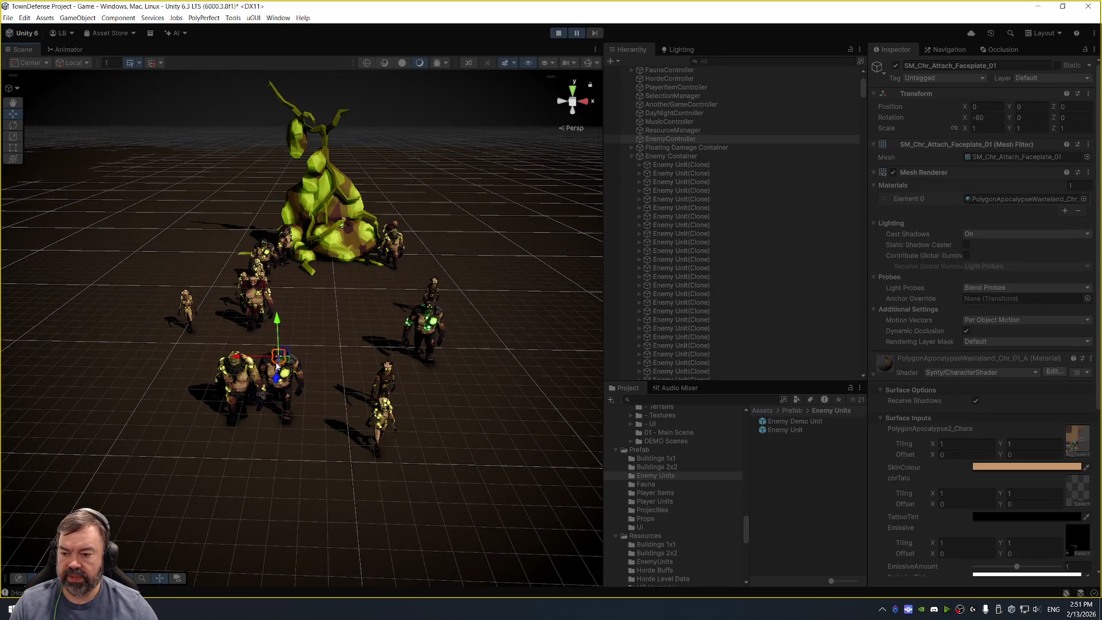
# Step through the spawned Enemy Unit(Clone) entries and frame one in the Scene view.
pyautogui.click(694, 180)
pyautogui.click(694, 186)
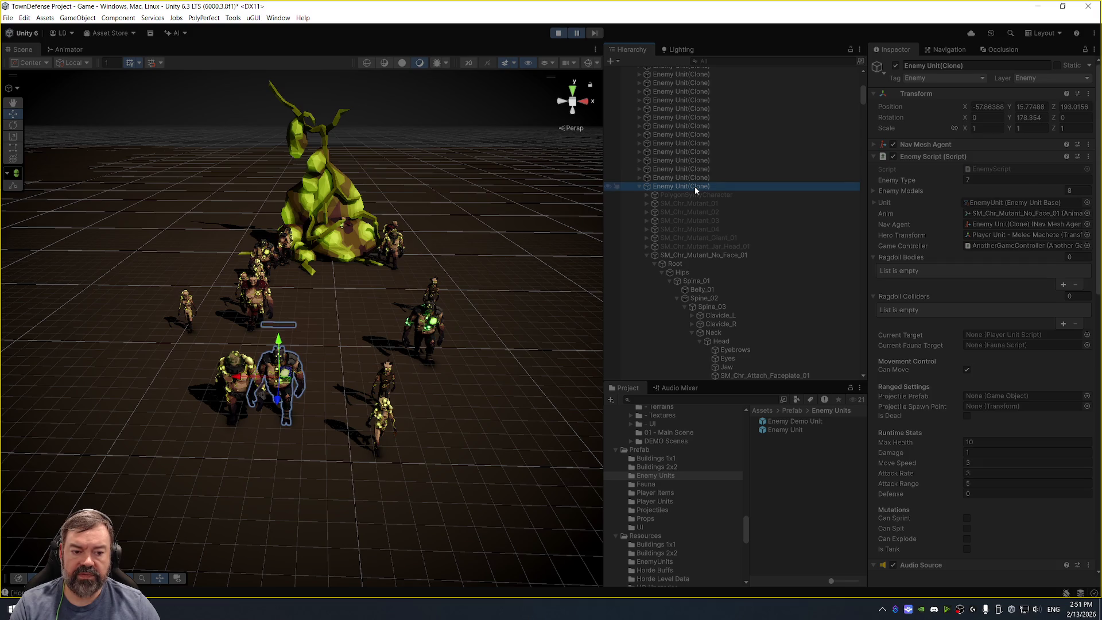
pyautogui.press('Left')
pyautogui.scroll(-3, 931, 359)
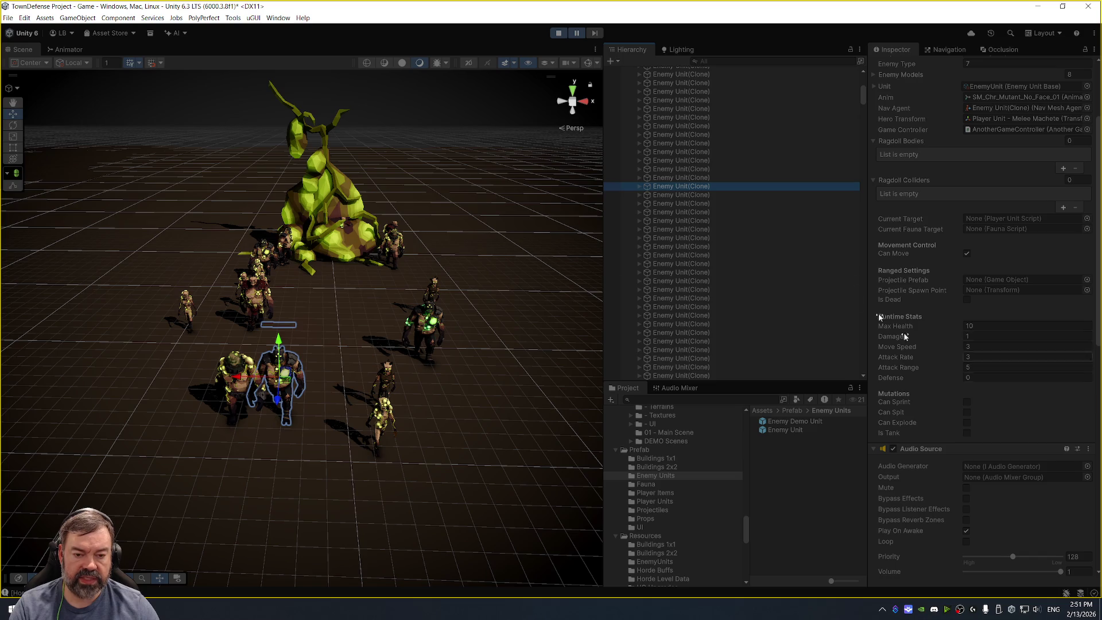
pyautogui.click(694, 196)
pyautogui.press('Down')
pyautogui.press('Down')
pyautogui.press('Down')
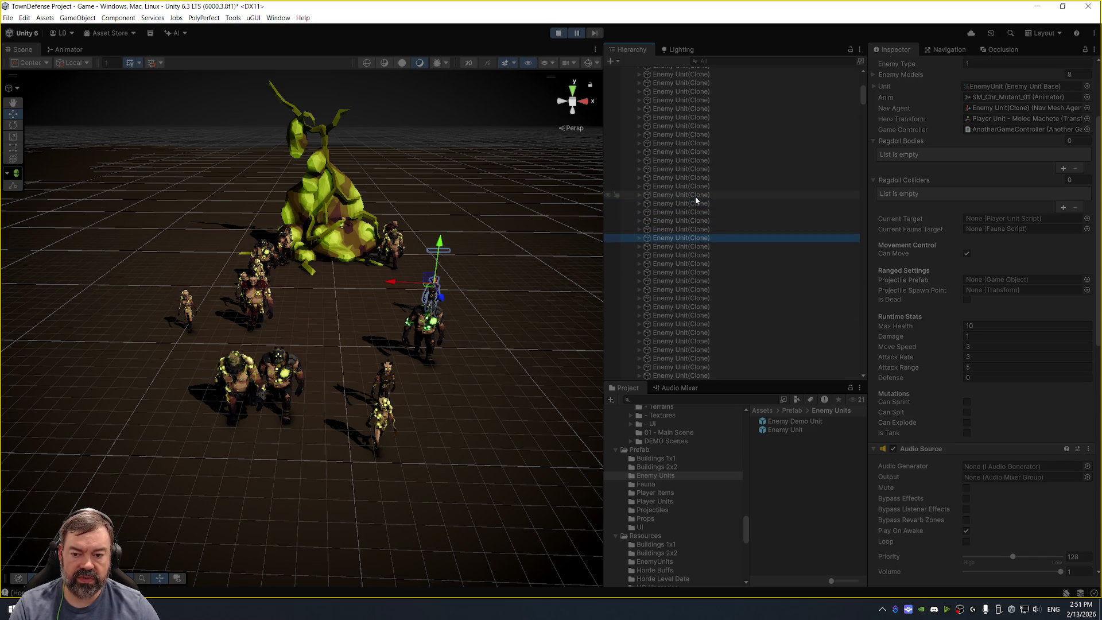
pyautogui.press('Down')
pyautogui.press('Down')
pyautogui.press('Down')
pyautogui.press('Down')
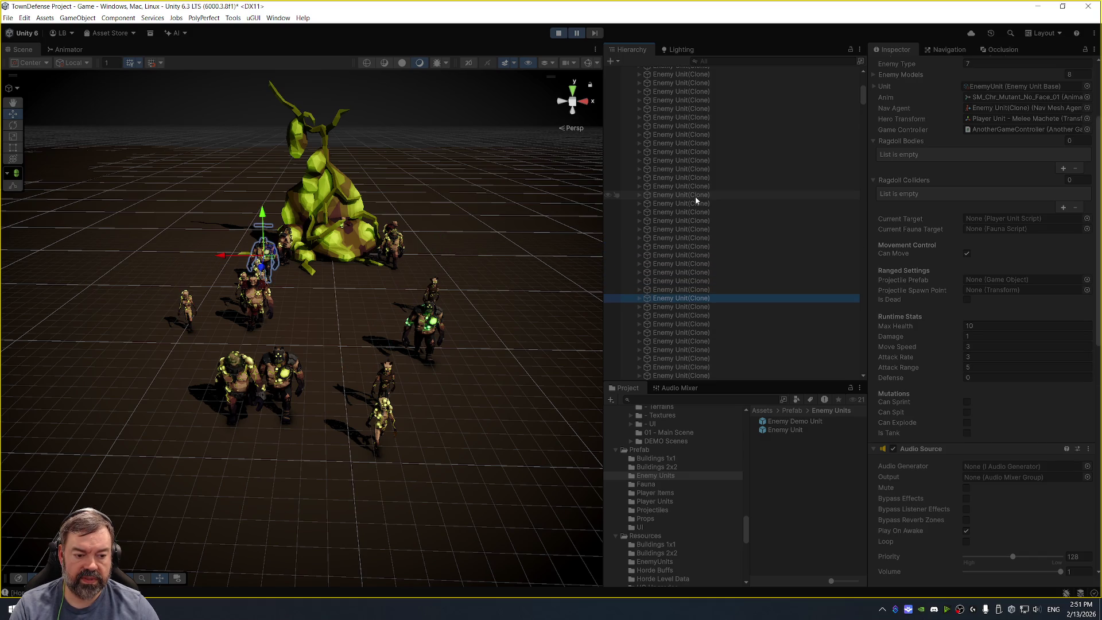
pyautogui.press('f')
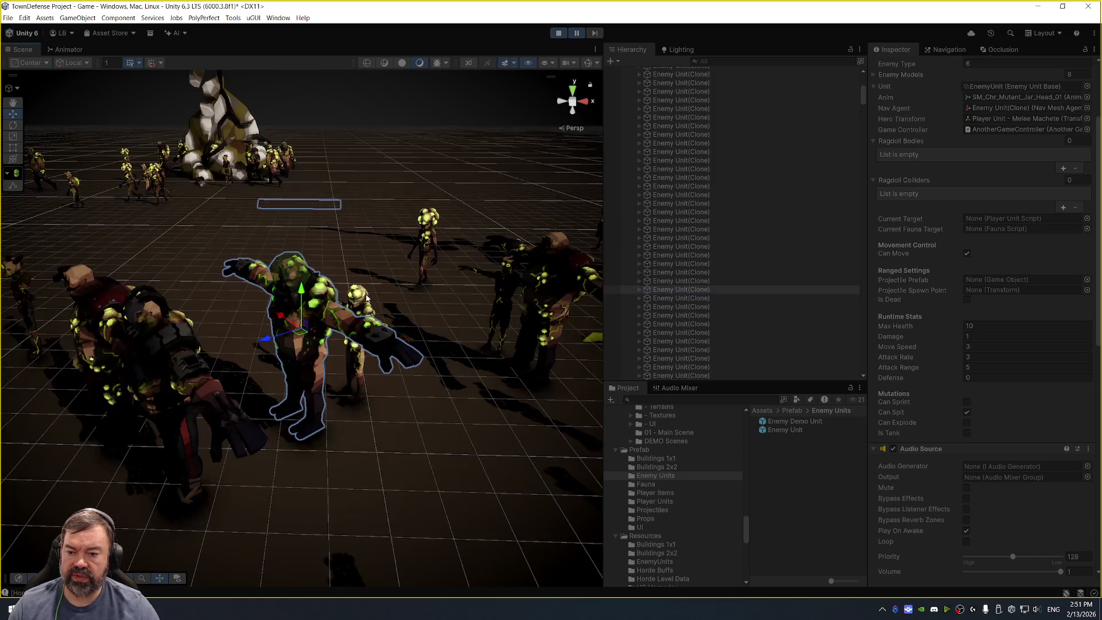
pyautogui.moveTo(365, 324)
pyautogui.mouseDown()
pyautogui.moveTo(500, 325)
pyautogui.moveTo(316, 327)
pyautogui.mouseUp()
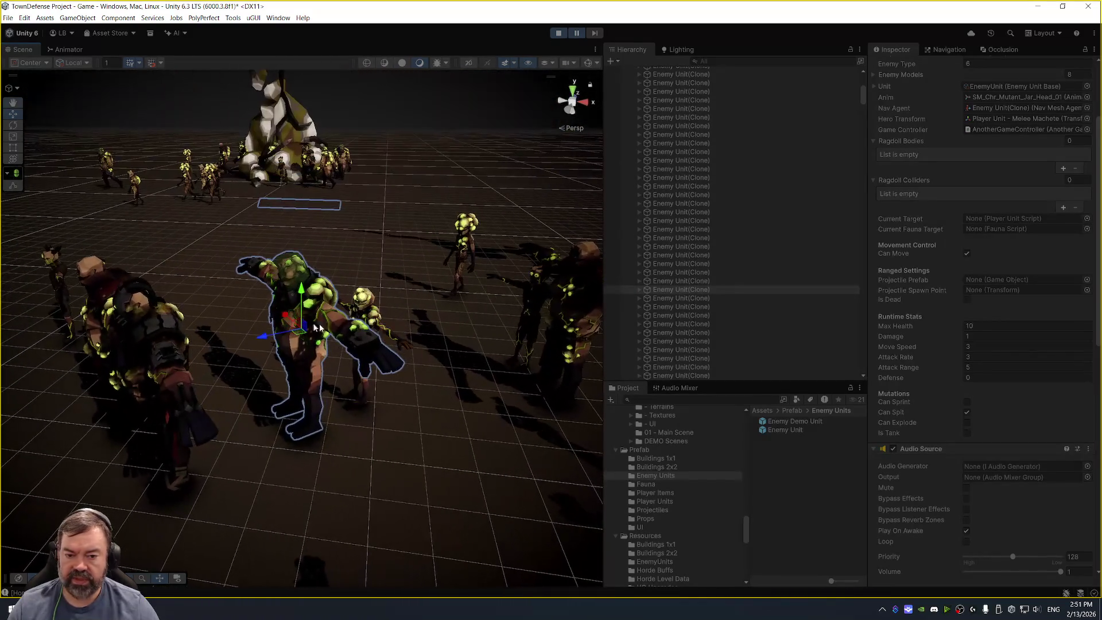
pyautogui.scroll(-4, 927, 436)
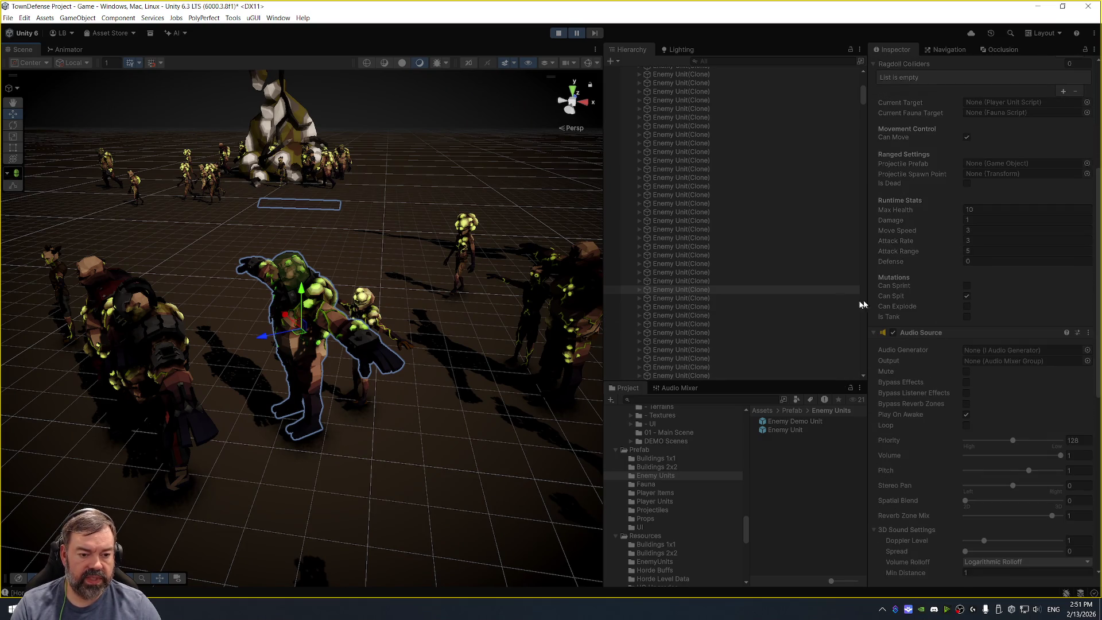
# Select the enemy's SM_Chr_Mutant_Jar_Head_01 mesh to show its Enemy Unit(Clone)_MAT_152 material.
pyautogui.click(638, 290)
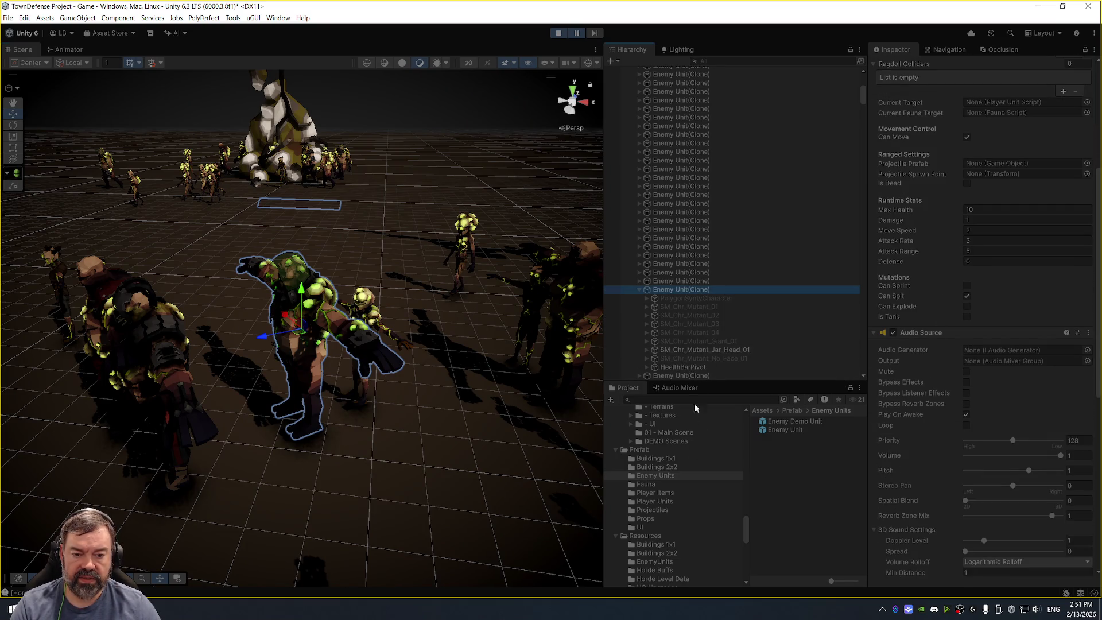
pyautogui.click(713, 349)
pyautogui.press('Right')
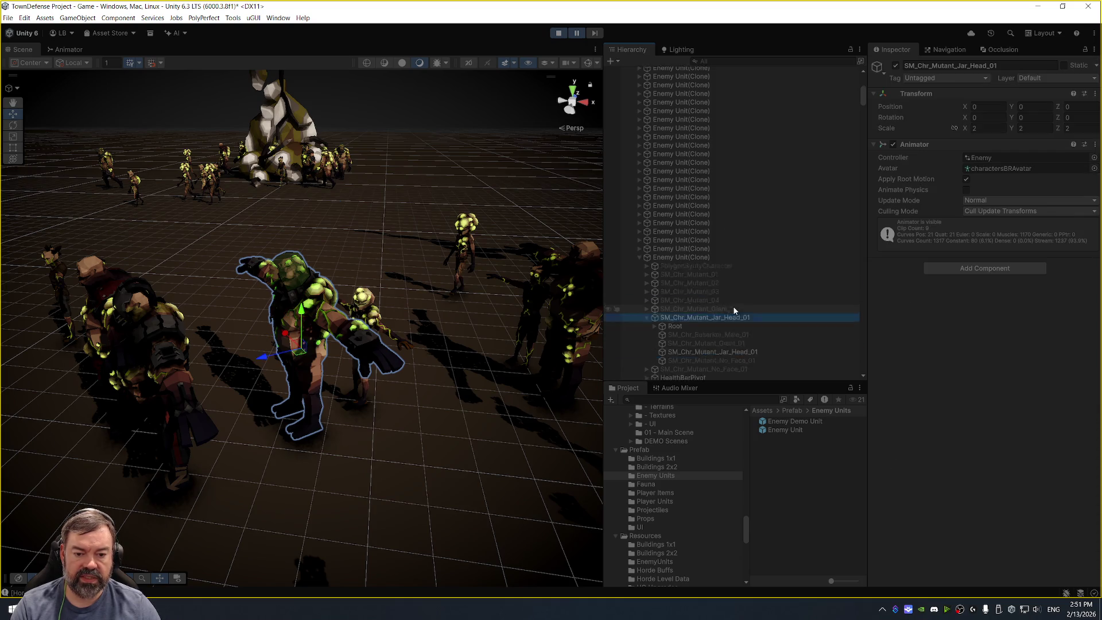
pyautogui.scroll(-3, 733, 310)
pyautogui.click(730, 287)
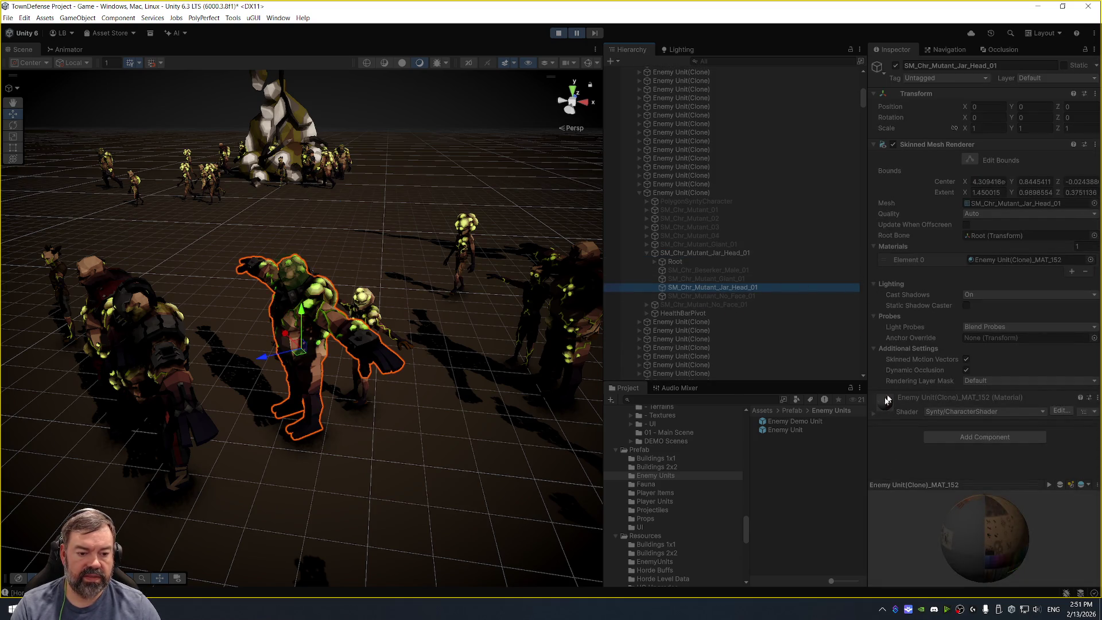
# Set the Enemy Unit(Clone)_MAT_152 EmissiveTint to the brighter green 00FF80.
pyautogui.click(874, 417)
pyautogui.scroll(-2, 932, 342)
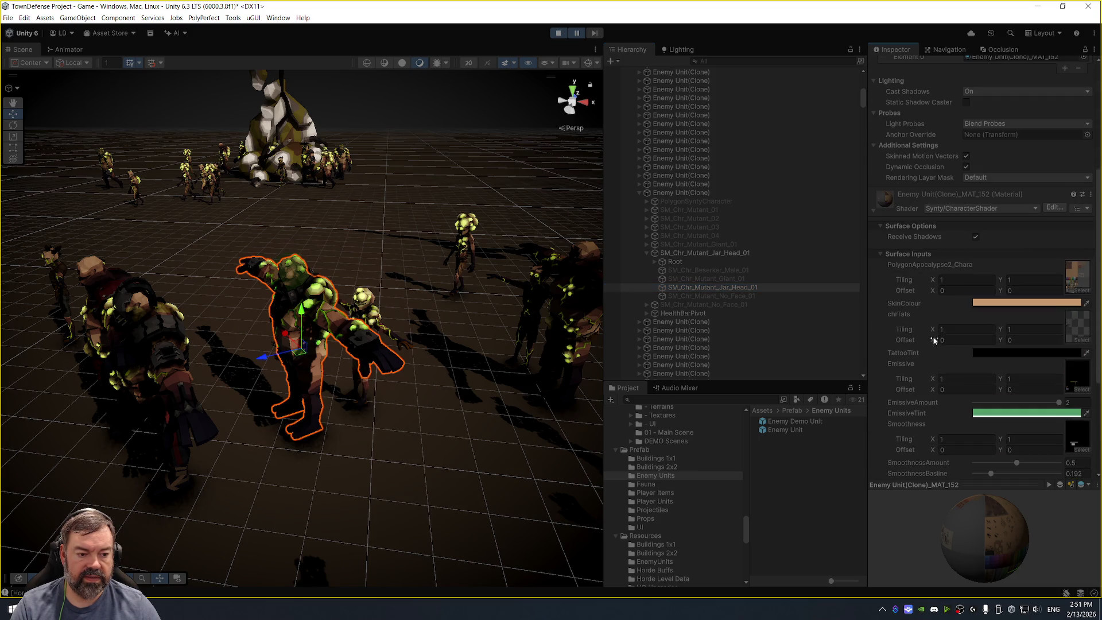
pyautogui.scroll(-2, 933, 337)
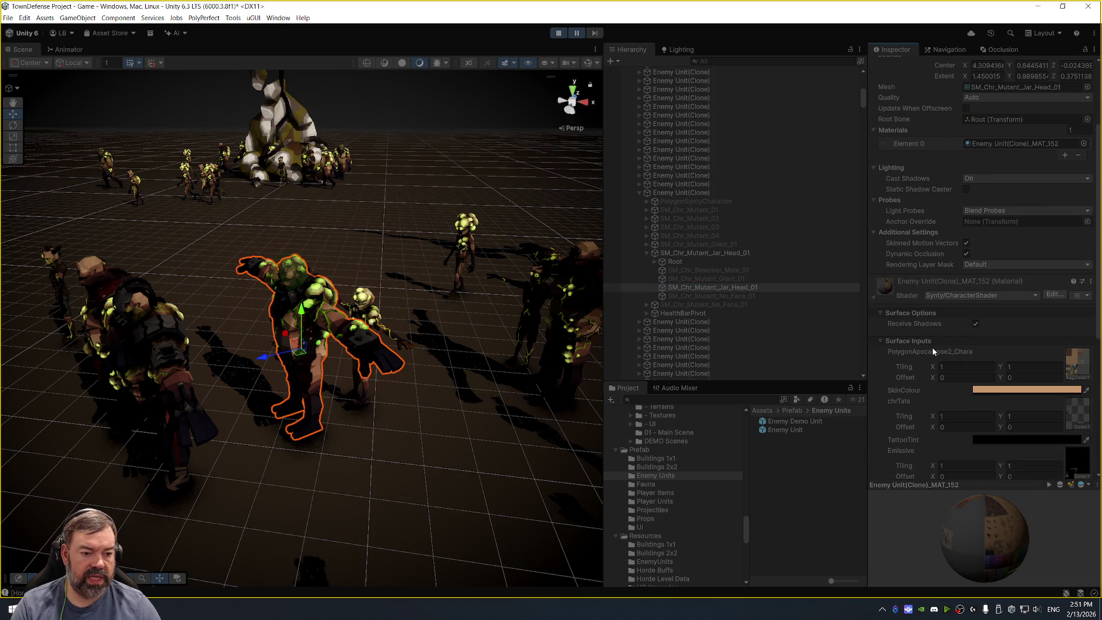
pyautogui.scroll(3, 908, 356)
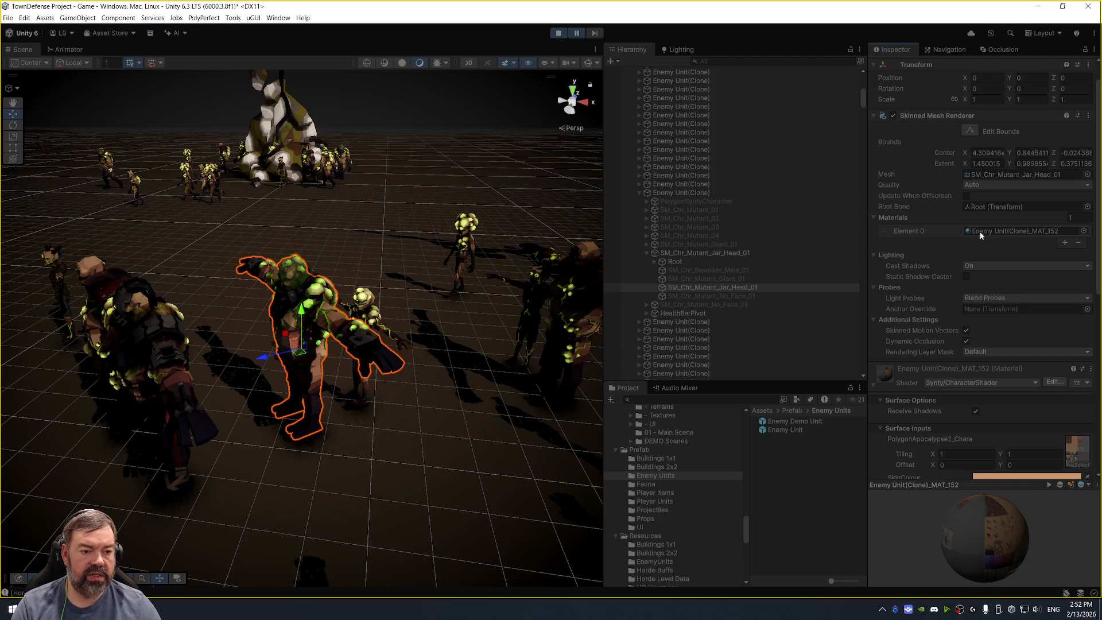
pyautogui.scroll(-5, 924, 269)
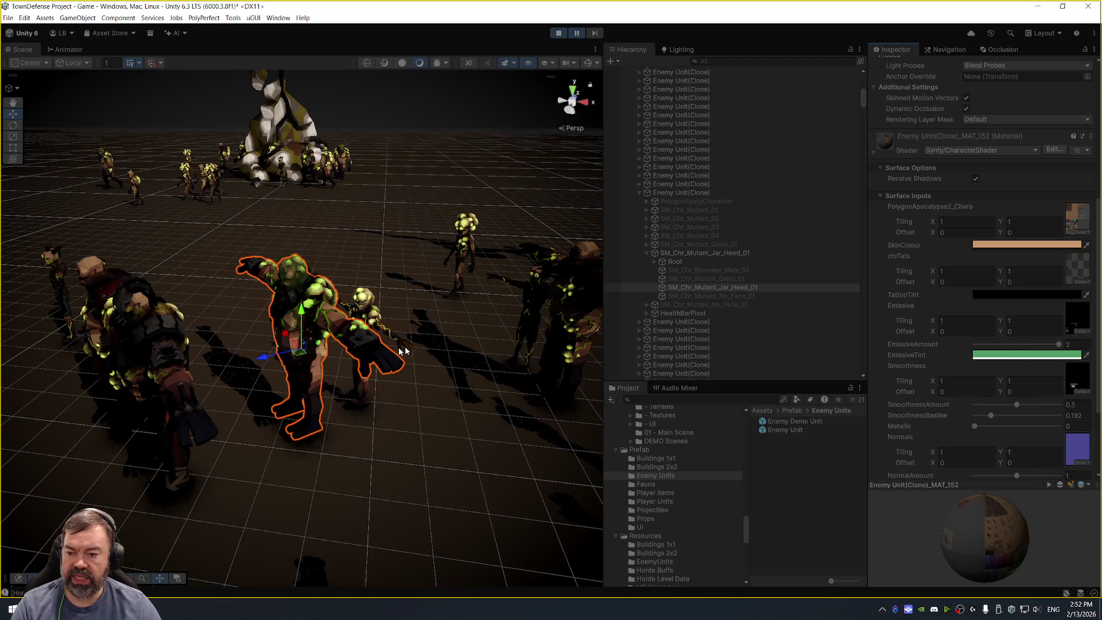
pyautogui.scroll(1, 282, 290)
pyautogui.moveTo(261, 272); pyautogui.dragTo(436, 274)
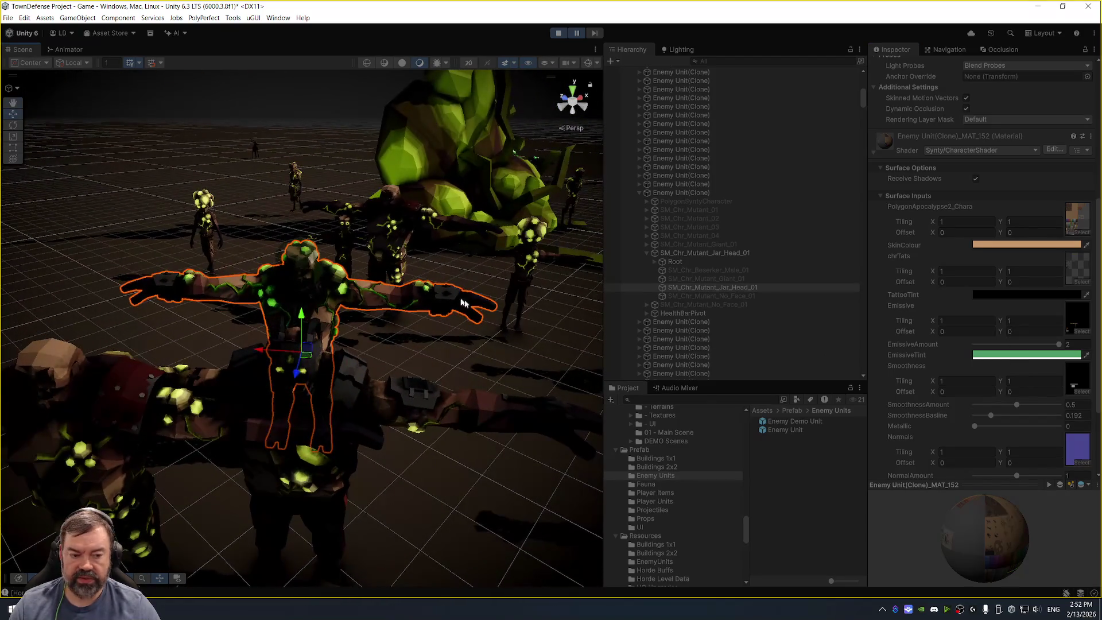
pyautogui.click(1038, 356)
pyautogui.click(1060, 320)
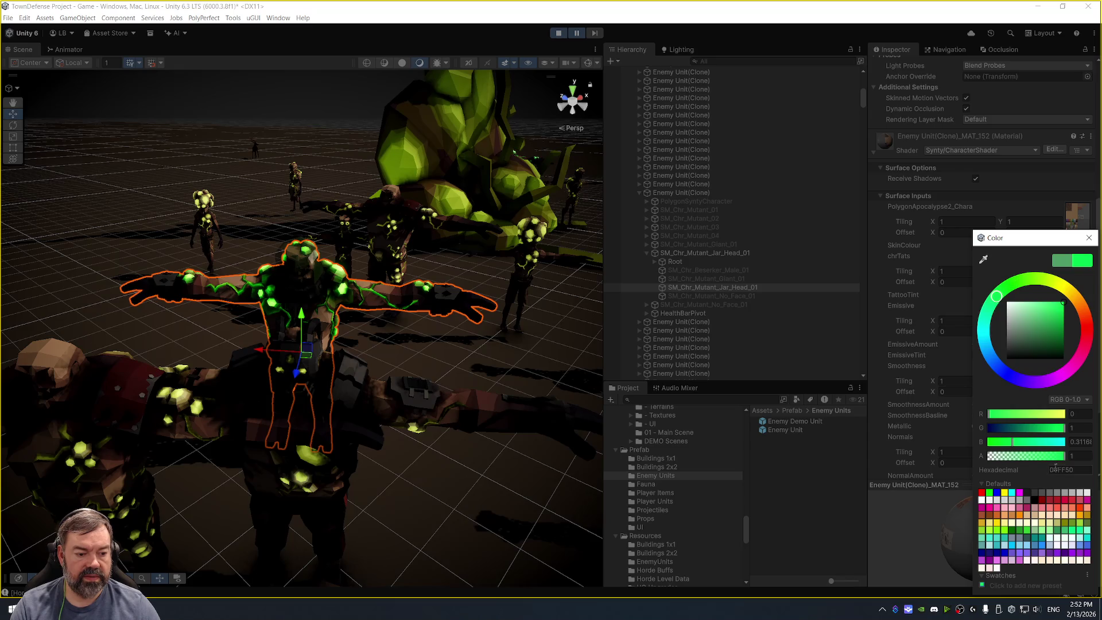
pyautogui.click(1088, 238)
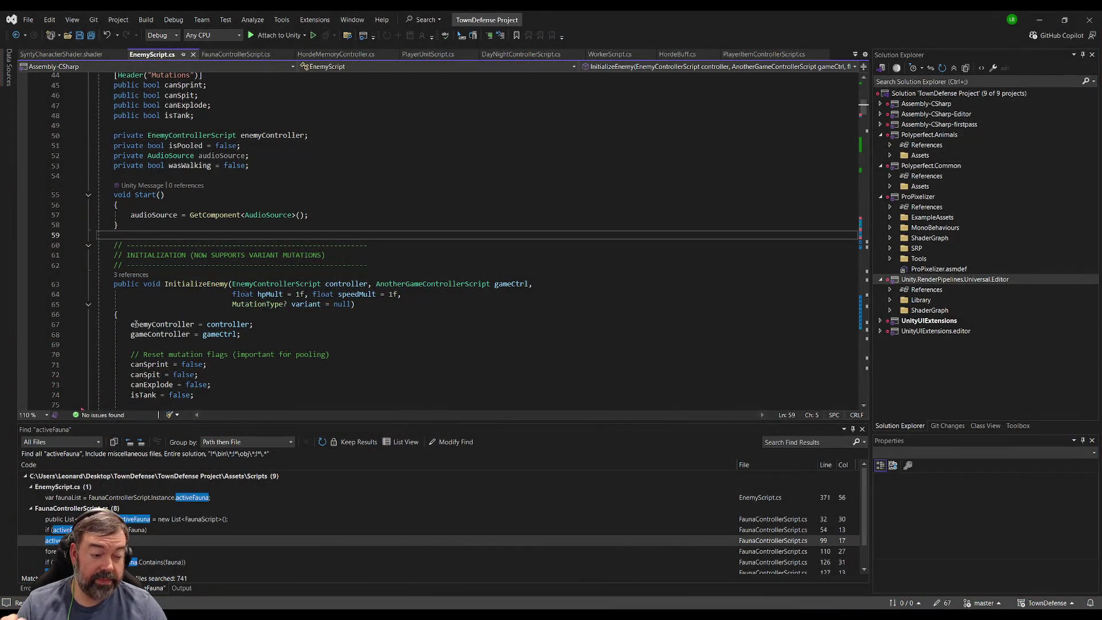
pyautogui.scroll(-6, 276, 267)
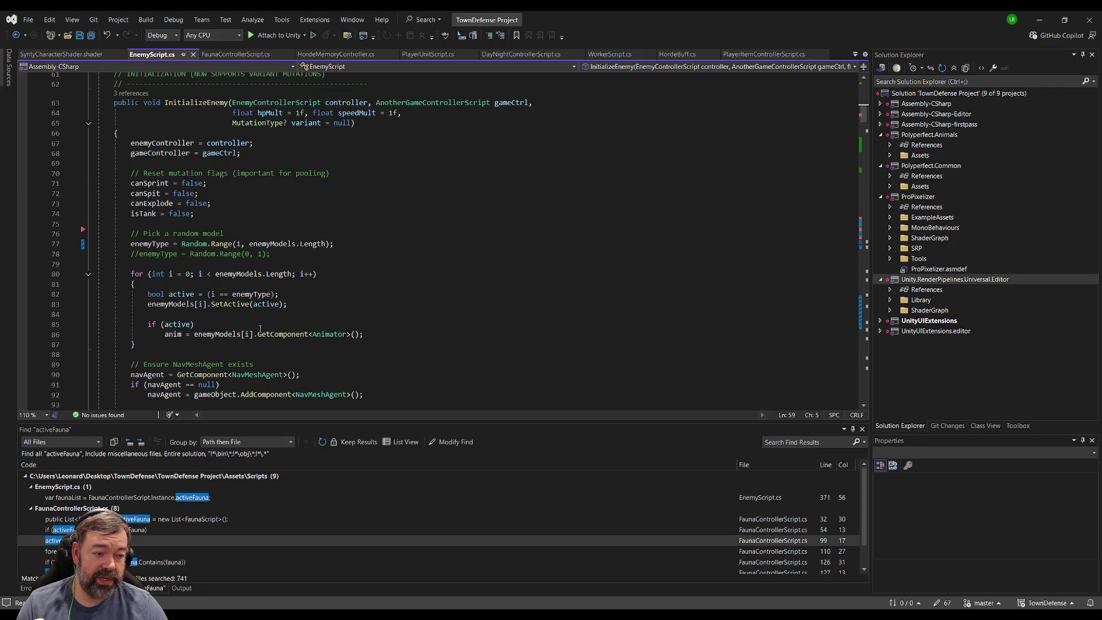
pyautogui.scroll(-3, 276, 267)
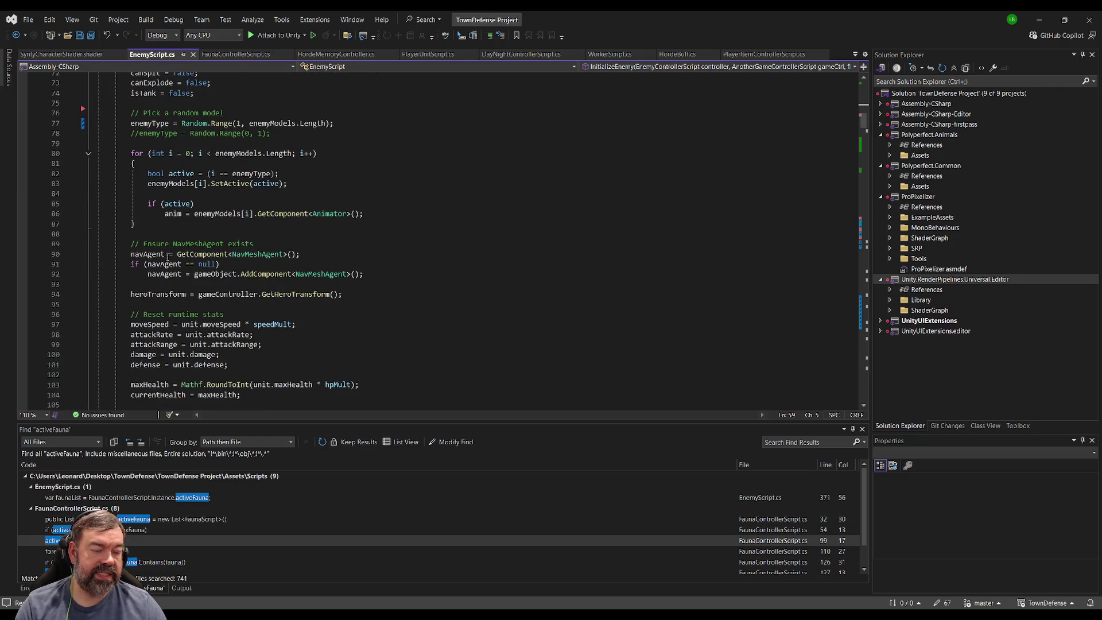
pyautogui.scroll(-4, 140, 275)
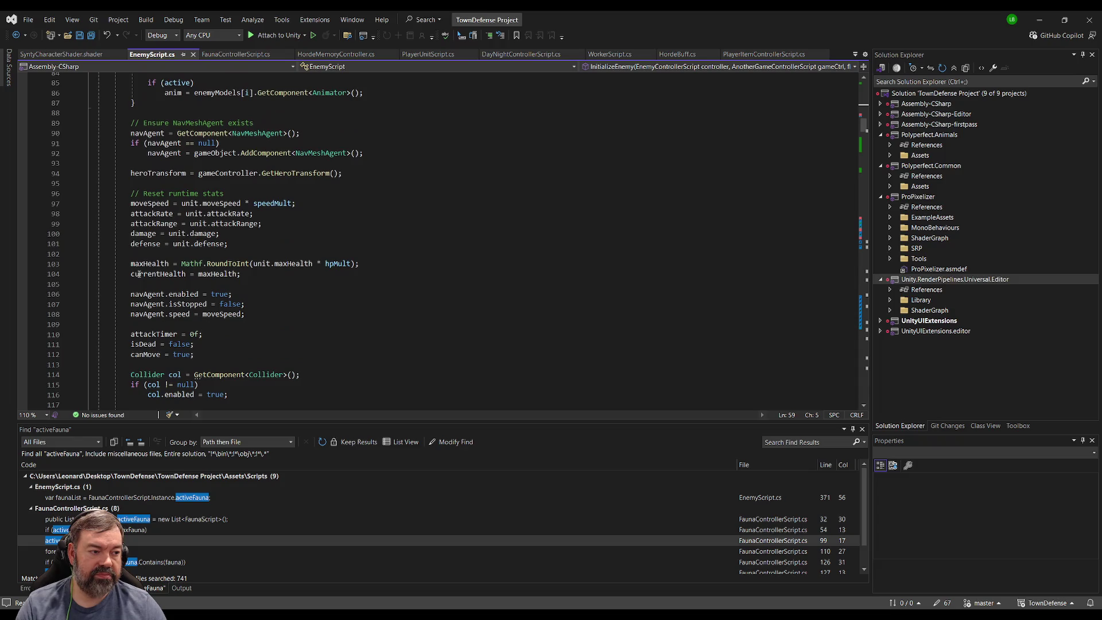
pyautogui.scroll(-5, 175, 300)
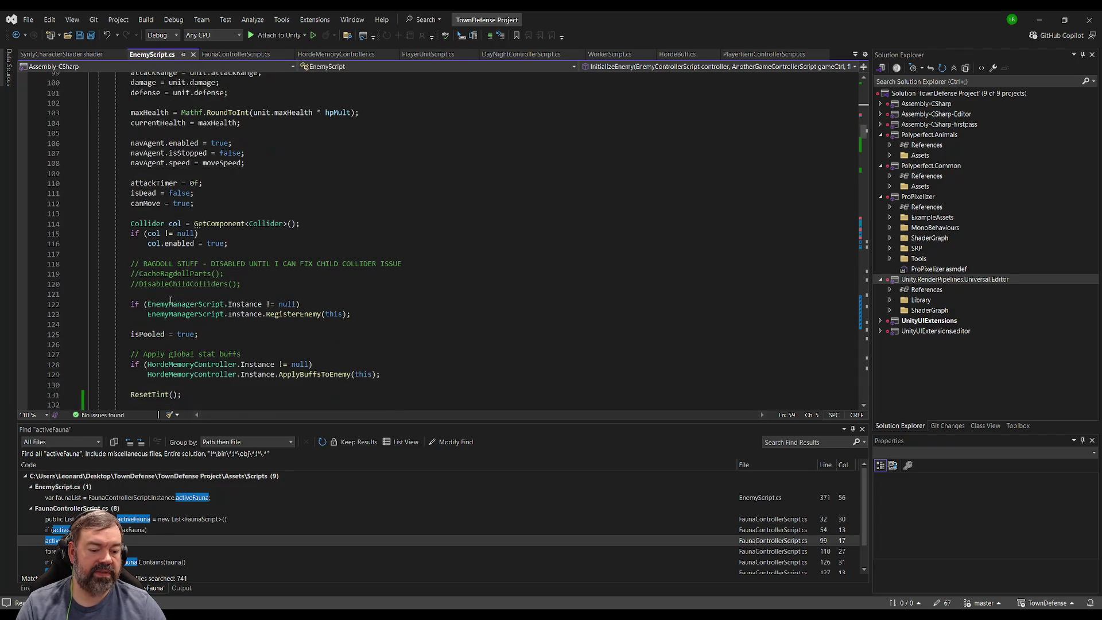
pyautogui.scroll(-1, 169, 297)
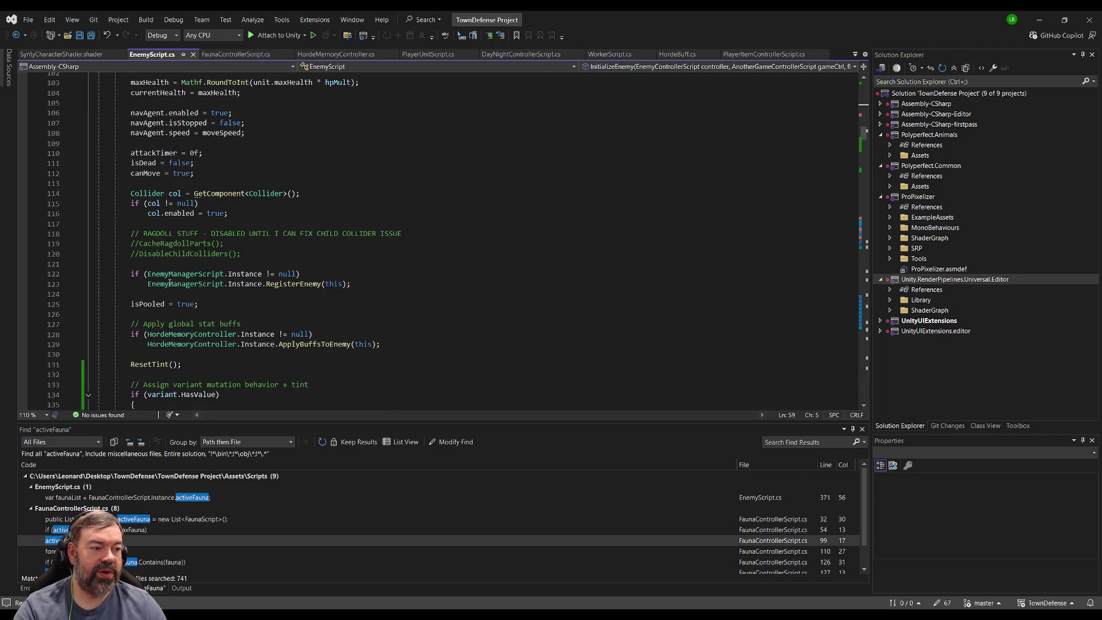
pyautogui.scroll(-4, 170, 283)
pyautogui.scroll(-3, 155, 266)
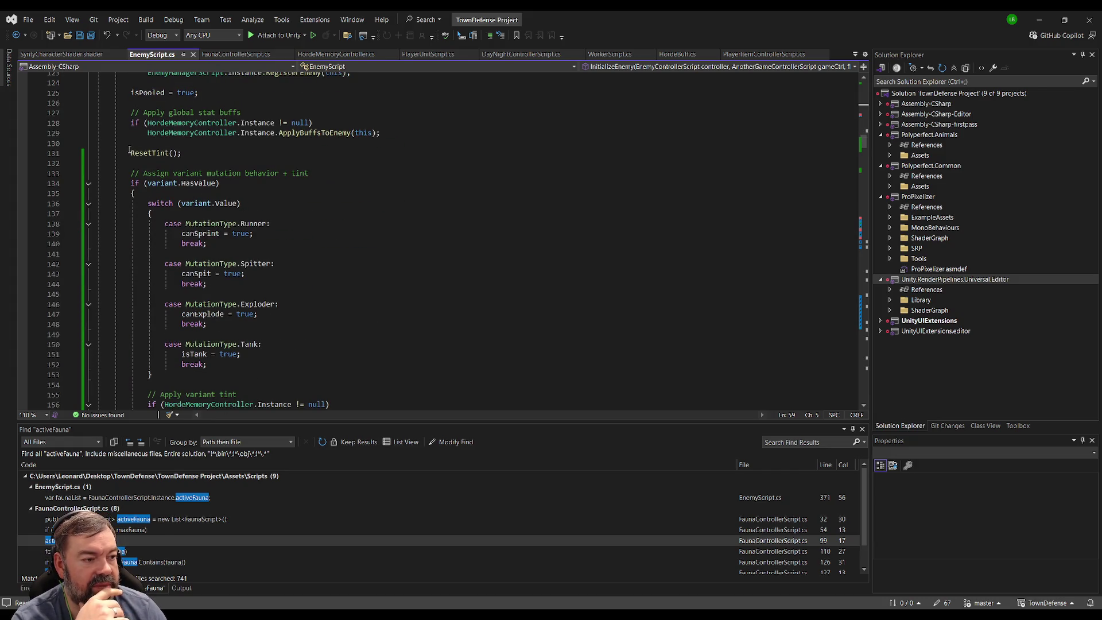
pyautogui.moveTo(126, 151)
pyautogui.mouseDown()
pyautogui.moveTo(241, 287)
pyautogui.moveTo(266, 393)
pyautogui.mouseUp()
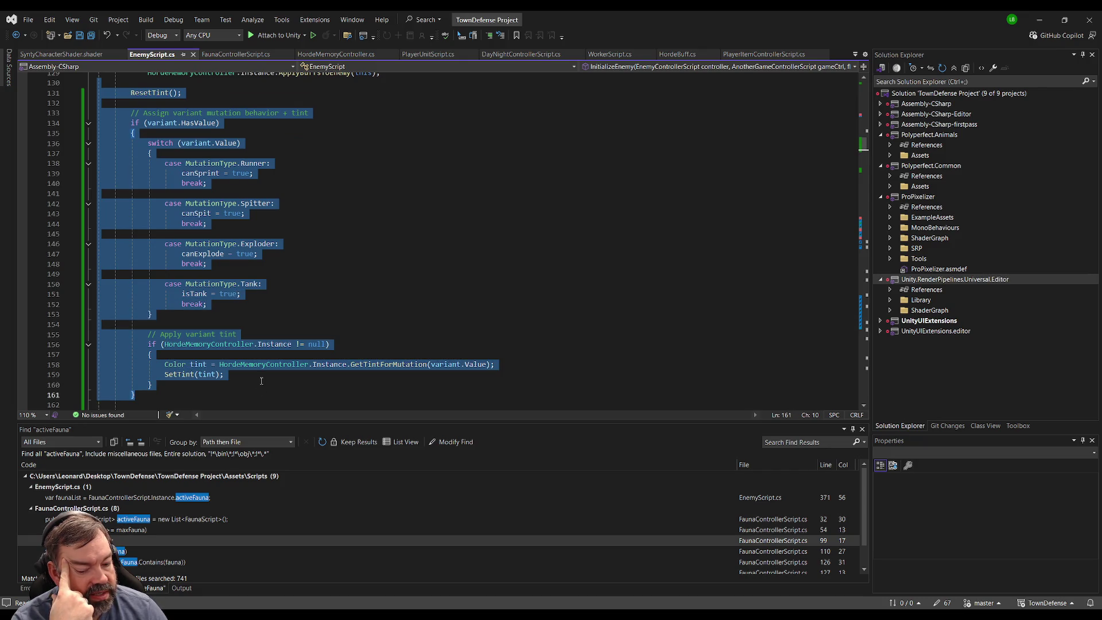
pyautogui.scroll(15, 173, 246)
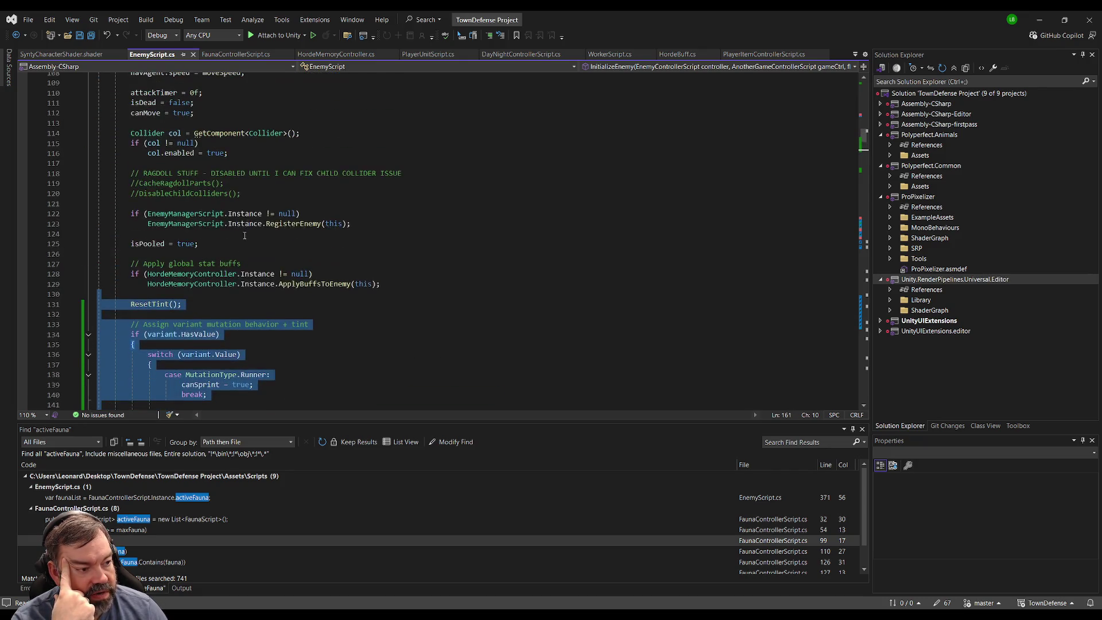
pyautogui.scroll(6, 244, 236)
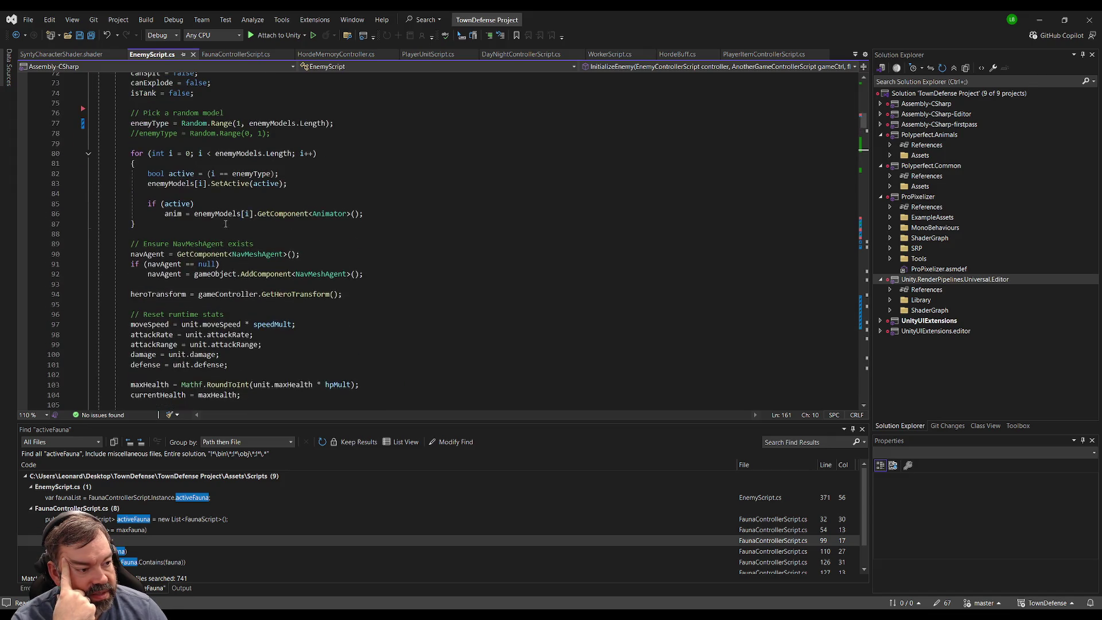
pyautogui.moveTo(121, 164)
pyautogui.mouseDown()
pyautogui.moveTo(287, 246)
pyautogui.moveTo(211, 288)
pyautogui.mouseUp()
pyautogui.click(211, 288)
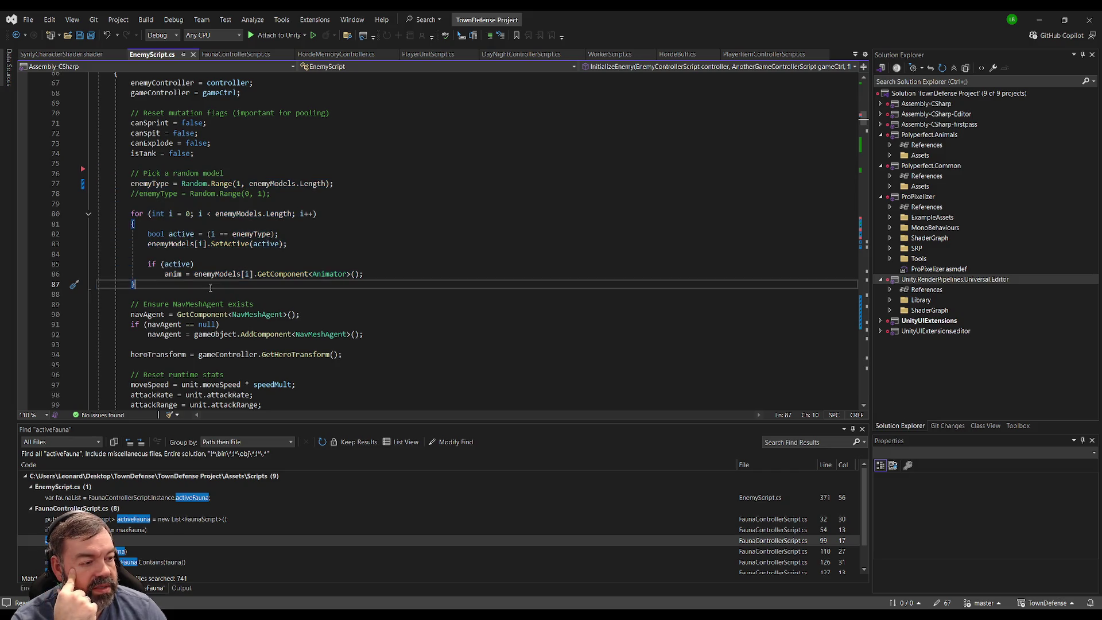
pyautogui.click(135, 165)
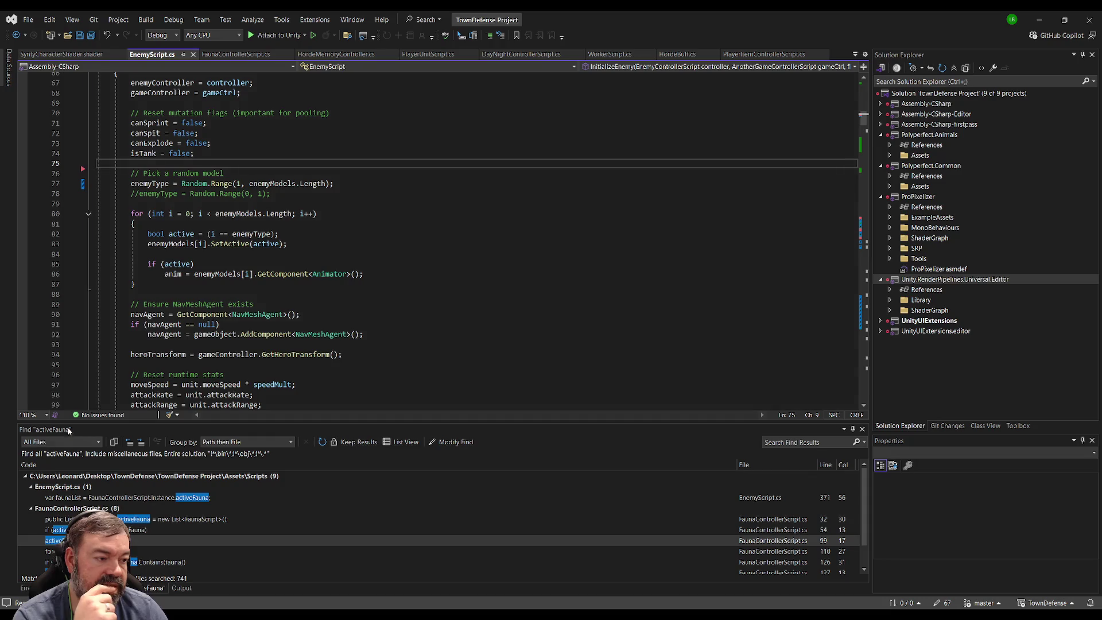
pyautogui.click(210, 295)
pyautogui.click(185, 288)
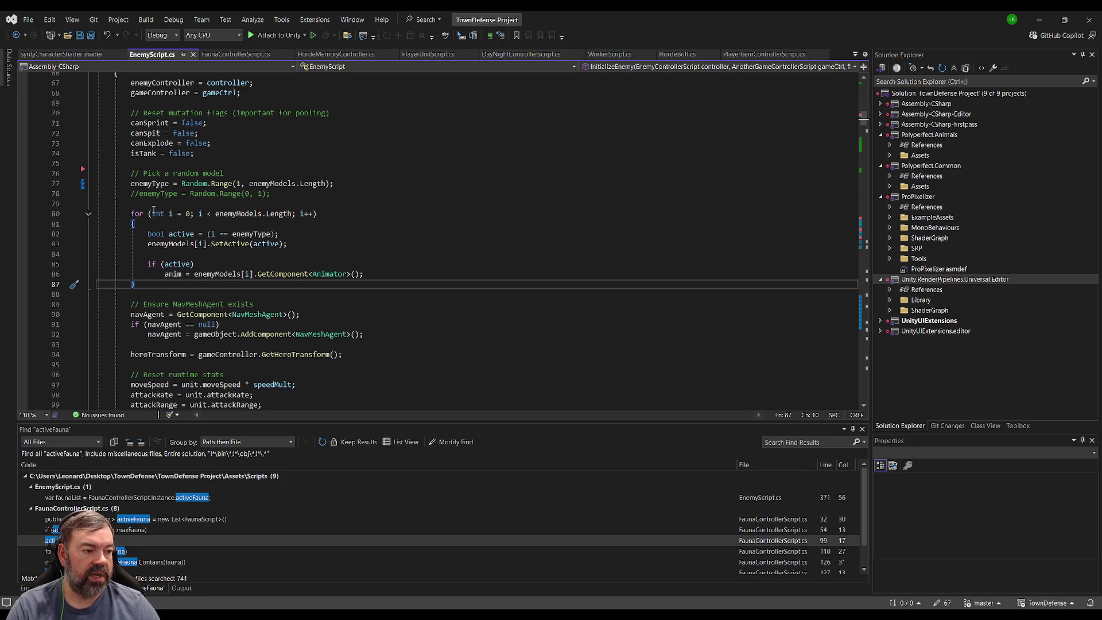
pyautogui.moveTo(153, 210)
pyautogui.mouseDown()
pyautogui.moveTo(175, 284)
pyautogui.moveTo(104, 182)
pyautogui.mouseUp()
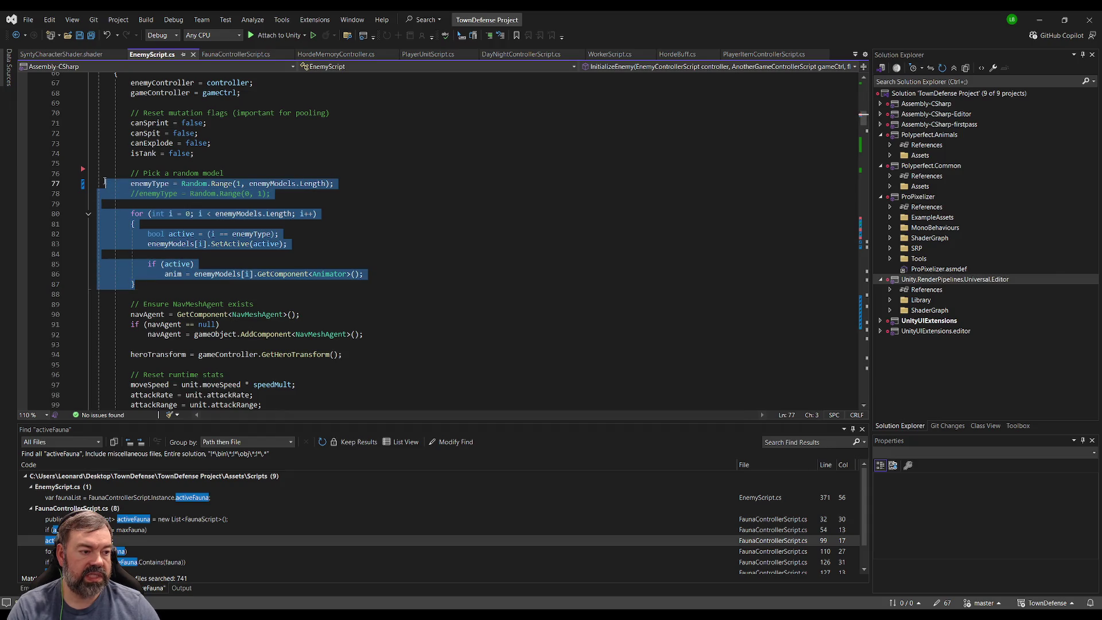
# Comment then uncomment lines 77–87, leaving them unchanged, and focus EmissiveAmount in Unity.
pyautogui.click(487, 37)
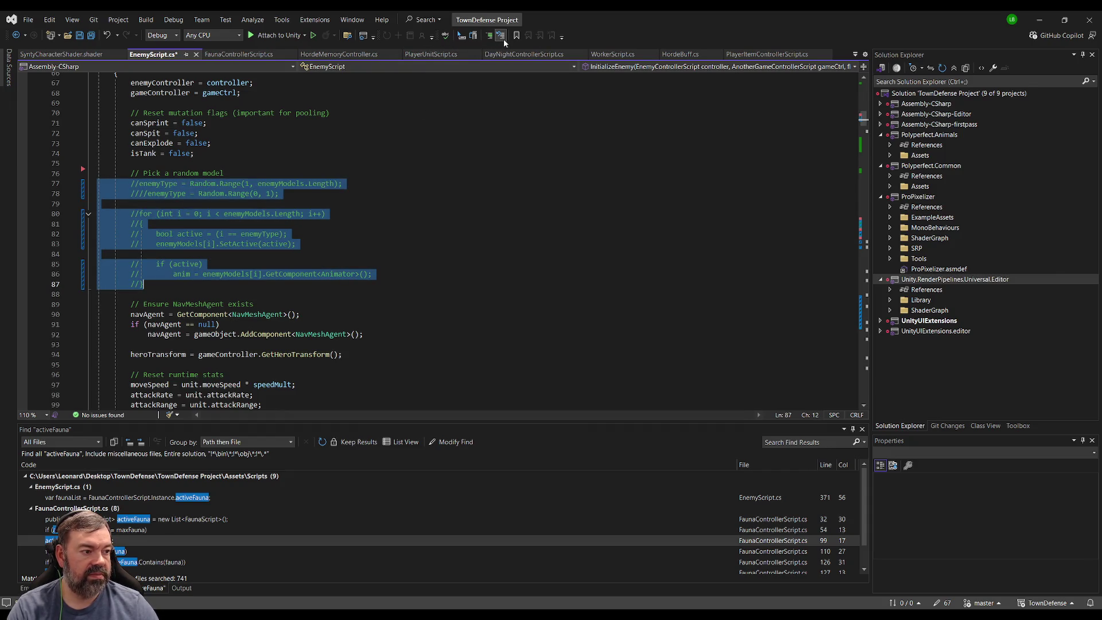
pyautogui.click(503, 39)
pyautogui.click(281, 254)
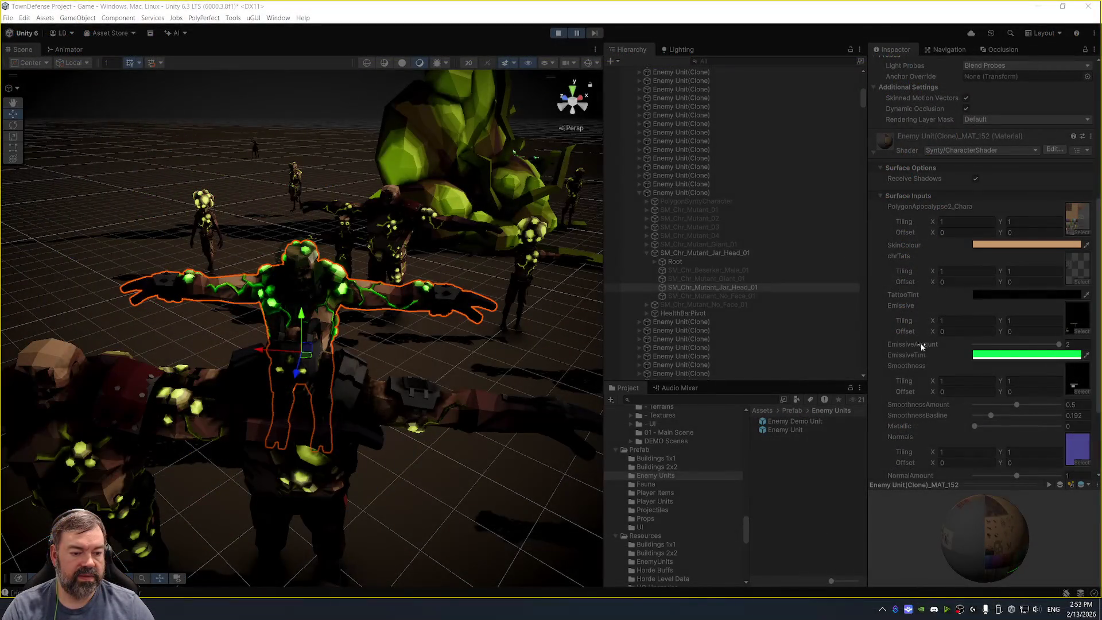
pyautogui.click(922, 347)
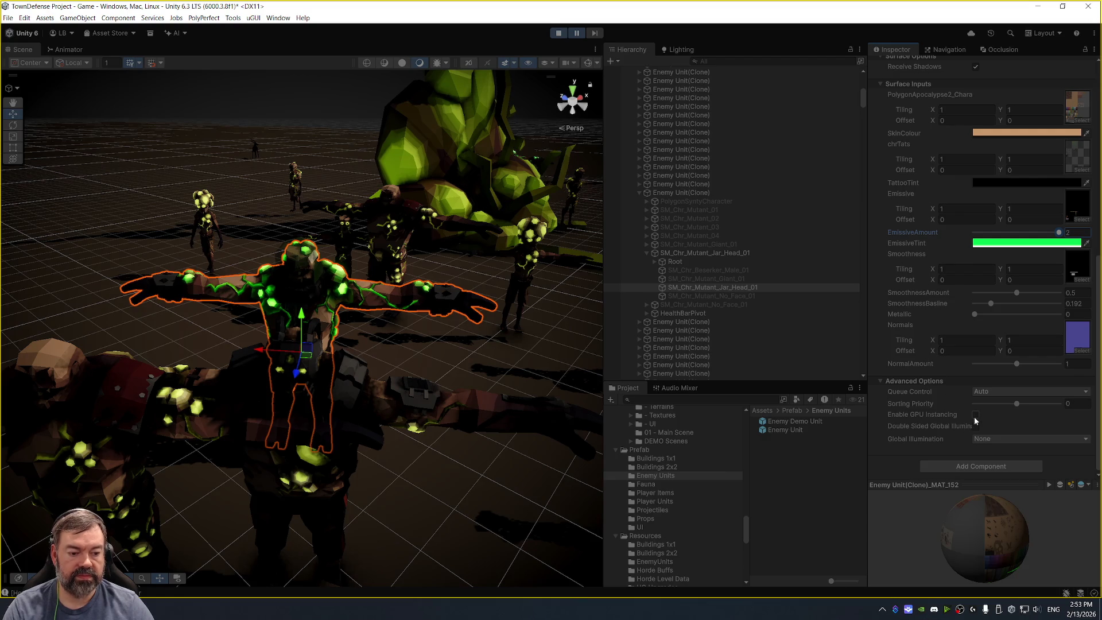
# Enable GPU Instancing on the mutant's material and stop the play test.
pyautogui.click(974, 415)
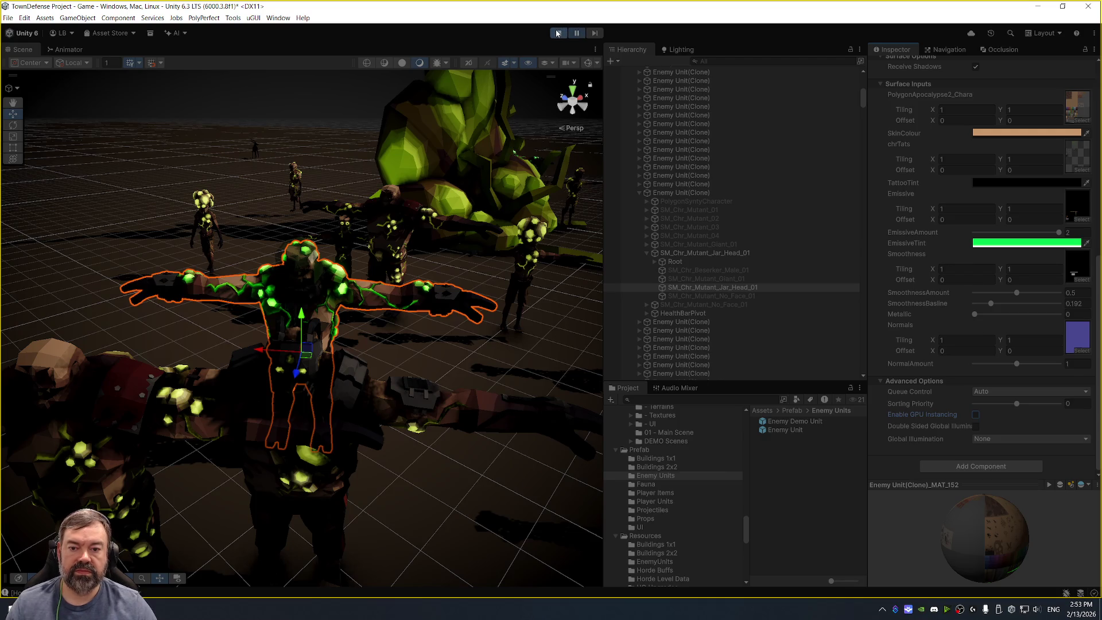
pyautogui.click(395, 400)
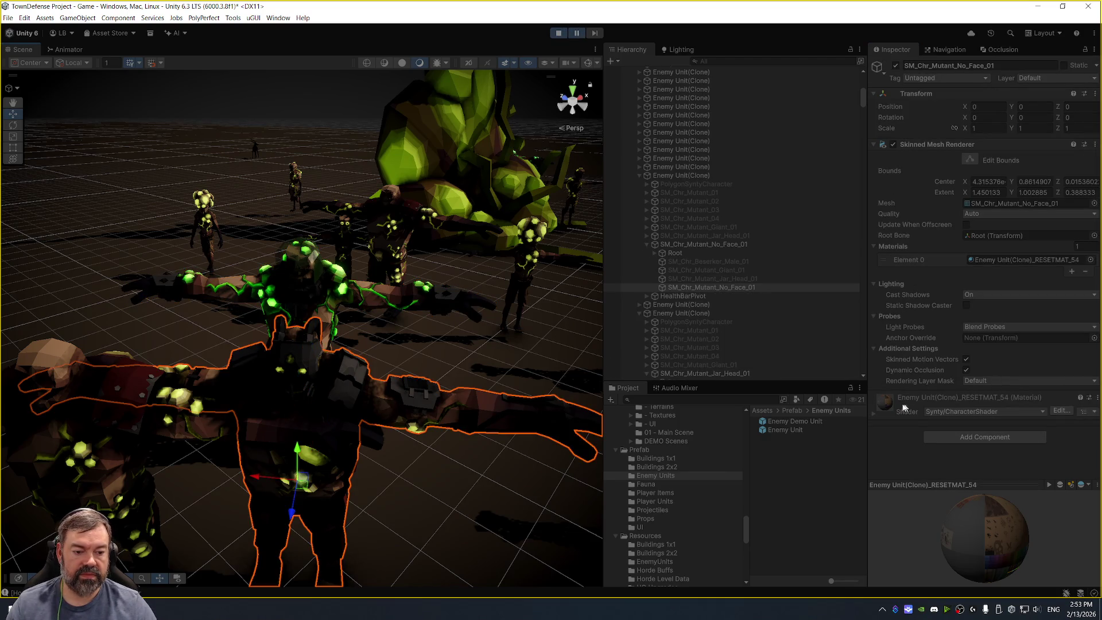
pyautogui.click(873, 415)
pyautogui.scroll(-5, 966, 347)
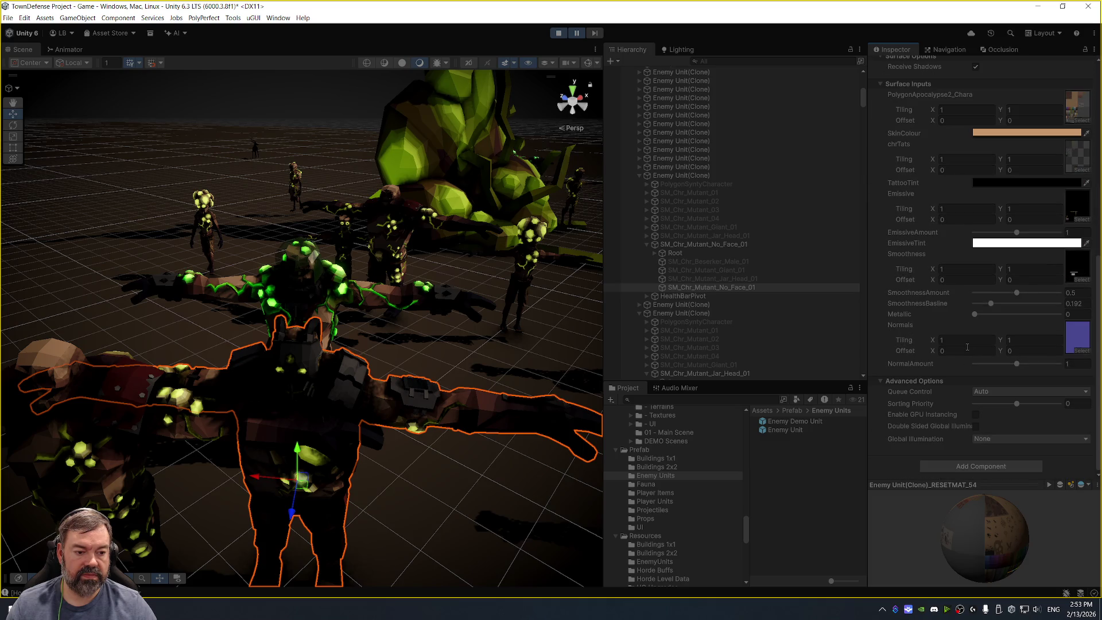
pyautogui.click(558, 32)
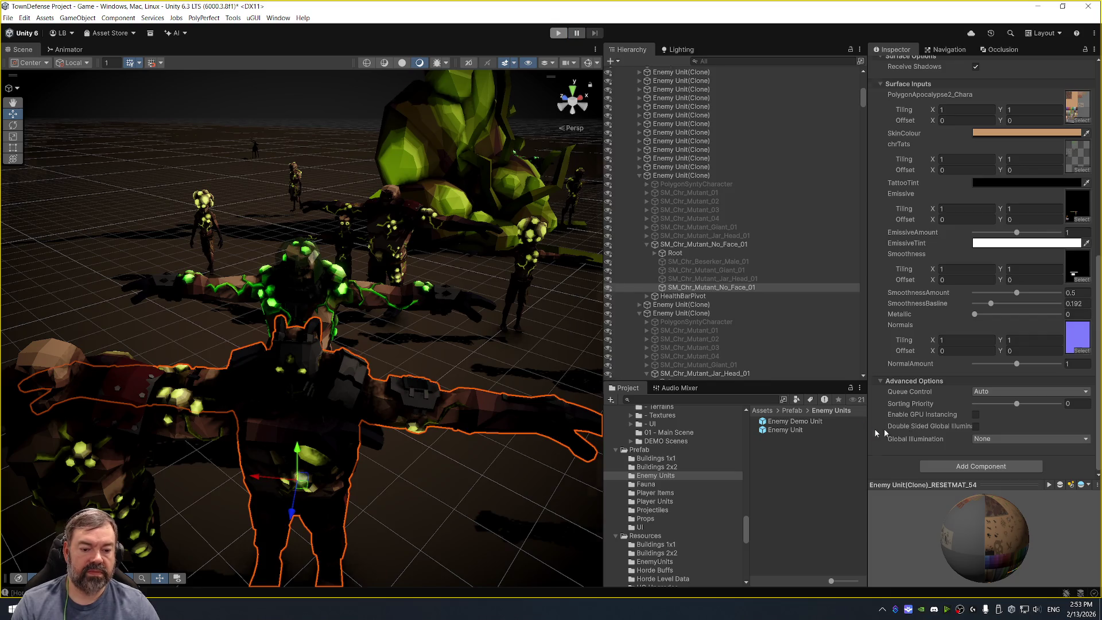
# Open the Synty/CharacterShader source from SM_Chr_Villager_Male_01 in PolygonDungeonRealms.
pyautogui.scroll(15, 687, 469)
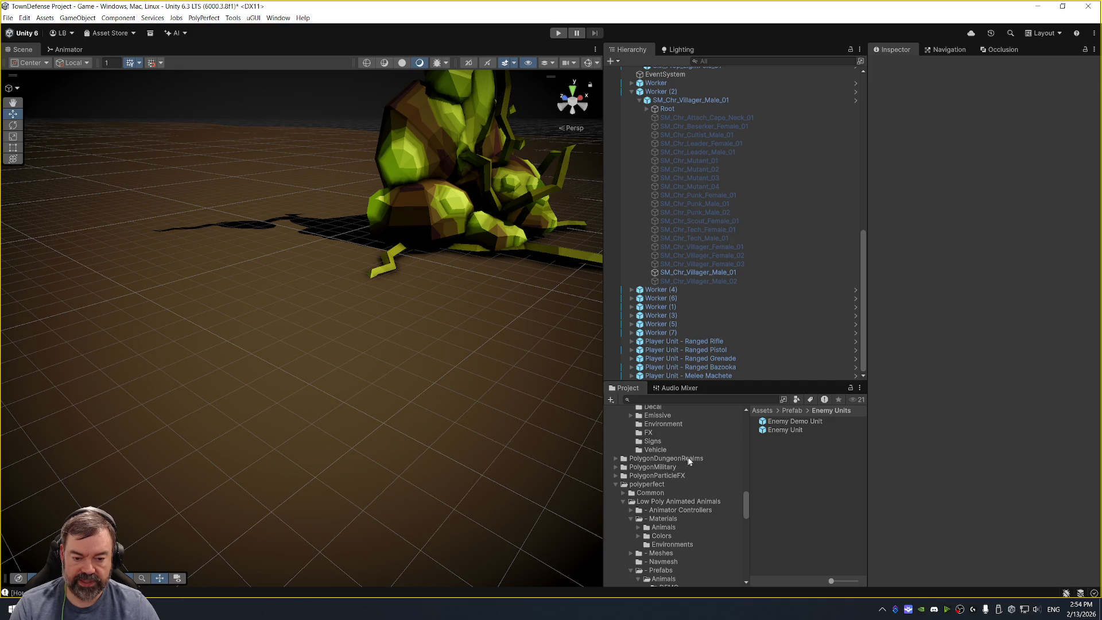
pyautogui.click(689, 459)
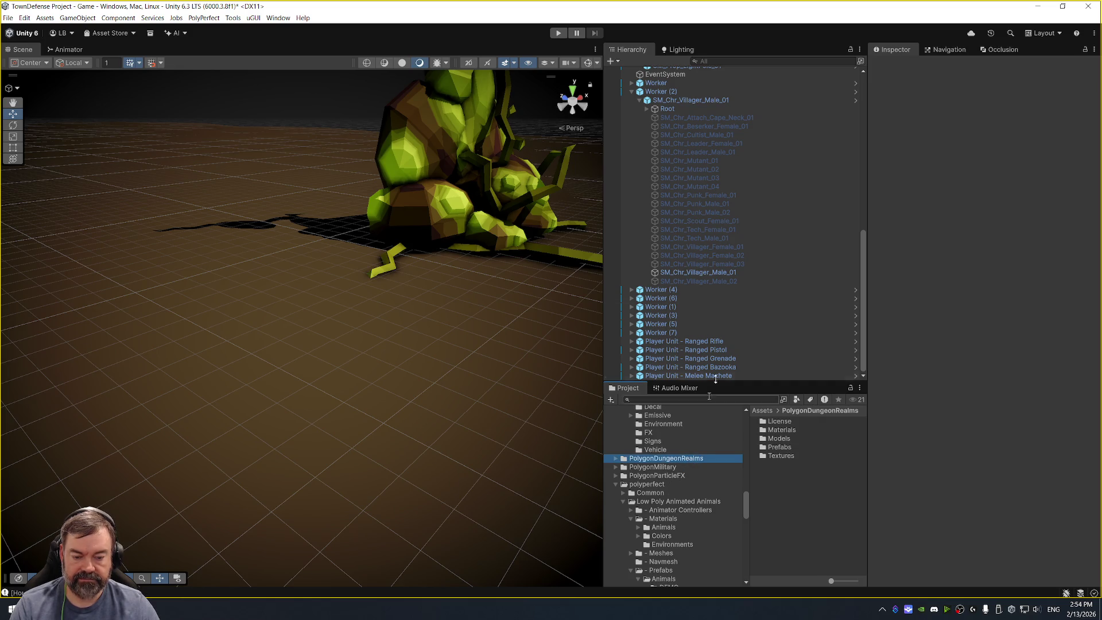
pyautogui.click(713, 273)
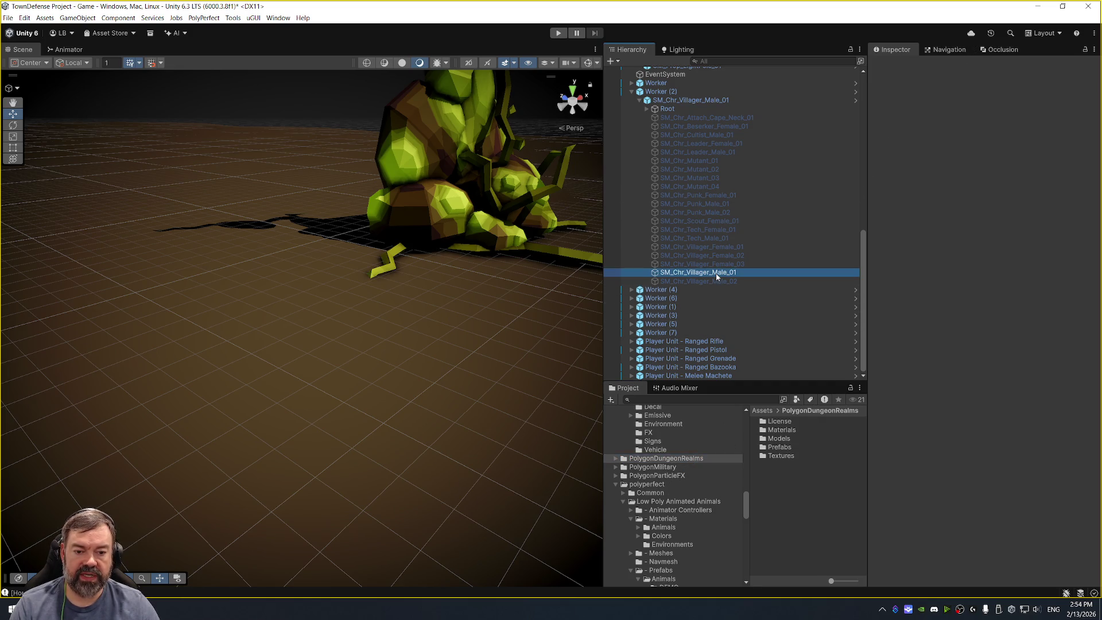
pyautogui.click(1054, 411)
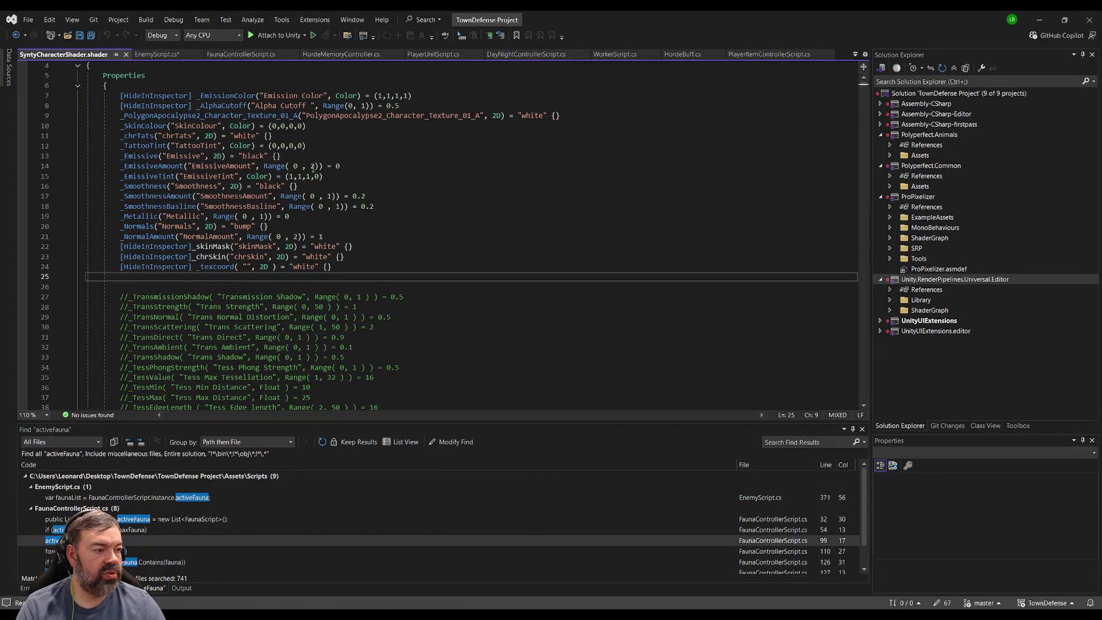
# Change _EmissiveAmount to Range(0, 3), save the shader, and return to Unity.
pyautogui.doubleClick(313, 166)
pyautogui.write('3')
pyautogui.click(360, 153)
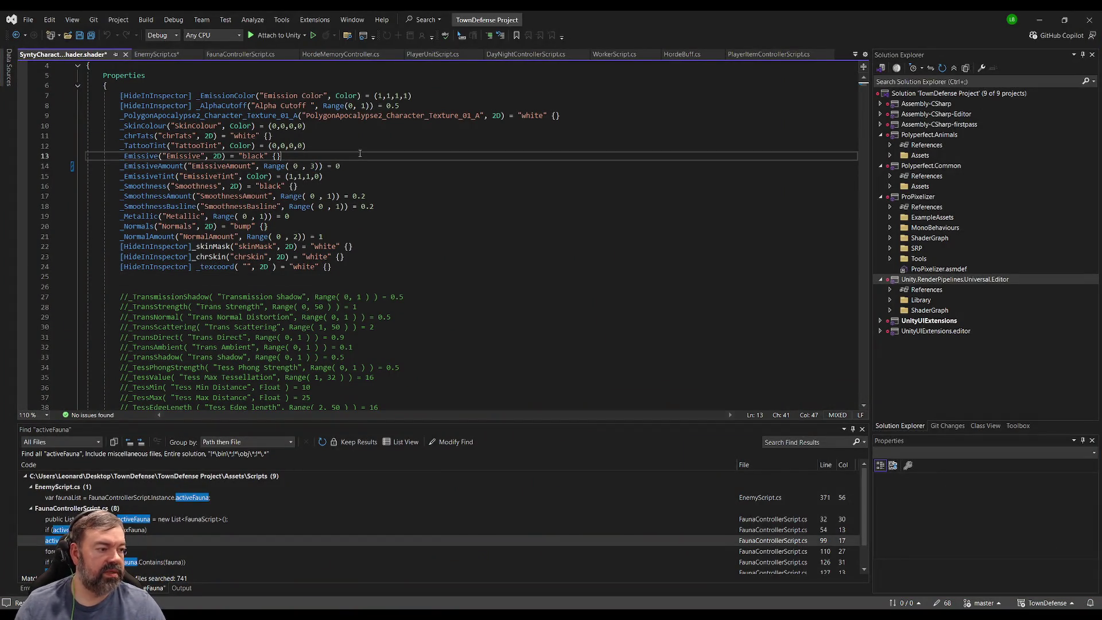
pyautogui.hotkey('ctrl', 's')
pyautogui.hotkey('alt', 'Tab')
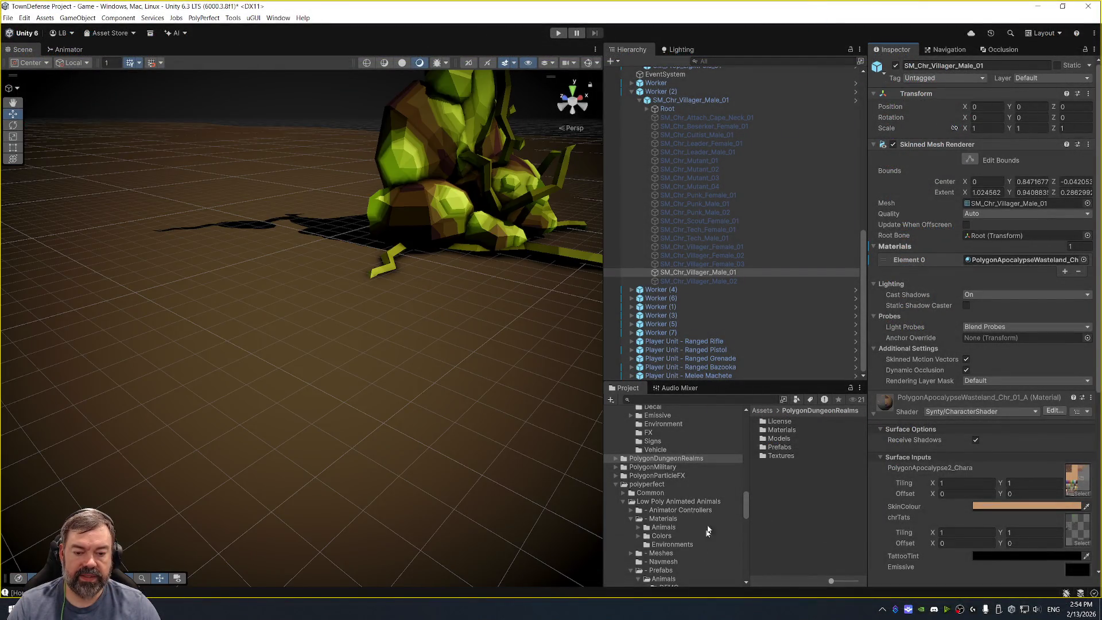
# In the Horde Buffs folder, set the Spitter buff's tint to pure green 00FF00.
pyautogui.scroll(3, 659, 486)
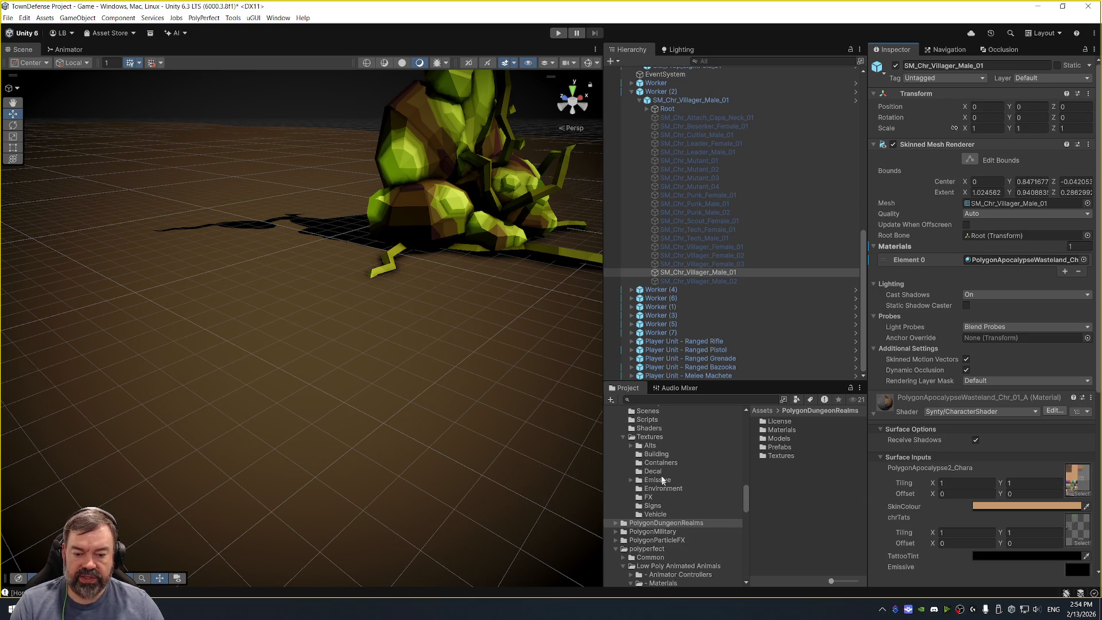
pyautogui.scroll(3, 660, 493)
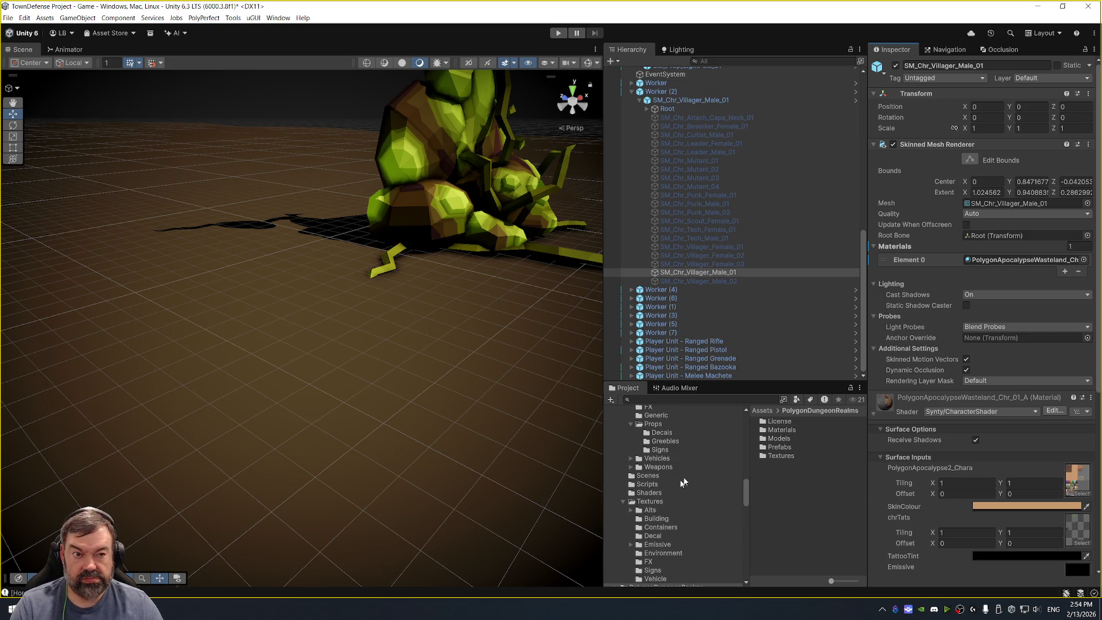
pyautogui.scroll(-10, 683, 482)
pyautogui.scroll(-5, 694, 500)
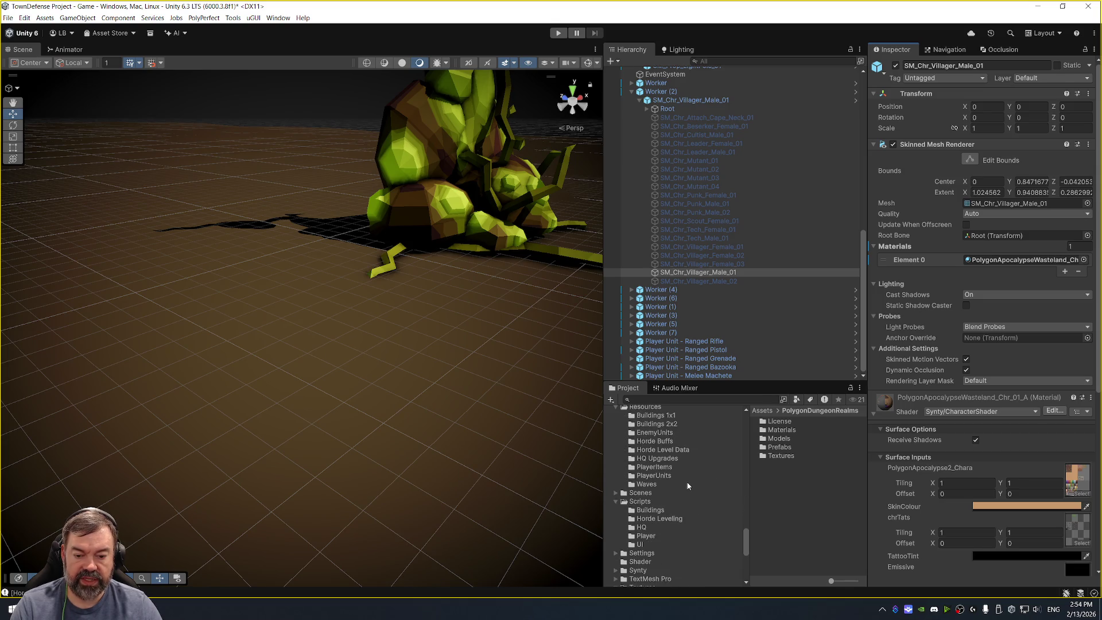
pyautogui.click(680, 452)
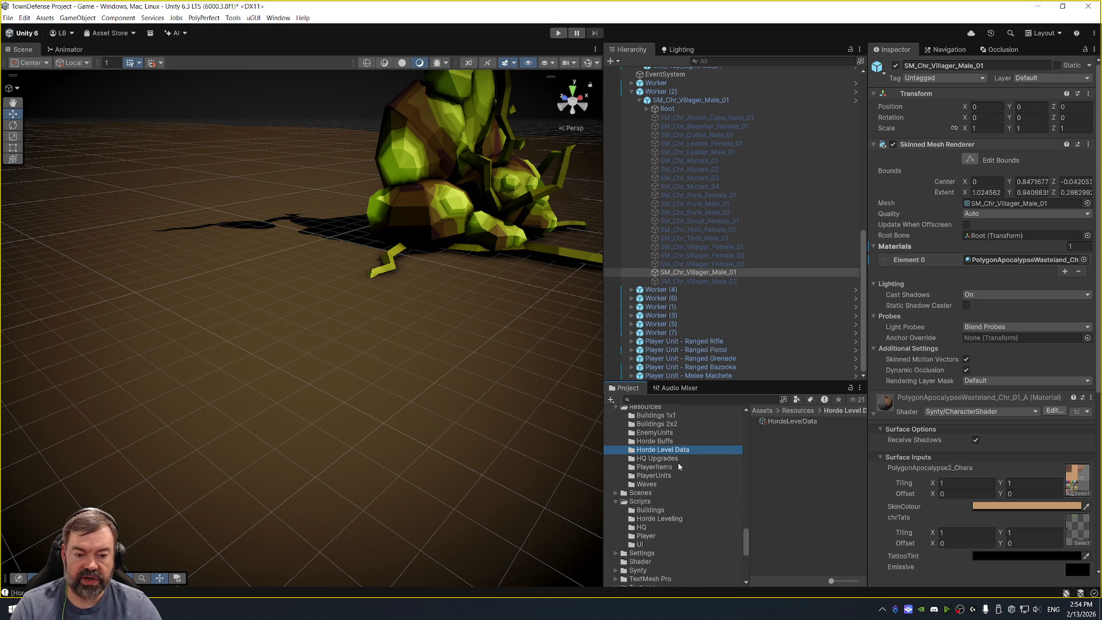
pyautogui.click(681, 441)
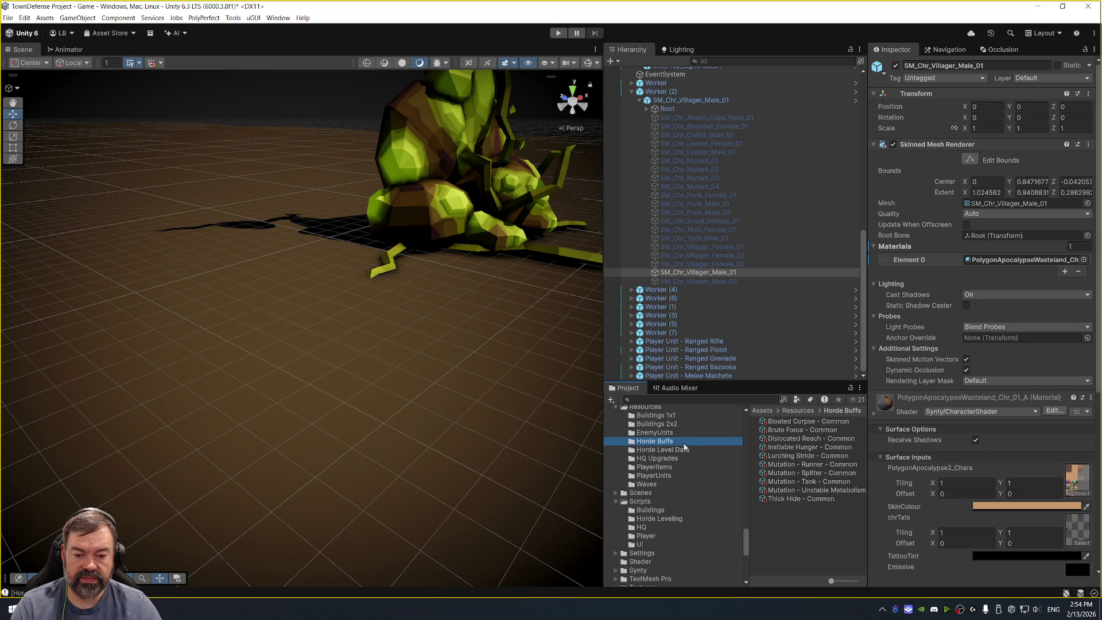
pyautogui.click(839, 489)
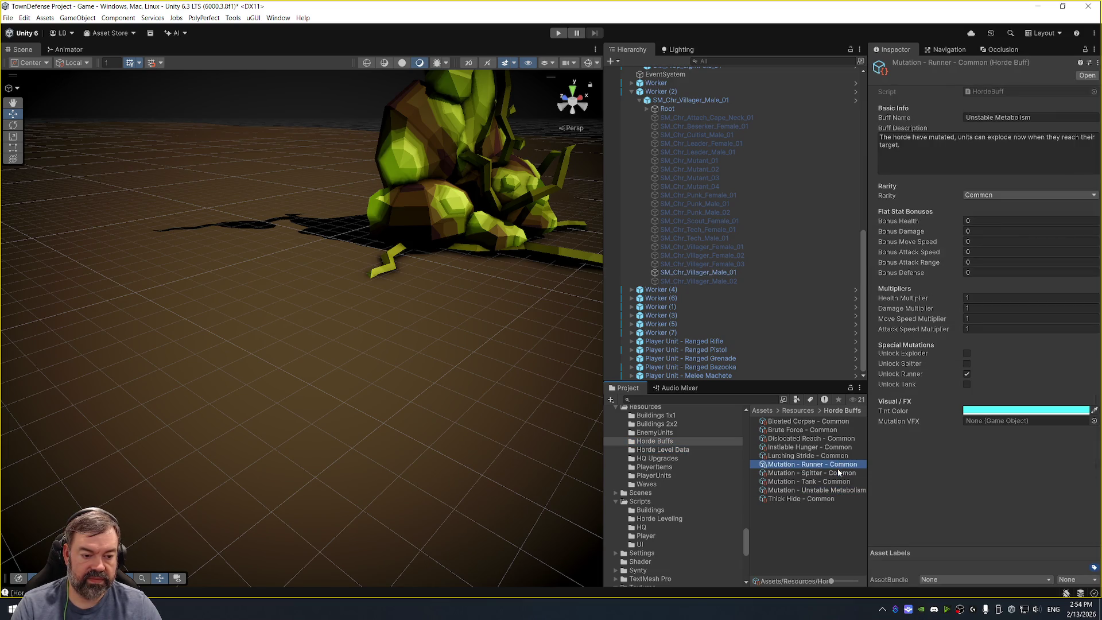
pyautogui.click(1026, 410)
pyautogui.moveTo(1048, 339); pyautogui.dragTo(1064, 302)
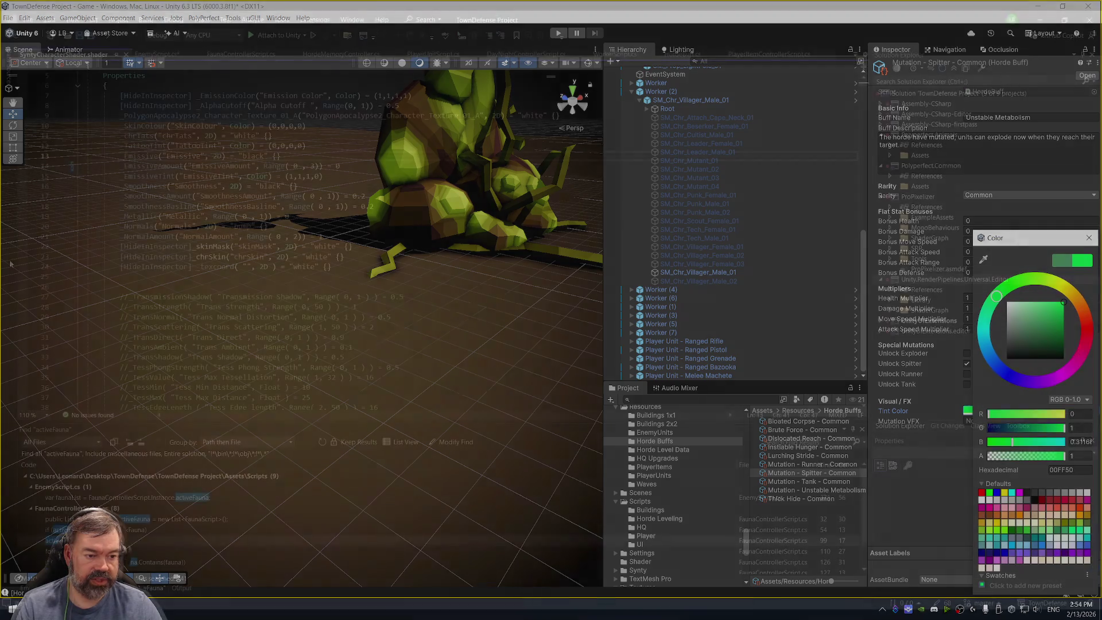
pyautogui.doubleClick(1072, 441)
pyautogui.write('0')
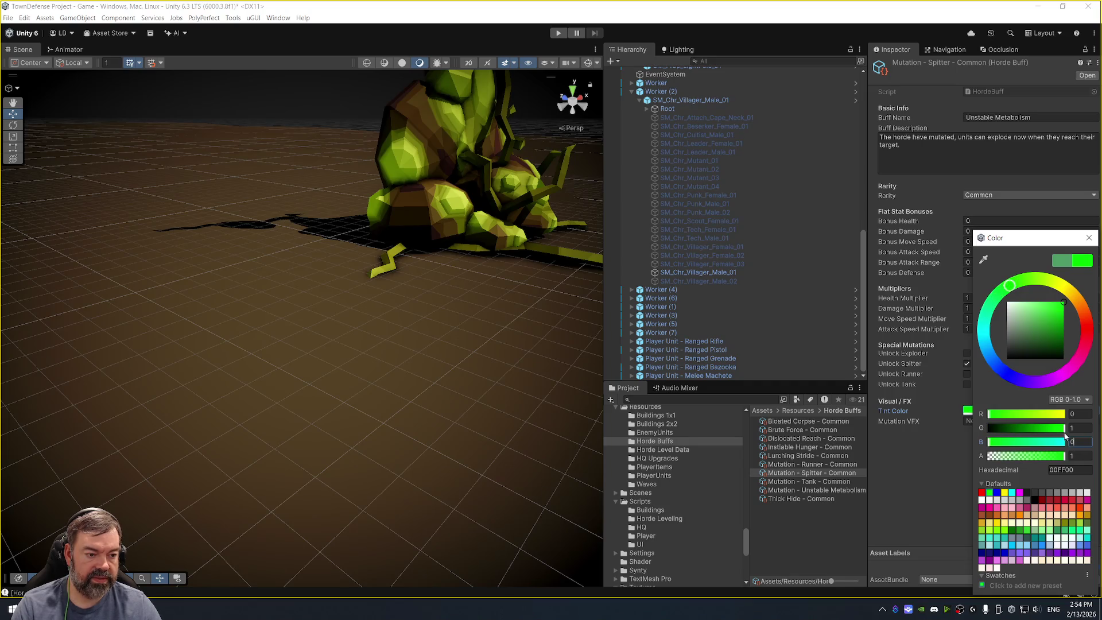
pyautogui.click(1088, 237)
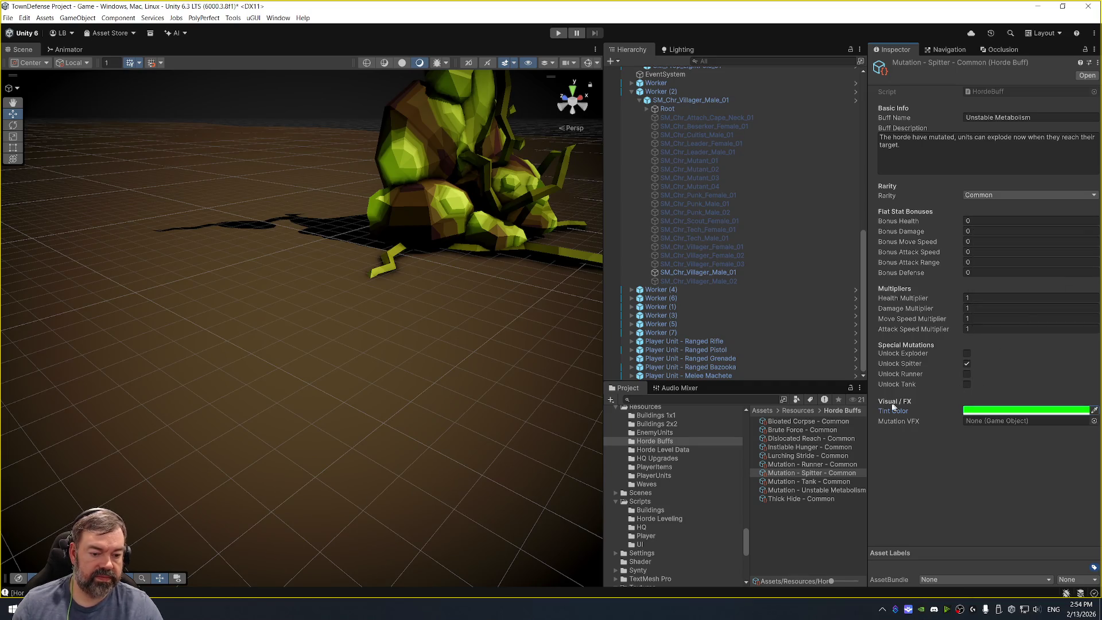
# Check the Runner's cyan, Tank's blue and Unstable Metabolism's red tint colors.
pyautogui.click(835, 464)
pyautogui.click(1011, 413)
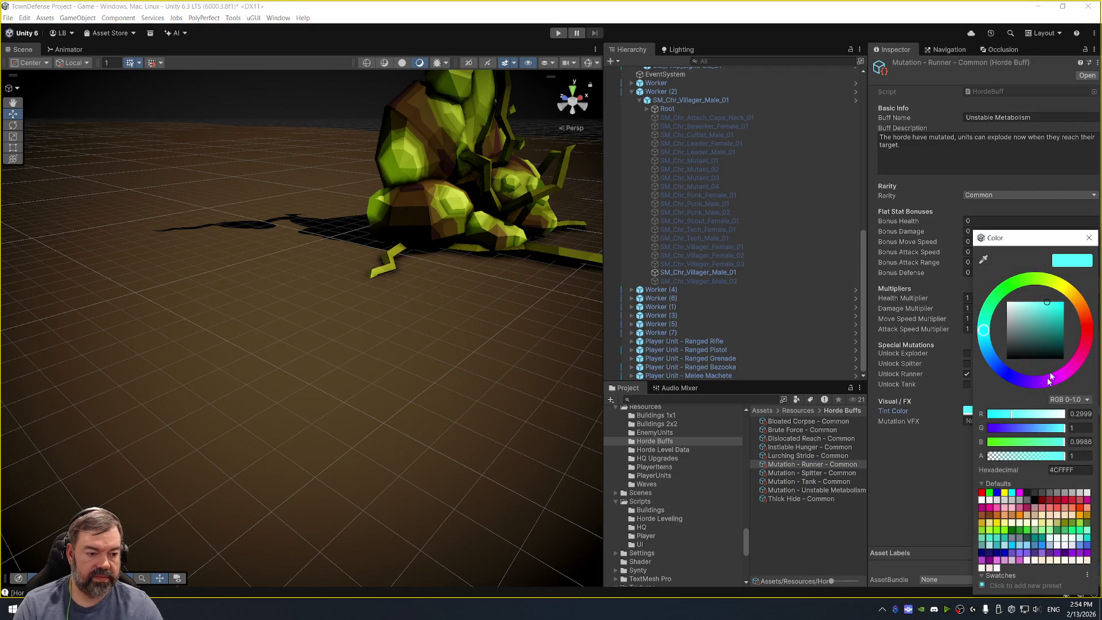
pyautogui.hotkey('alt', 'Tab')
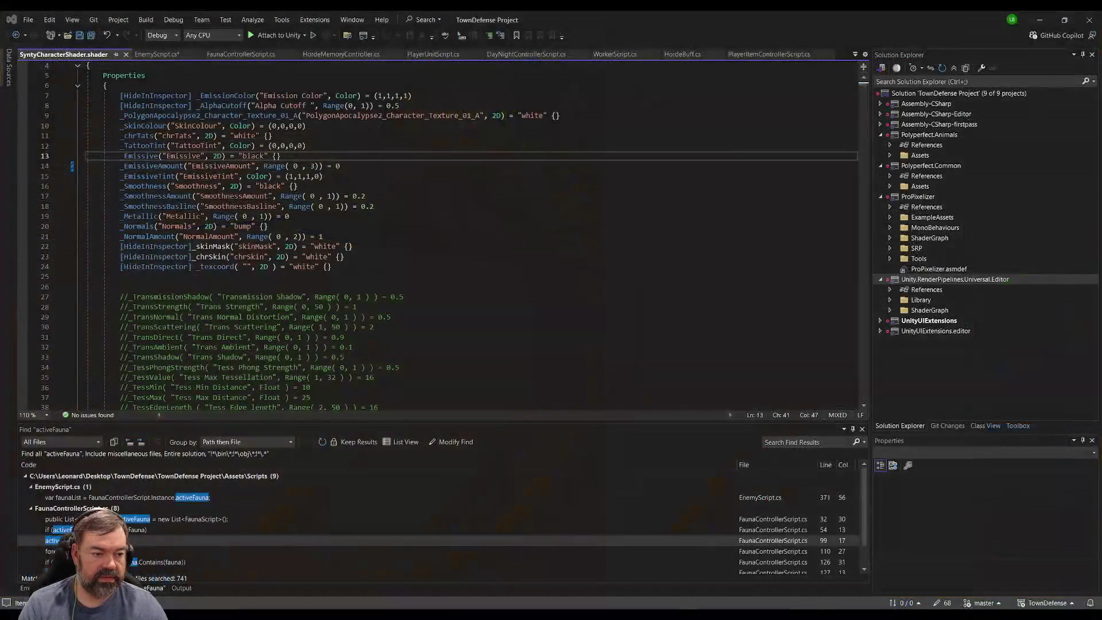
pyautogui.hotkey('alt', 'Tab')
pyautogui.click(838, 472)
pyautogui.click(839, 482)
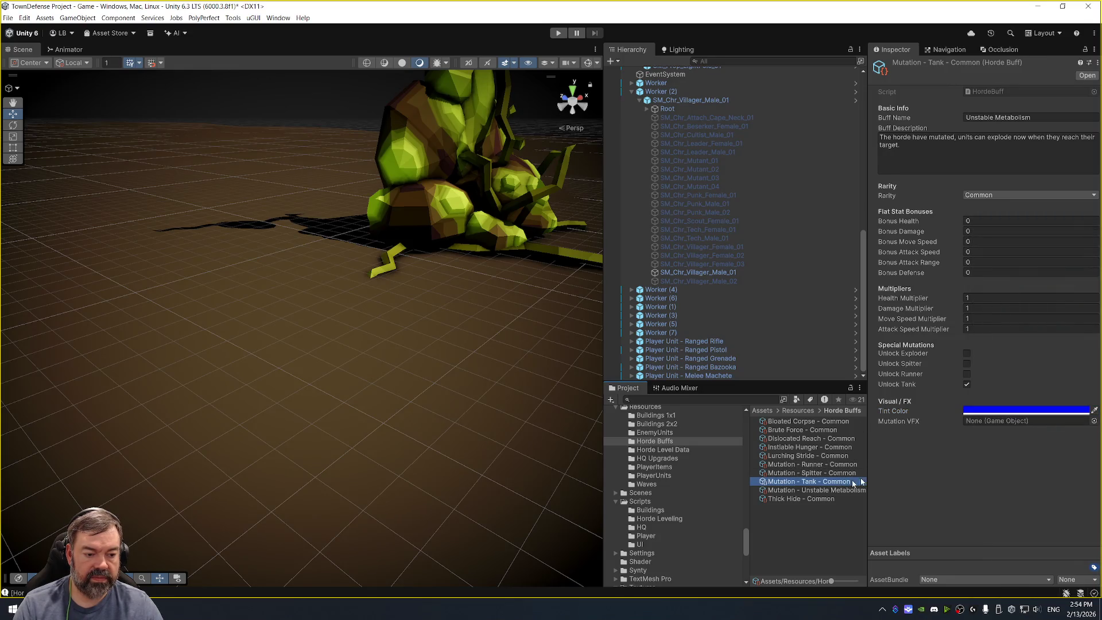
pyautogui.click(1025, 411)
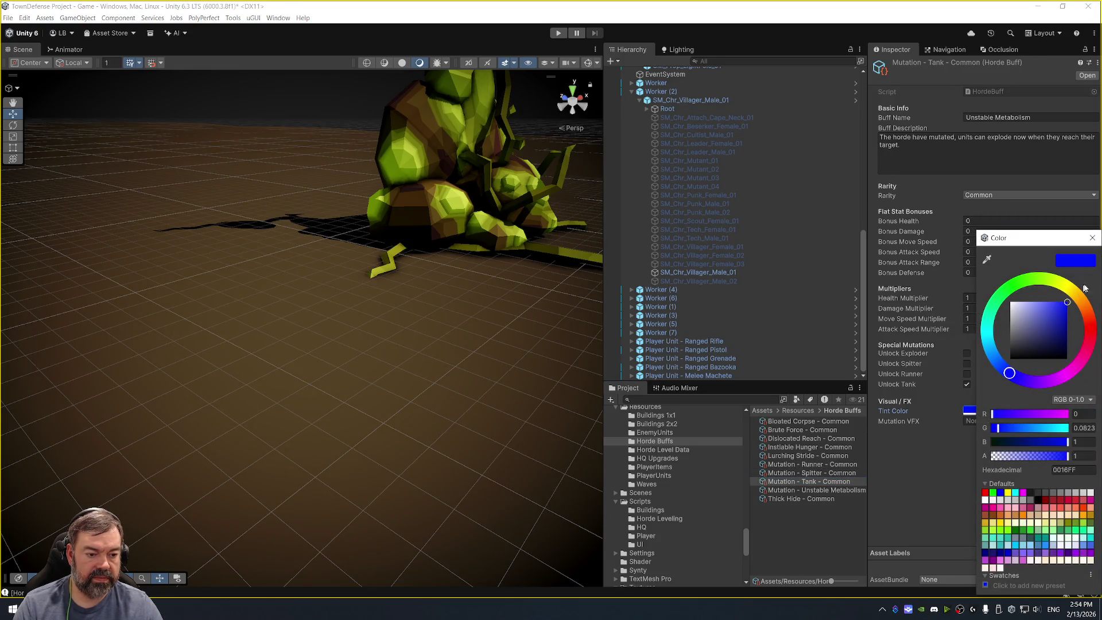
pyautogui.click(1092, 238)
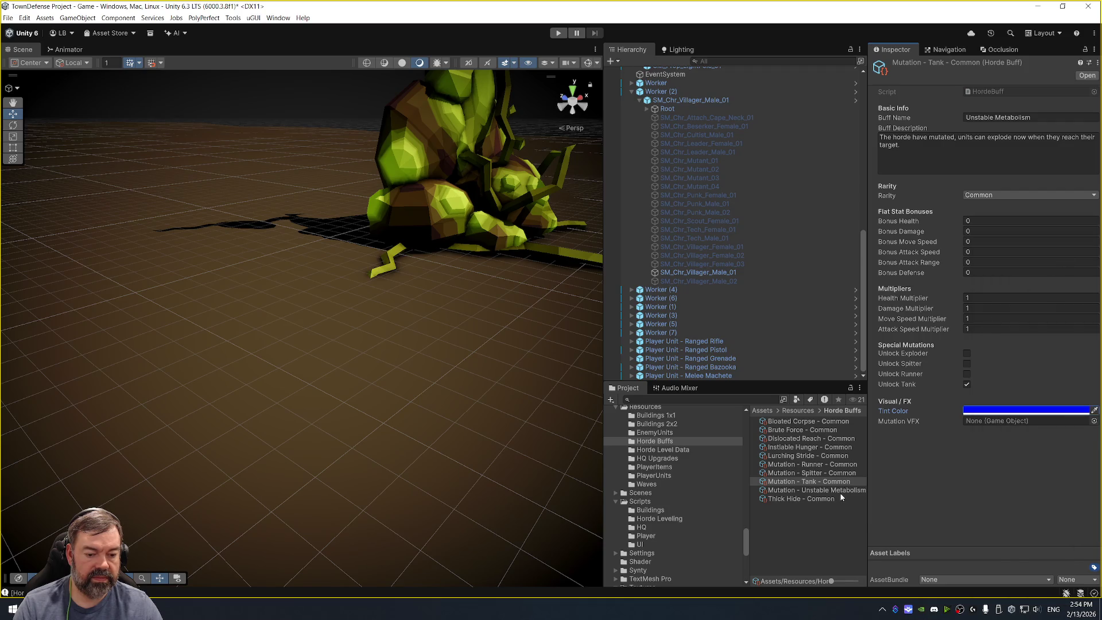
pyautogui.click(847, 466)
pyautogui.press('Down')
pyautogui.press('Down')
pyautogui.press('Down')
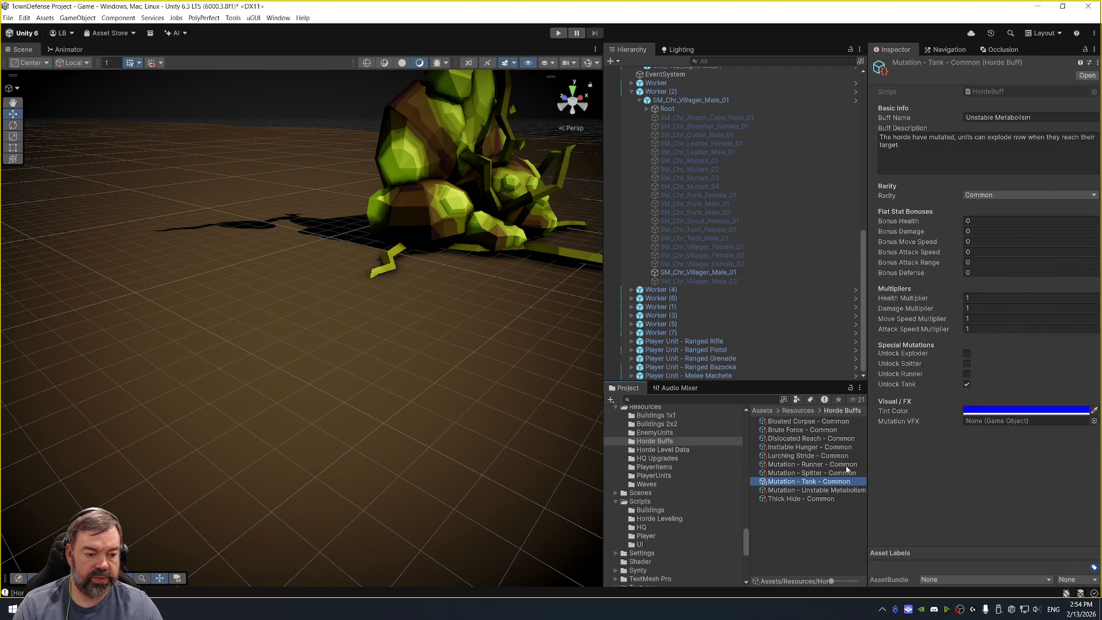
pyautogui.click(1041, 410)
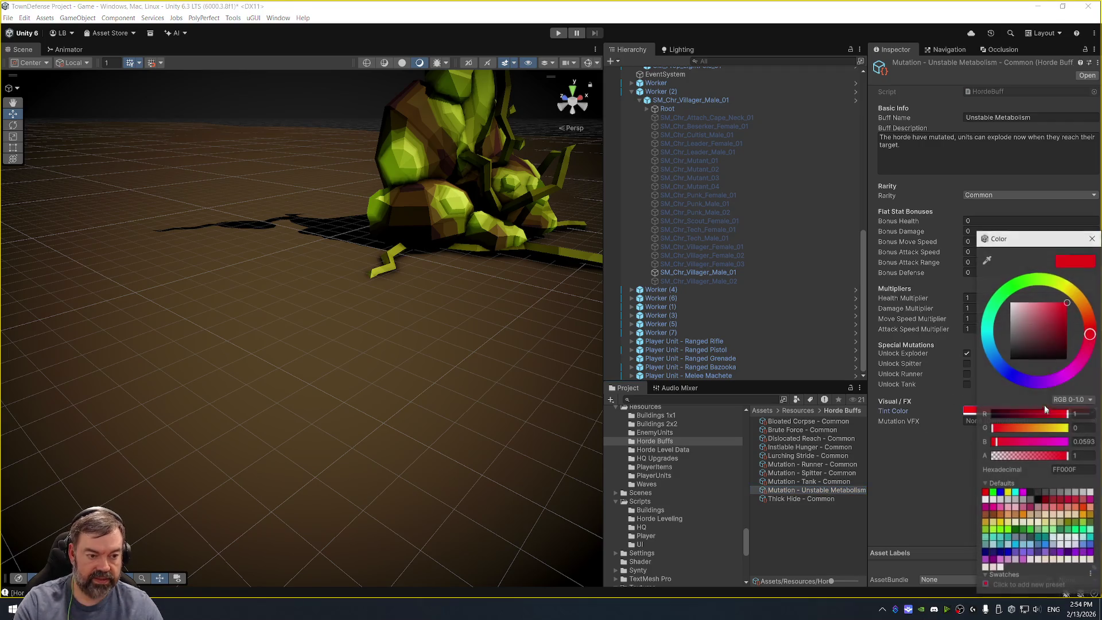
pyautogui.click(1092, 238)
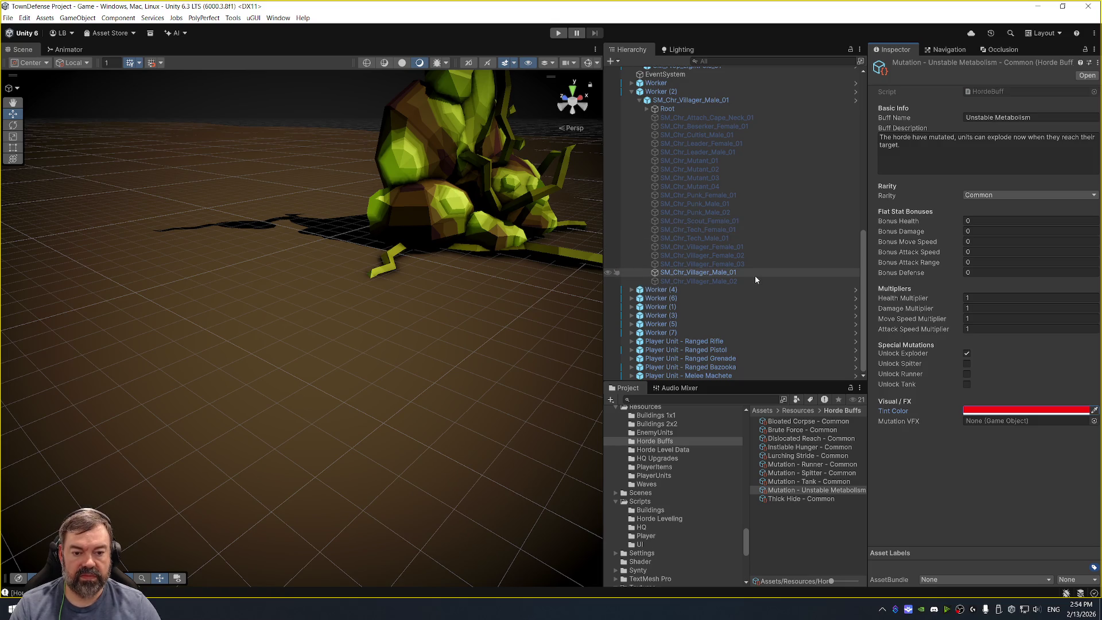
# Orbit closer to the characters and start the game in Play mode.
pyautogui.scroll(-6, 367, 315)
pyautogui.moveTo(345, 298)
pyautogui.mouseDown()
pyautogui.moveTo(207, 319)
pyautogui.moveTo(430, 241)
pyautogui.moveTo(322, 270)
pyautogui.moveTo(251, 247)
pyautogui.moveTo(312, 239)
pyautogui.mouseUp()
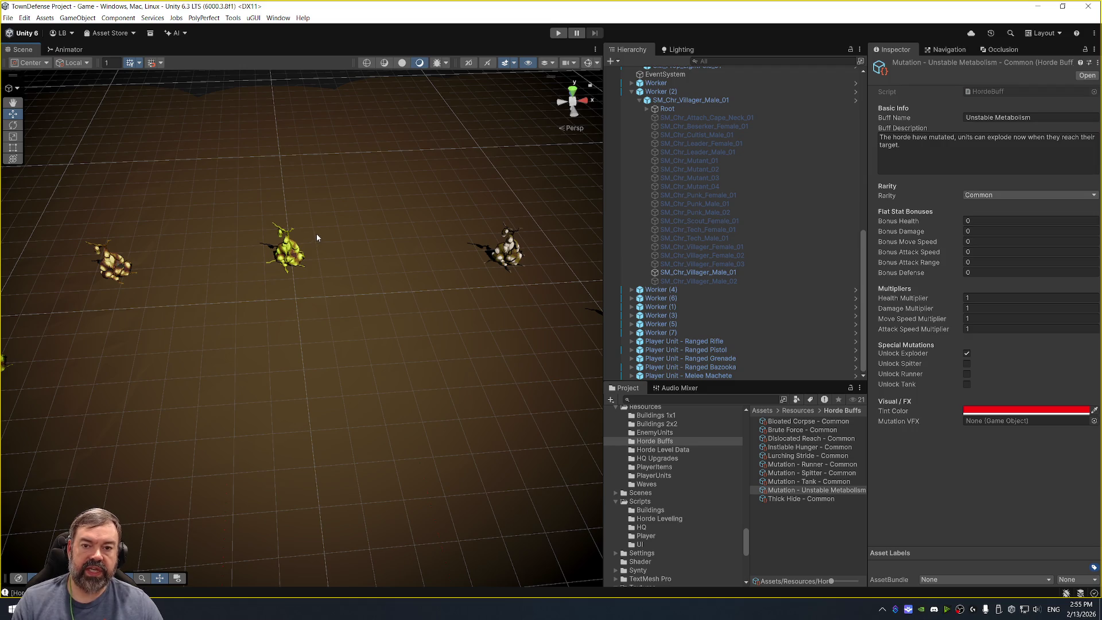
pyautogui.click(559, 34)
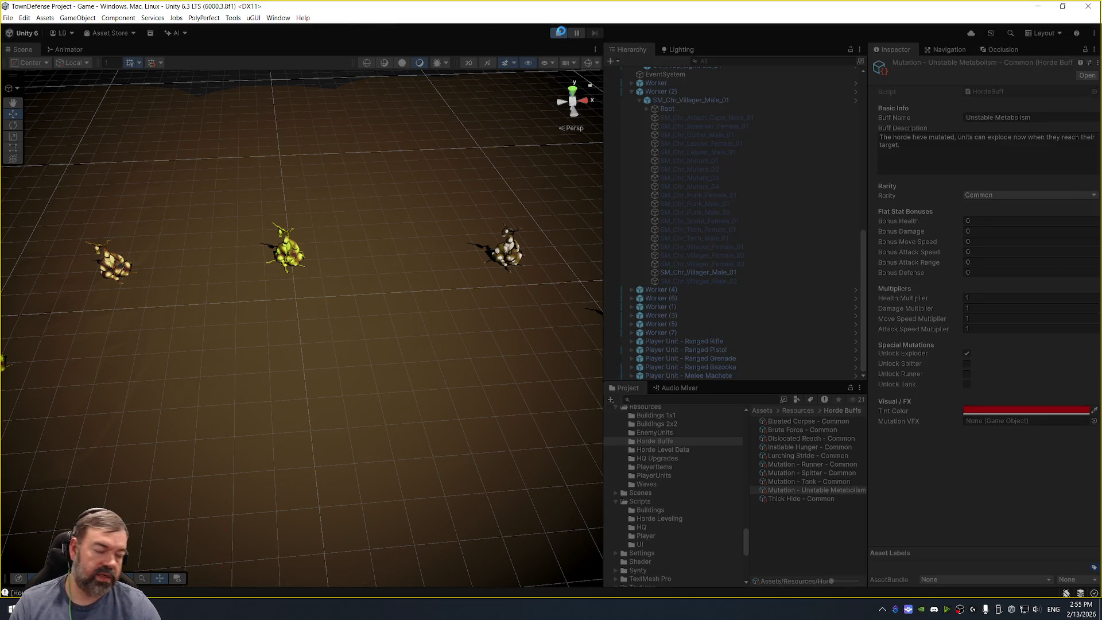
# Search EnemyScript.cs for 'emiss' to find the emissive amount setting.
pyautogui.hotkey('alt', 'Tab')
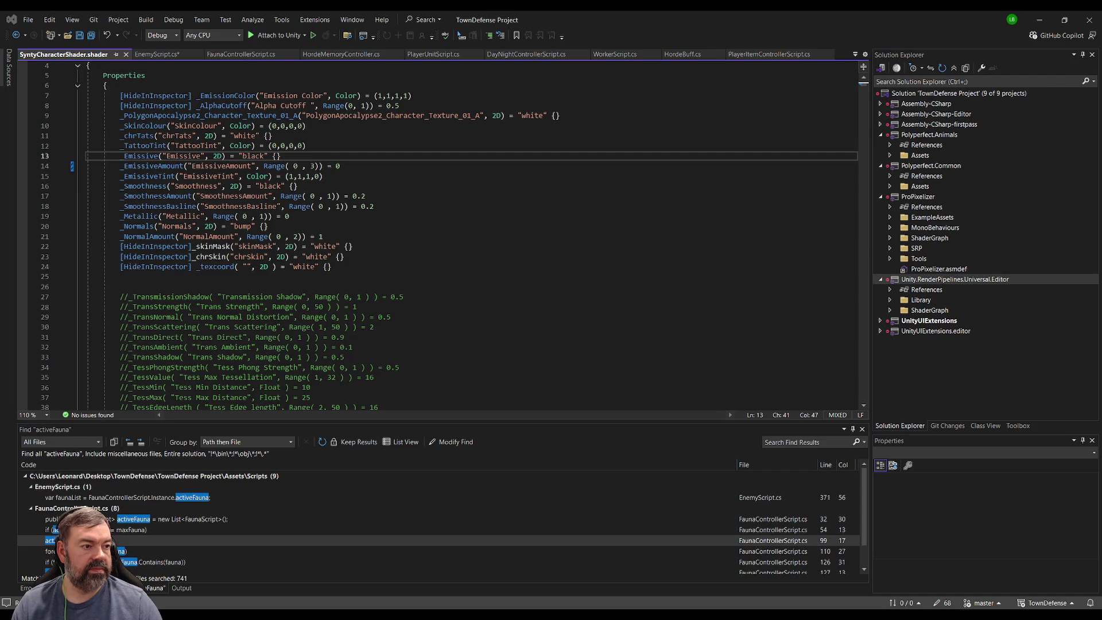
pyautogui.click(156, 54)
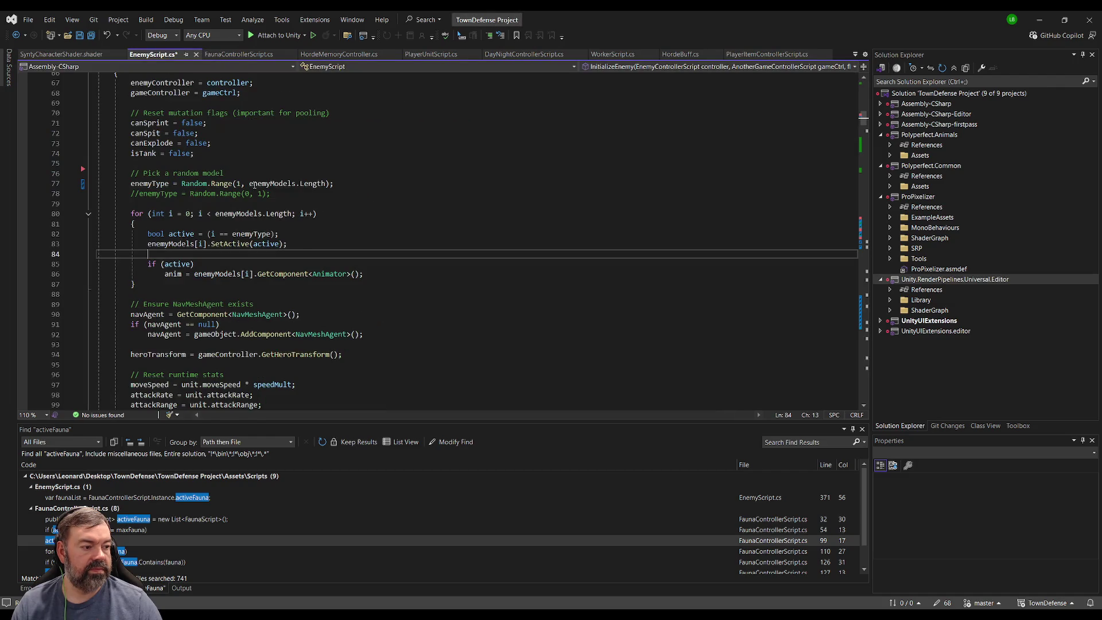
pyautogui.click(360, 248)
pyautogui.hotkey('ctrl', 'f')
pyautogui.write('emiss')
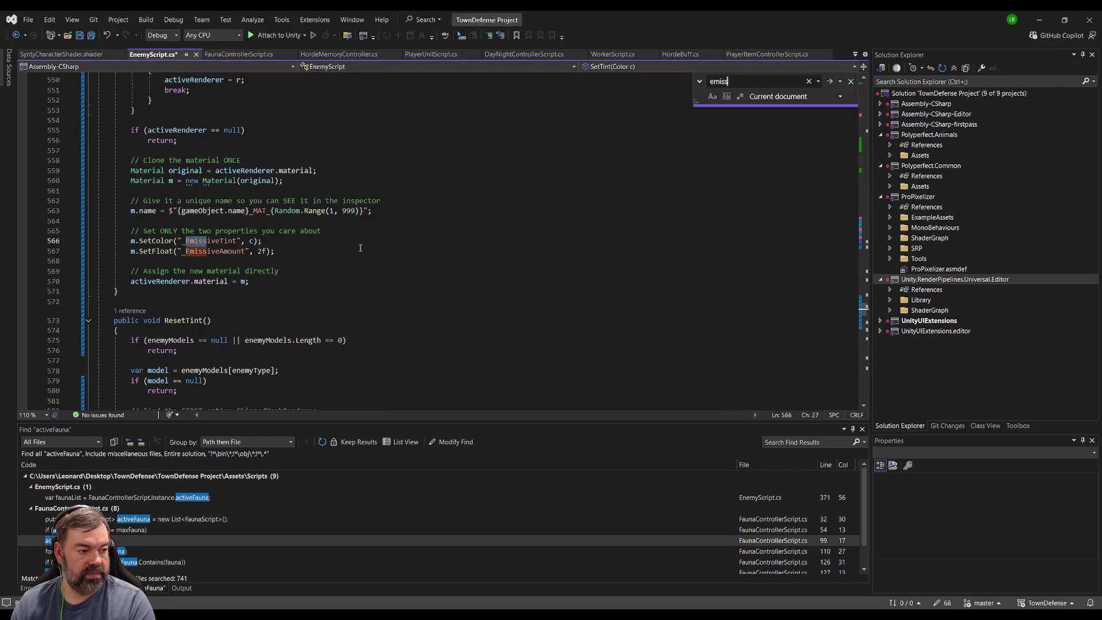
# Change SetFloat("_EmissiveAmount", 2f) to 3f and save all files.
pyautogui.click(260, 251)
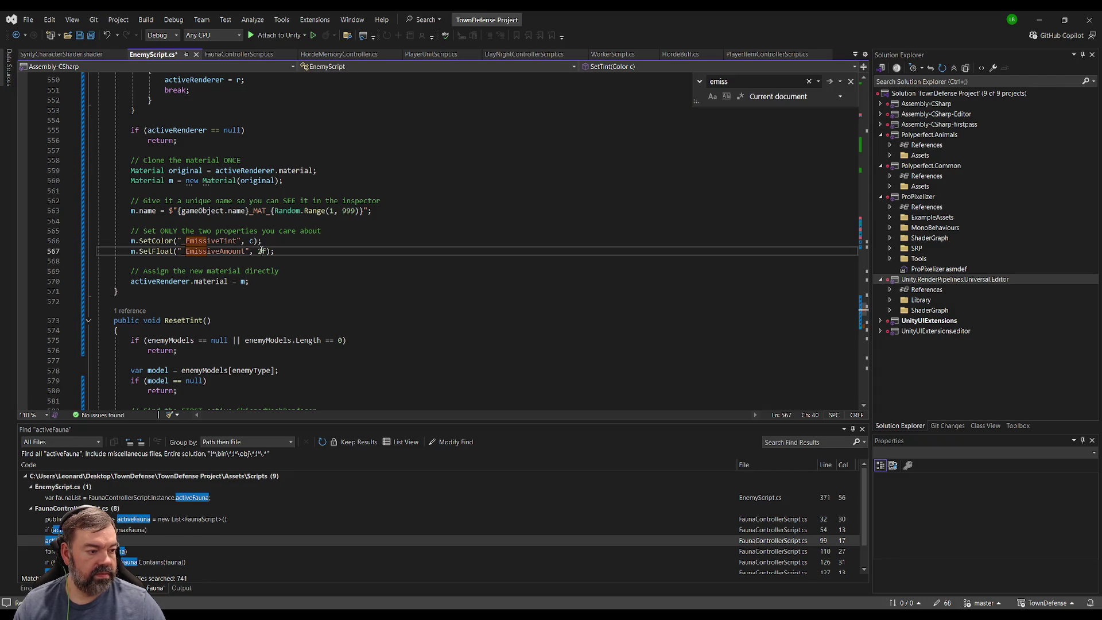
pyautogui.press('BackSpace')
pyautogui.write('3')
pyautogui.click(297, 230)
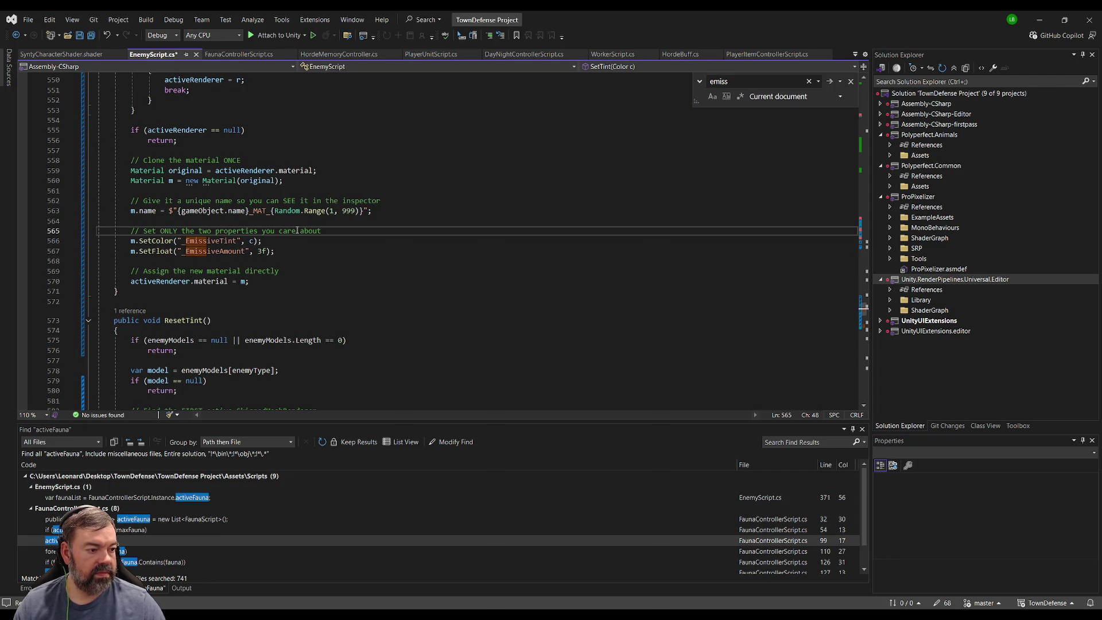
pyautogui.hotkey('ctrl', 's')
pyautogui.click(303, 222)
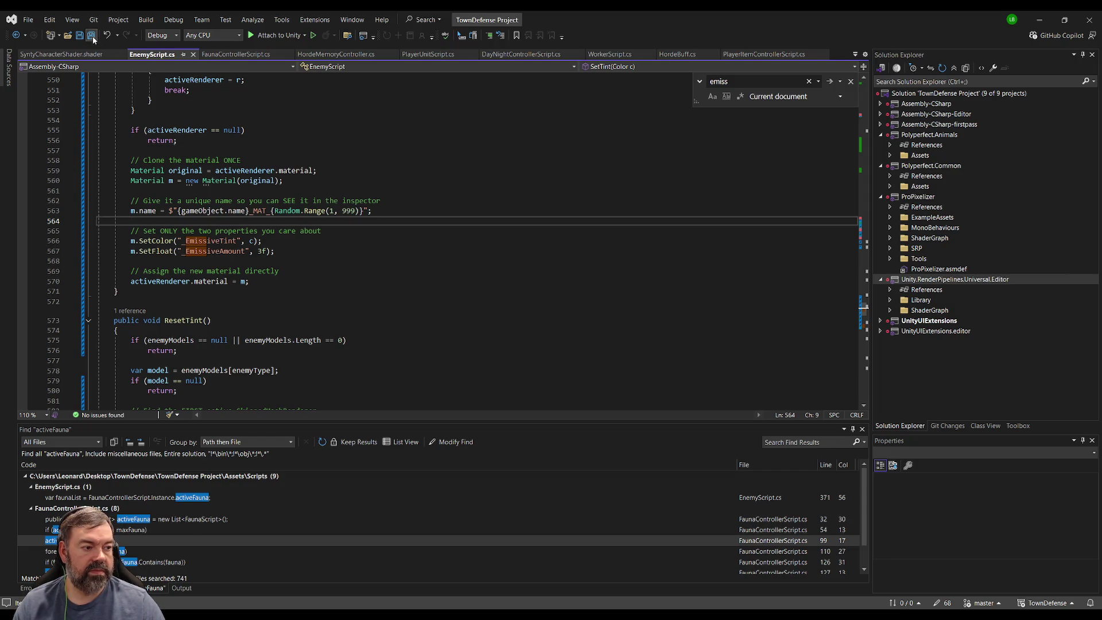
pyautogui.click(94, 39)
pyautogui.hotkey('alt', 'Tab')
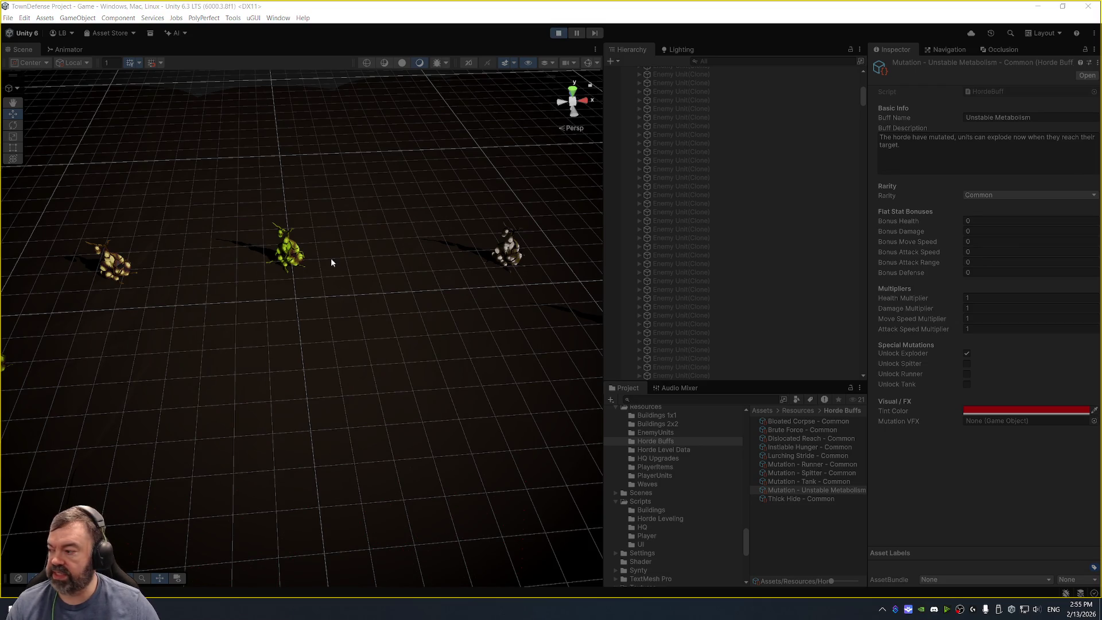
# Stop the game, rerun it so the edited scripts recompile, then exit play mode.
pyautogui.click(558, 33)
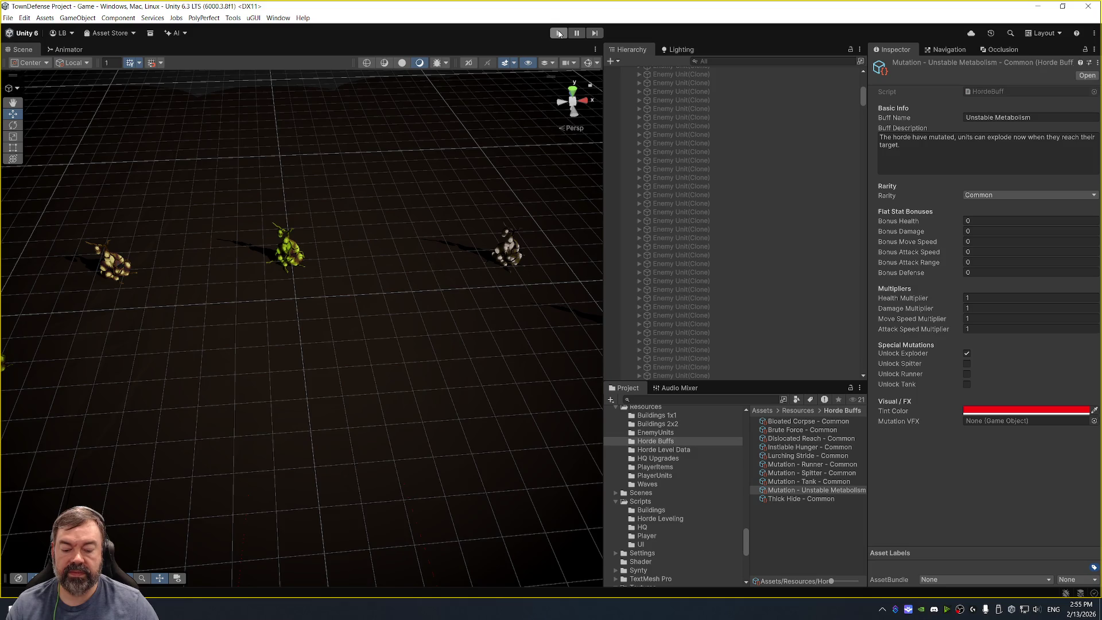
pyautogui.click(559, 33)
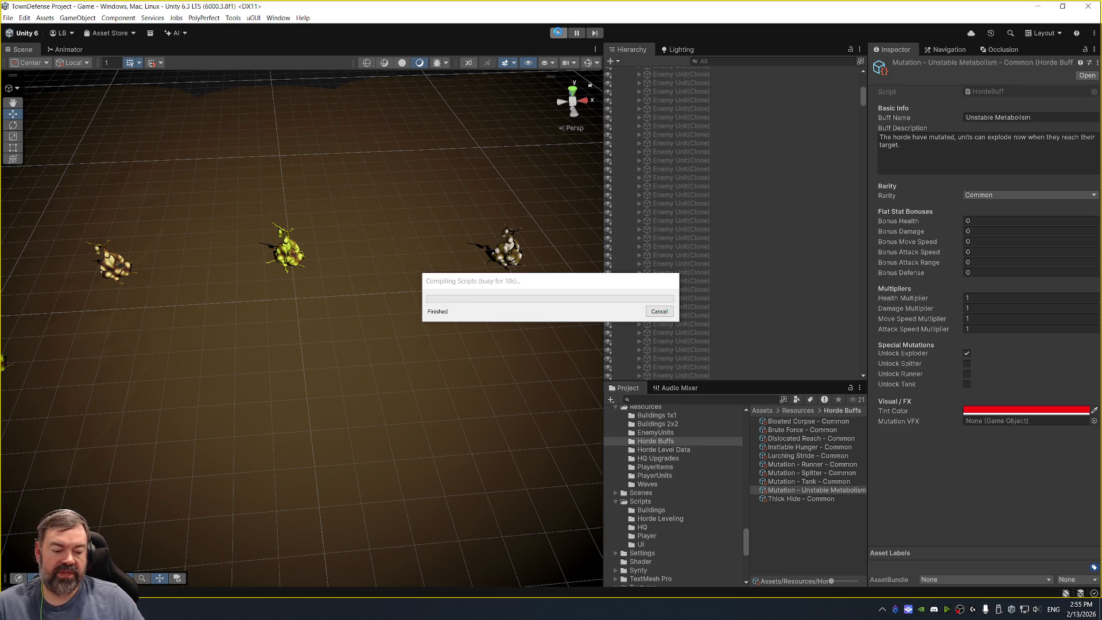
pyautogui.click(560, 35)
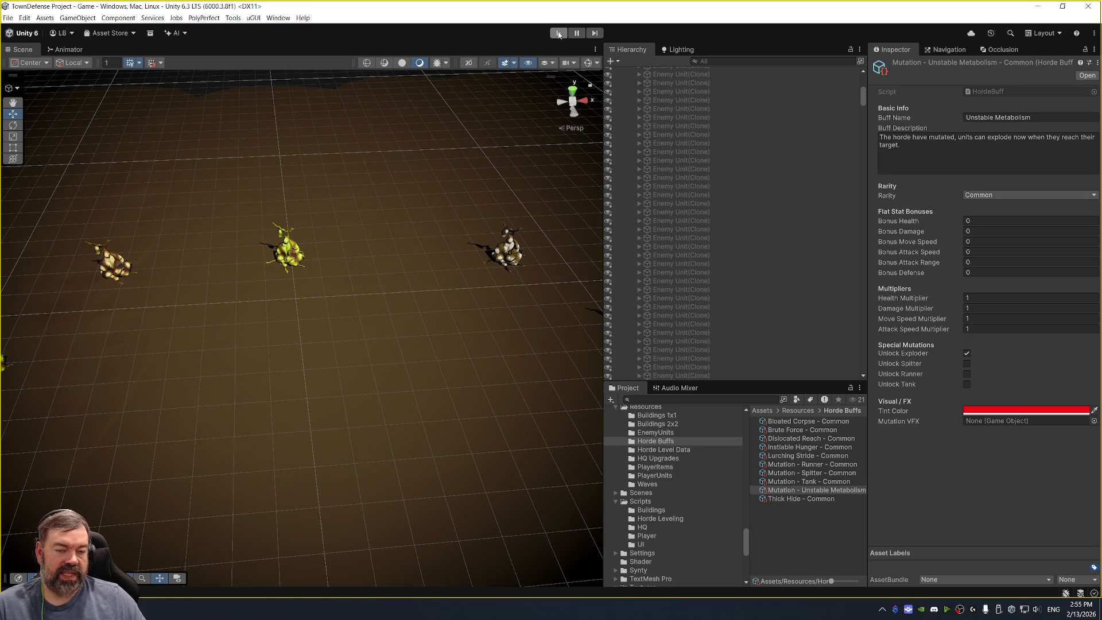
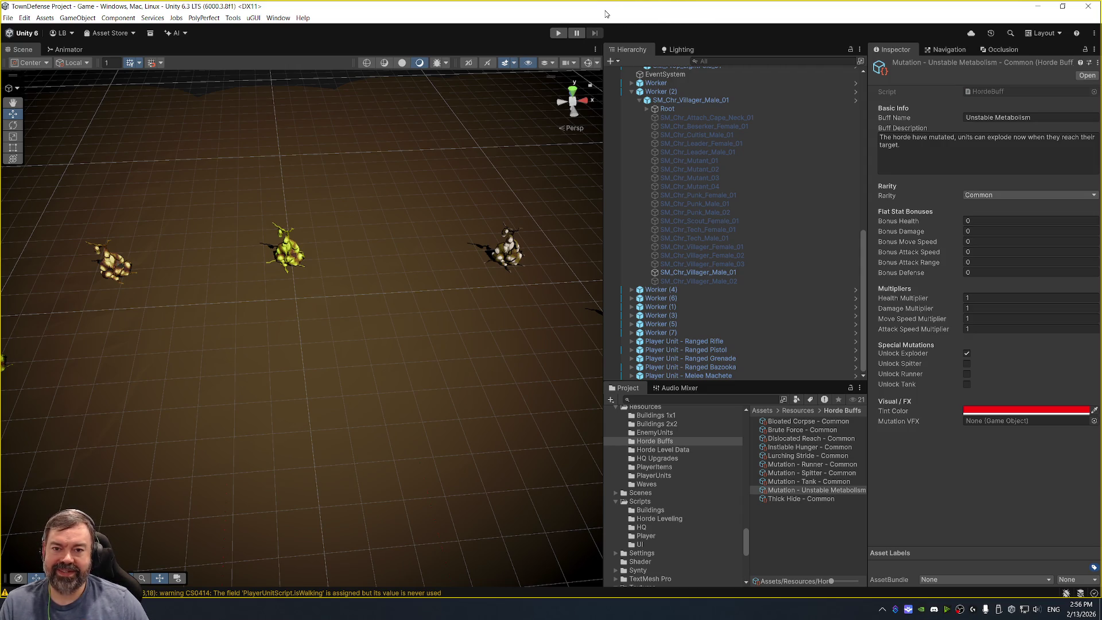
# Start play mode a few times, then stop the running game.
pyautogui.click(558, 35)
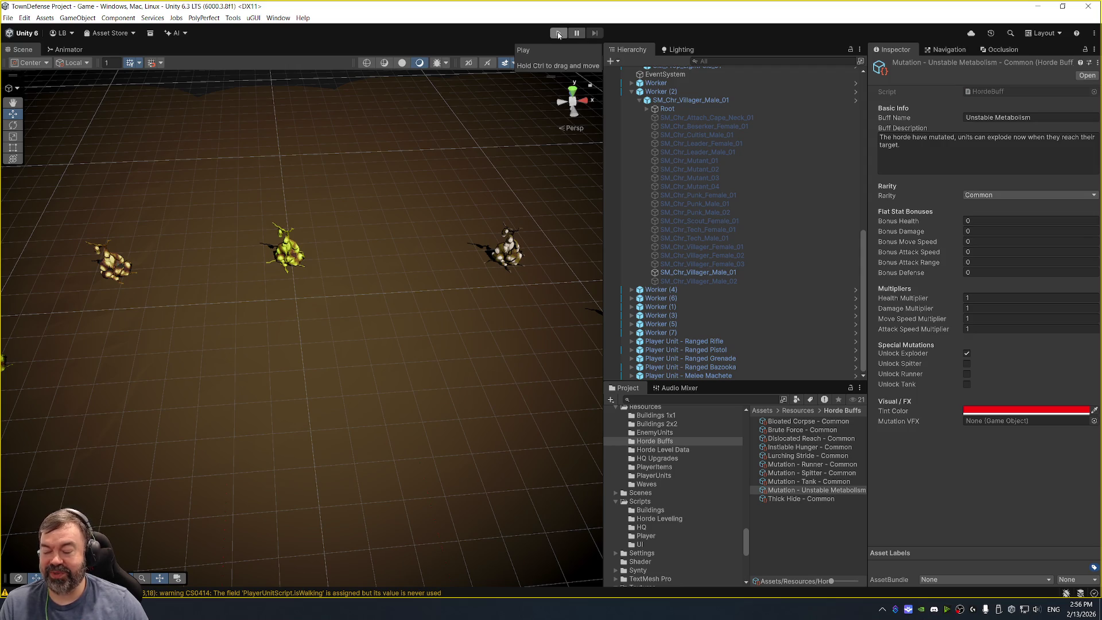
pyautogui.hotkey('alt', 'Tab')
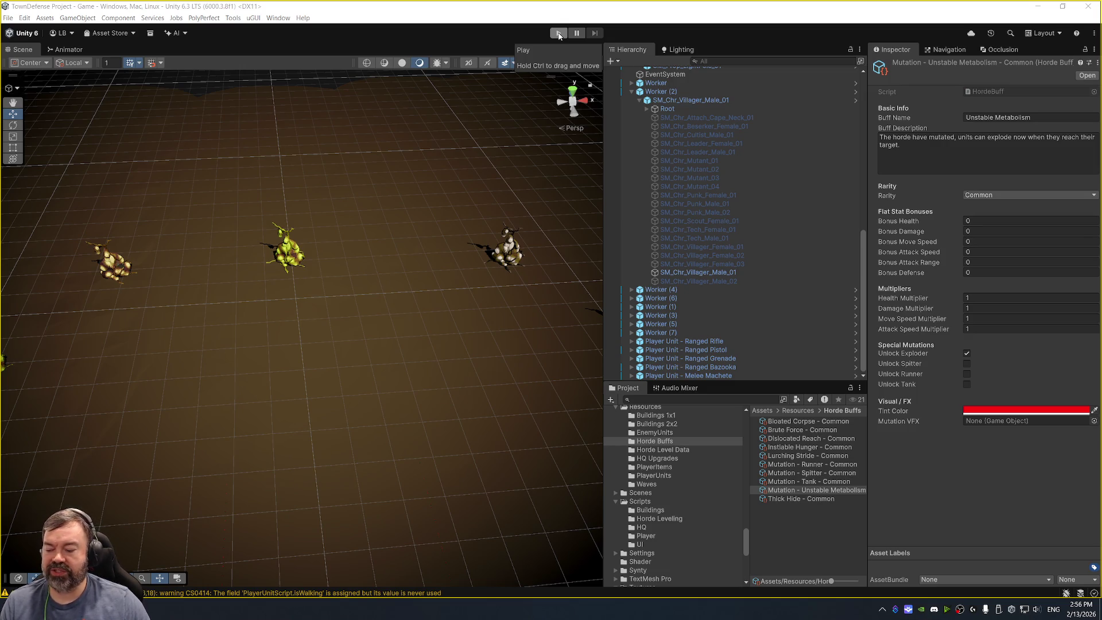
pyautogui.click(558, 33)
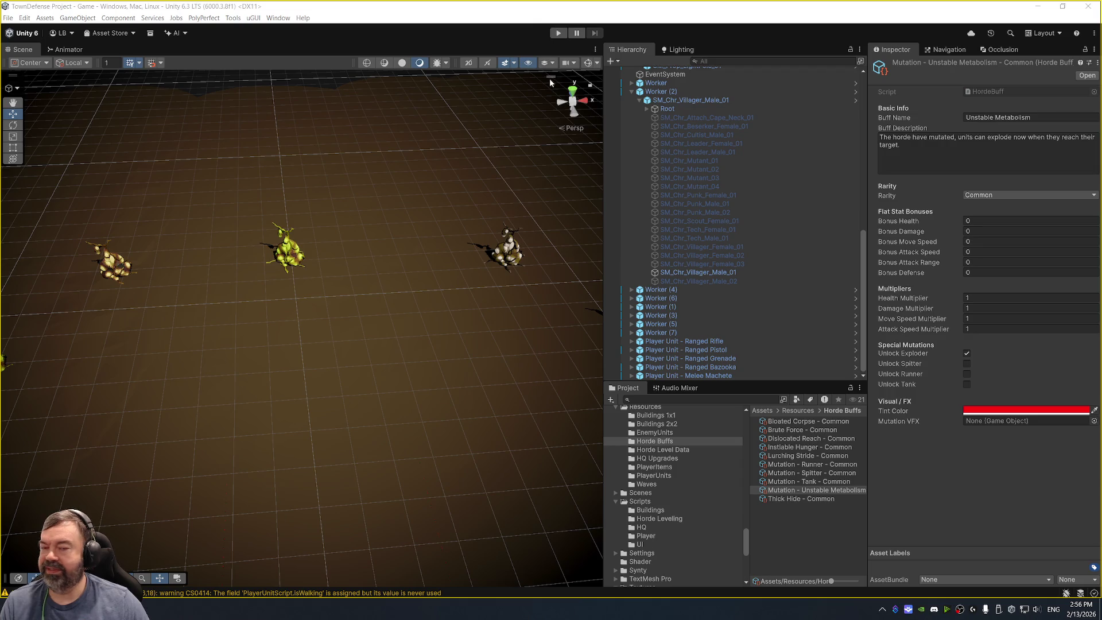
pyautogui.click(559, 34)
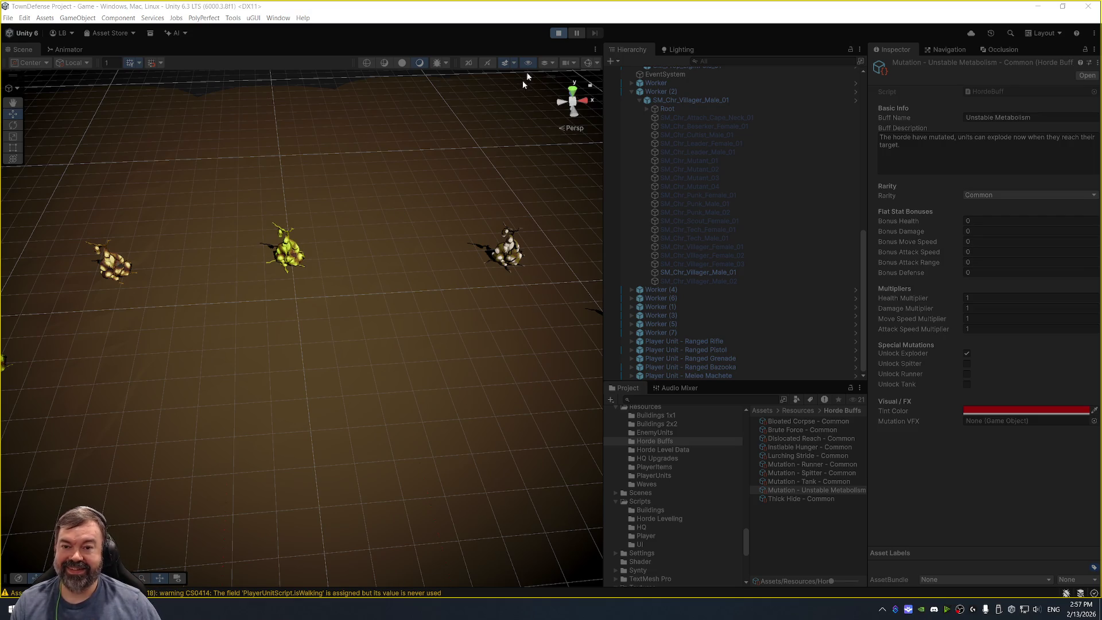
pyautogui.click(557, 33)
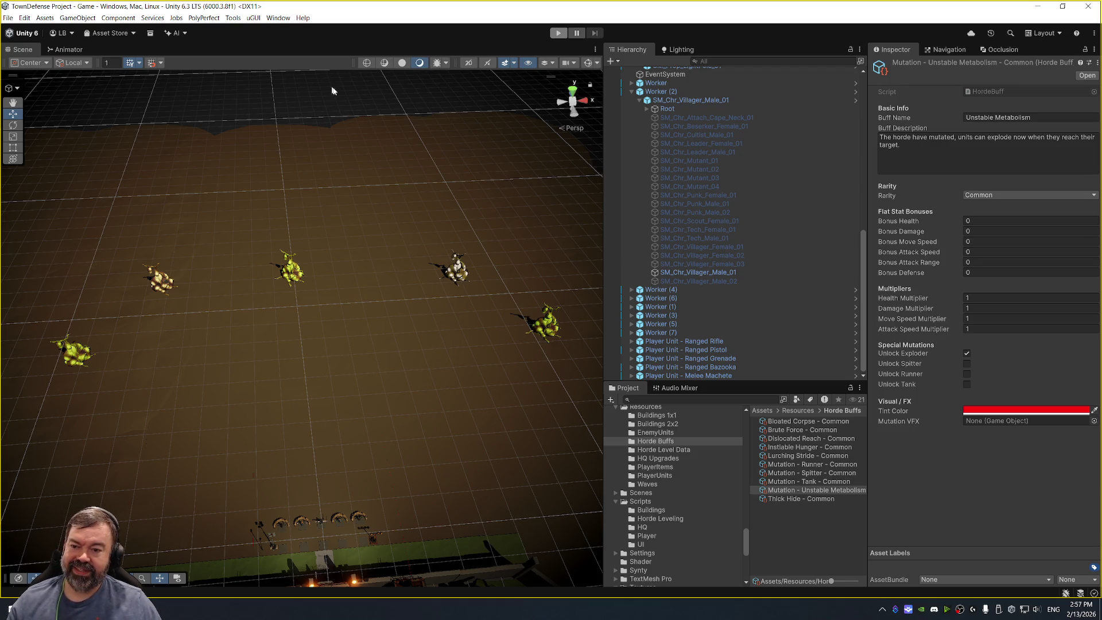
# Shift the Scene view across the enemy units, switch to the Move tool, and enter play mode.
pyautogui.moveTo(377, 153)
pyautogui.mouseDown()
pyautogui.moveTo(364, 155)
pyautogui.moveTo(432, 171)
pyautogui.moveTo(536, 233)
pyautogui.moveTo(450, 165)
pyautogui.mouseUp()
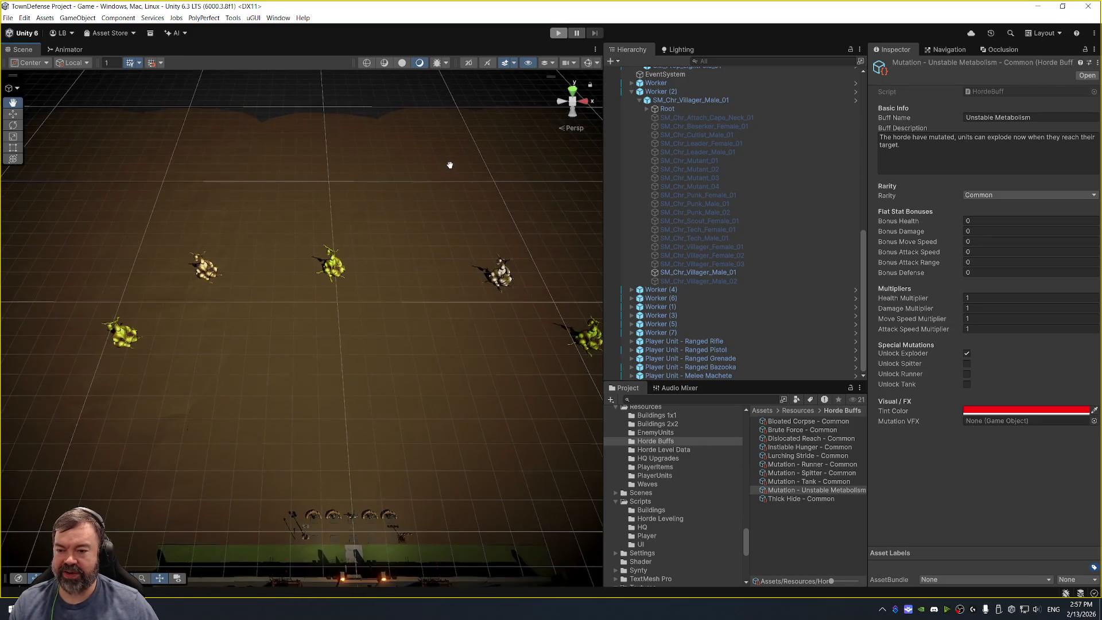
pyautogui.press('w')
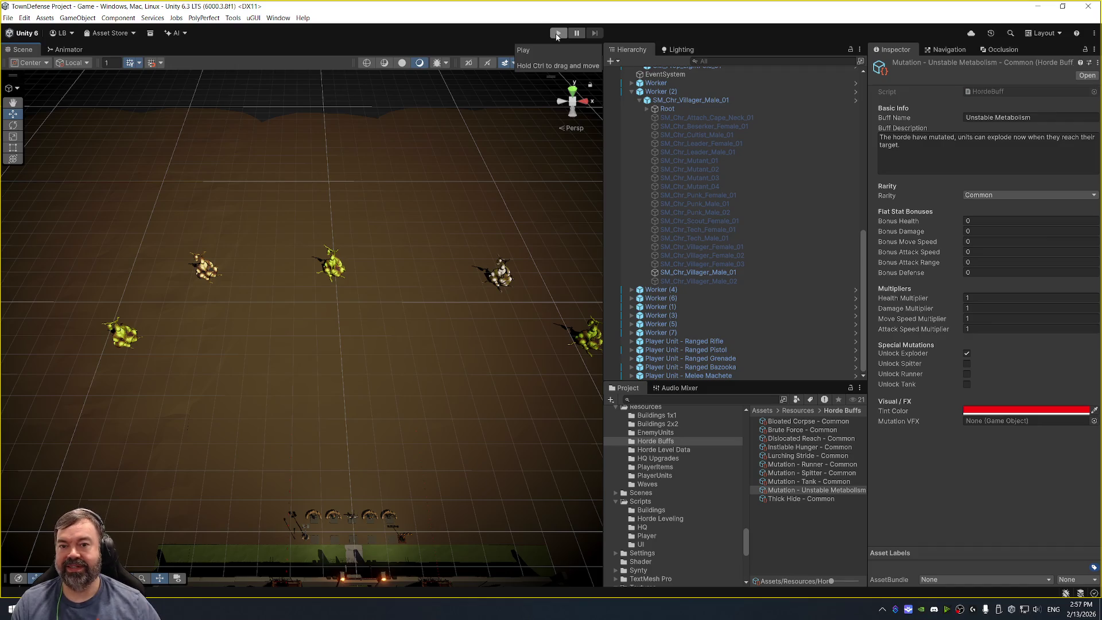
pyautogui.click(556, 33)
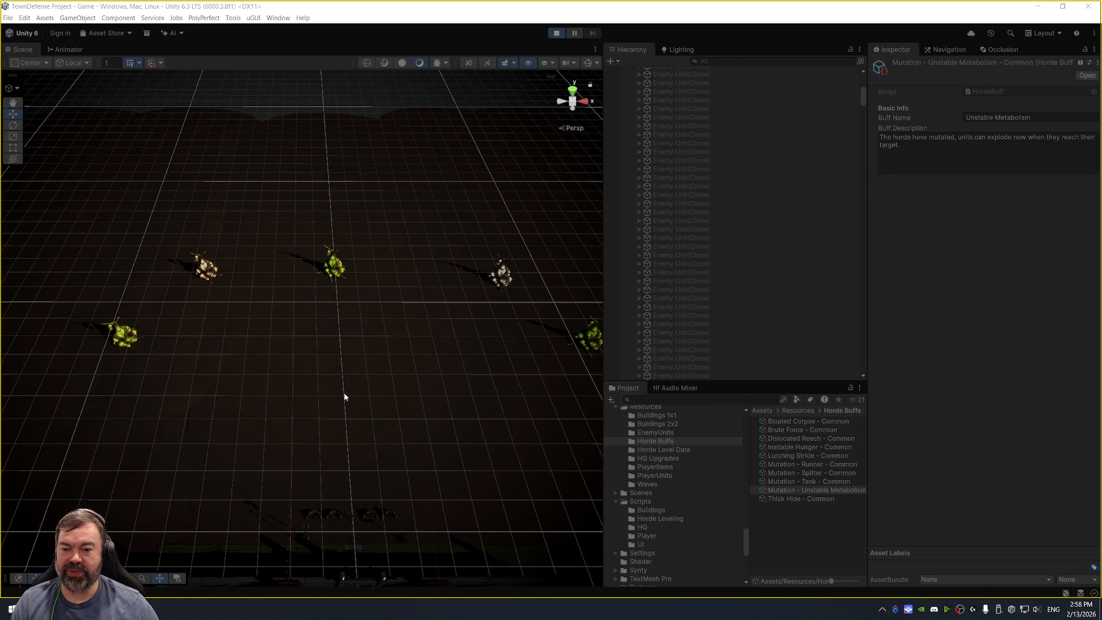
# Collapse the enemy, worker and GAME OBJECTS groups in the Hierarchy, then select EnemyController.
pyautogui.moveTo(426, 360); pyautogui.dragTo(422, 308)
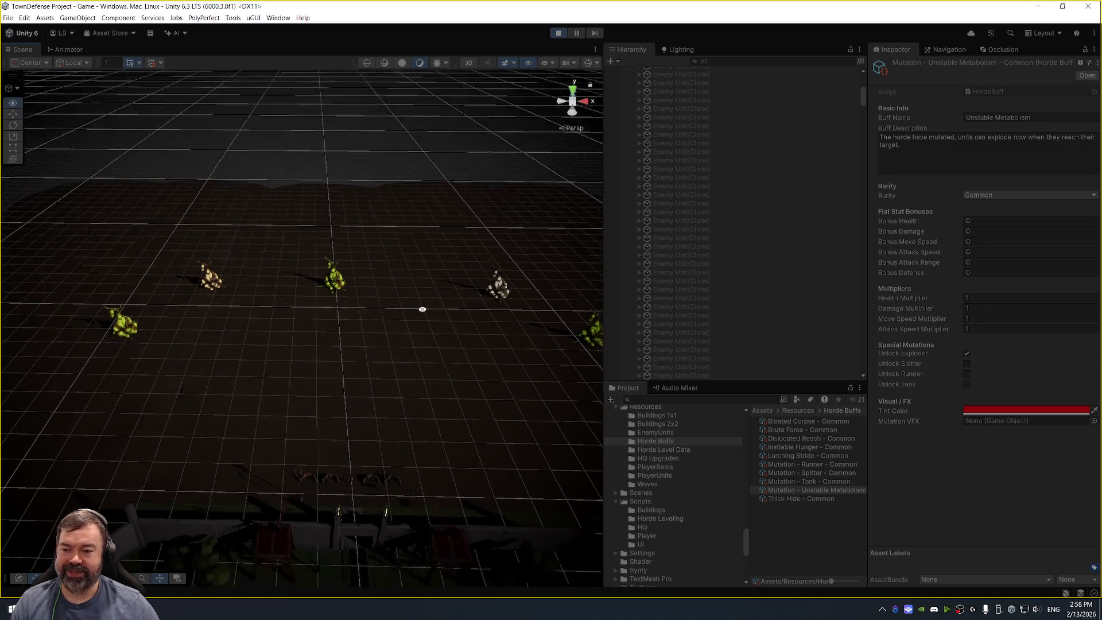
pyautogui.scroll(2, 405, 322)
pyautogui.scroll(3, 402, 320)
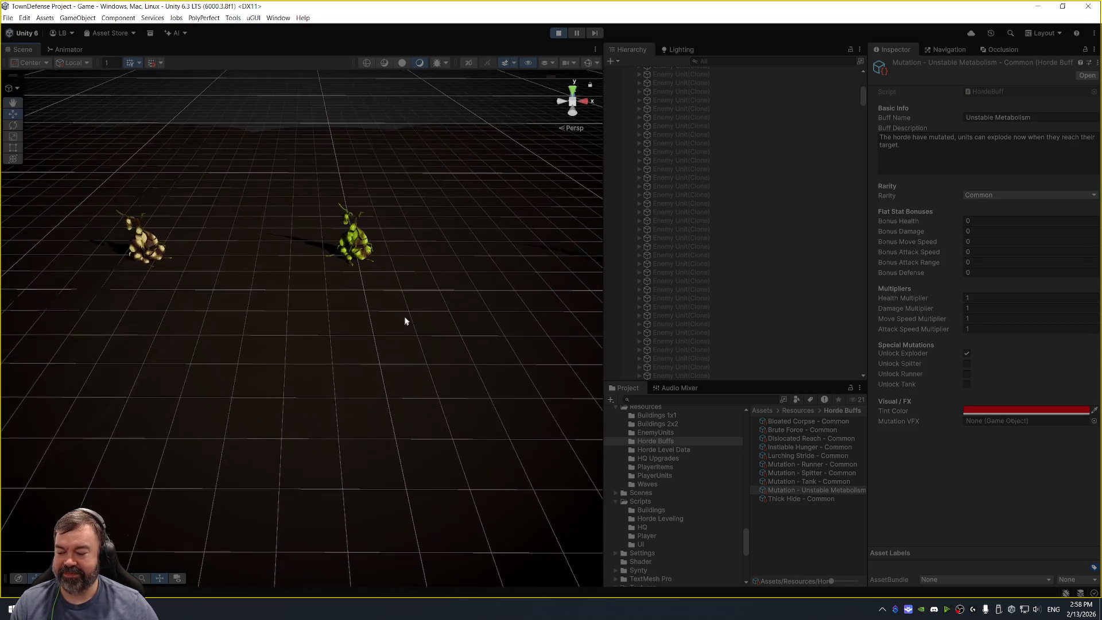
pyautogui.scroll(-3, 405, 322)
pyautogui.click(731, 203)
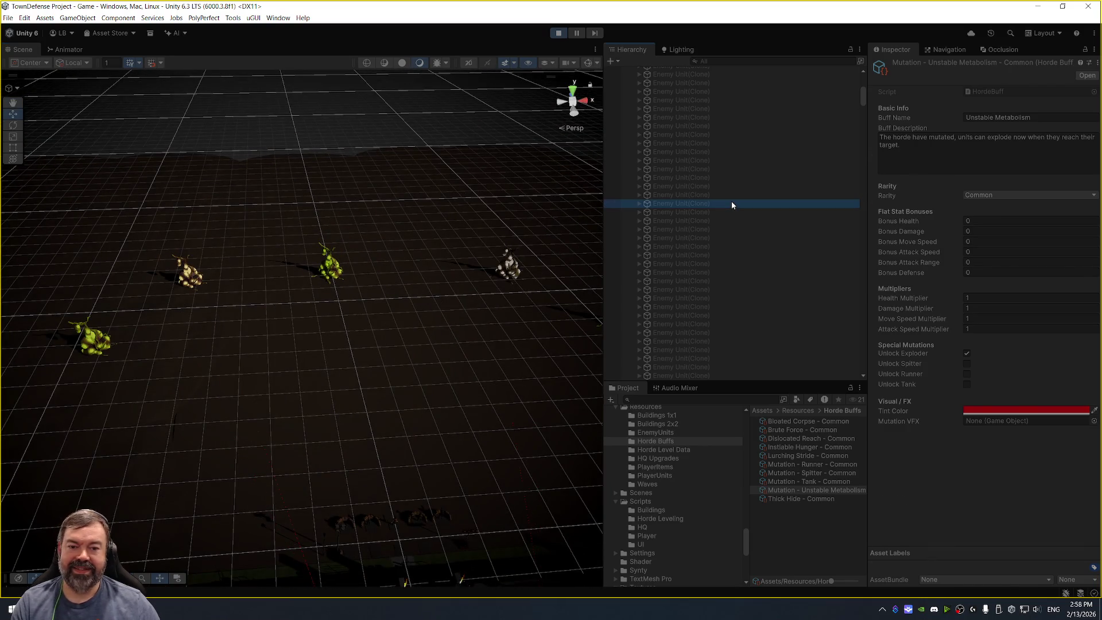
pyautogui.press('Left')
pyautogui.press('Left')
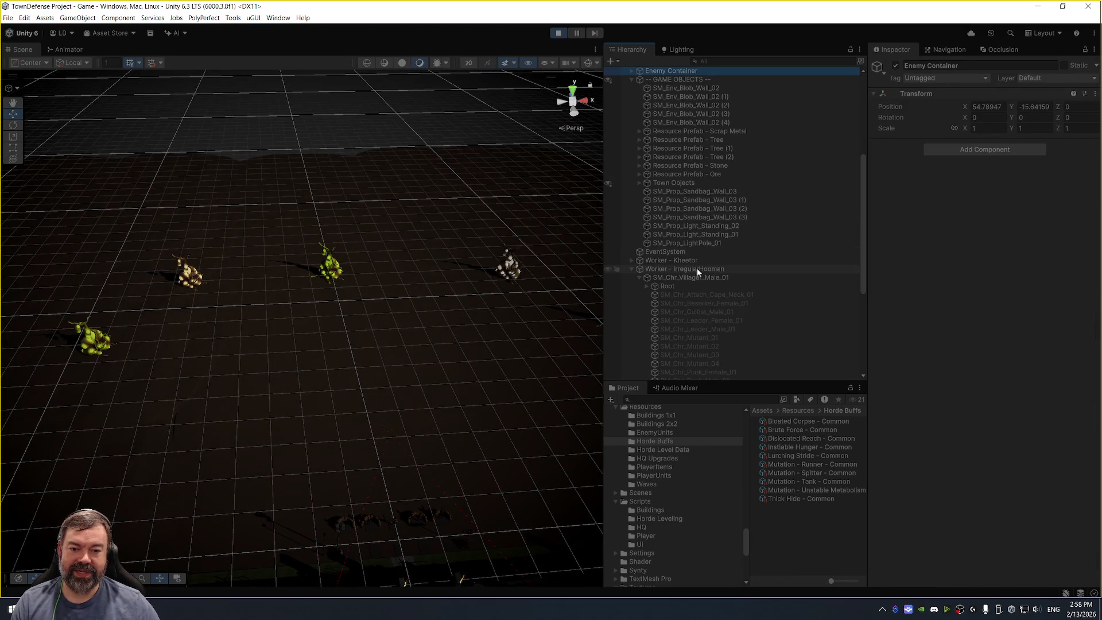
pyautogui.click(697, 270)
pyautogui.press('Left')
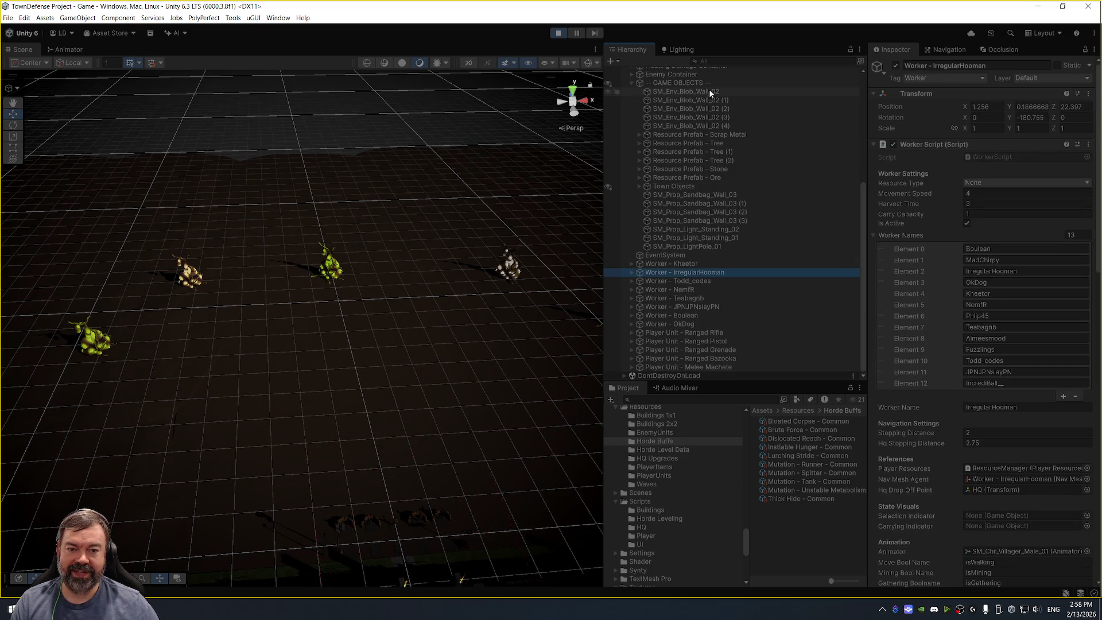
pyautogui.click(713, 83)
pyautogui.press('Left')
pyautogui.click(689, 239)
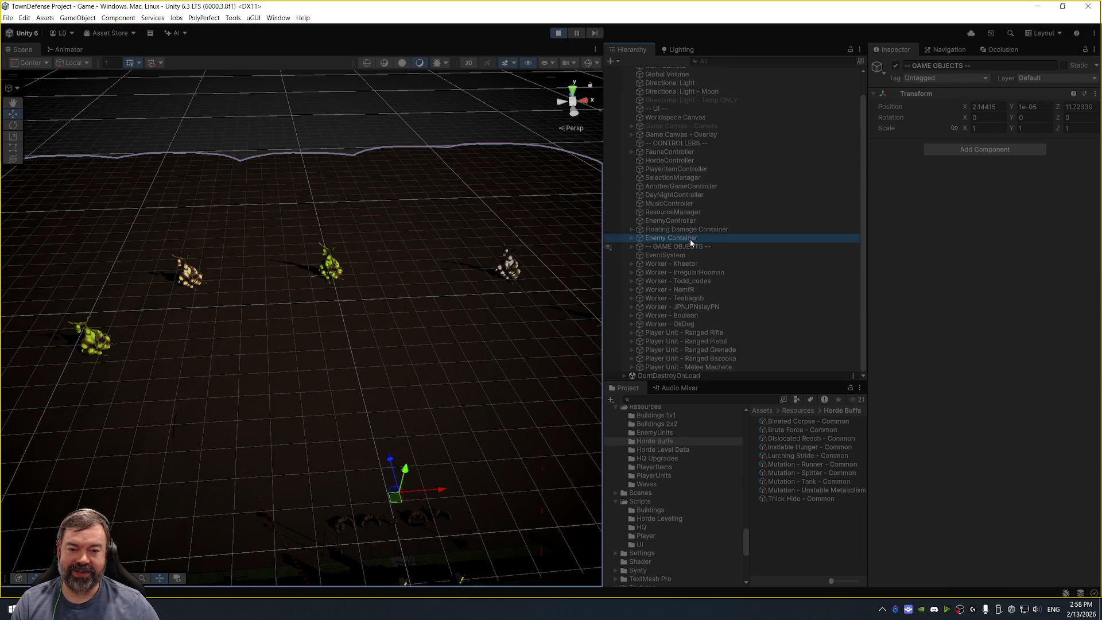
pyautogui.click(707, 224)
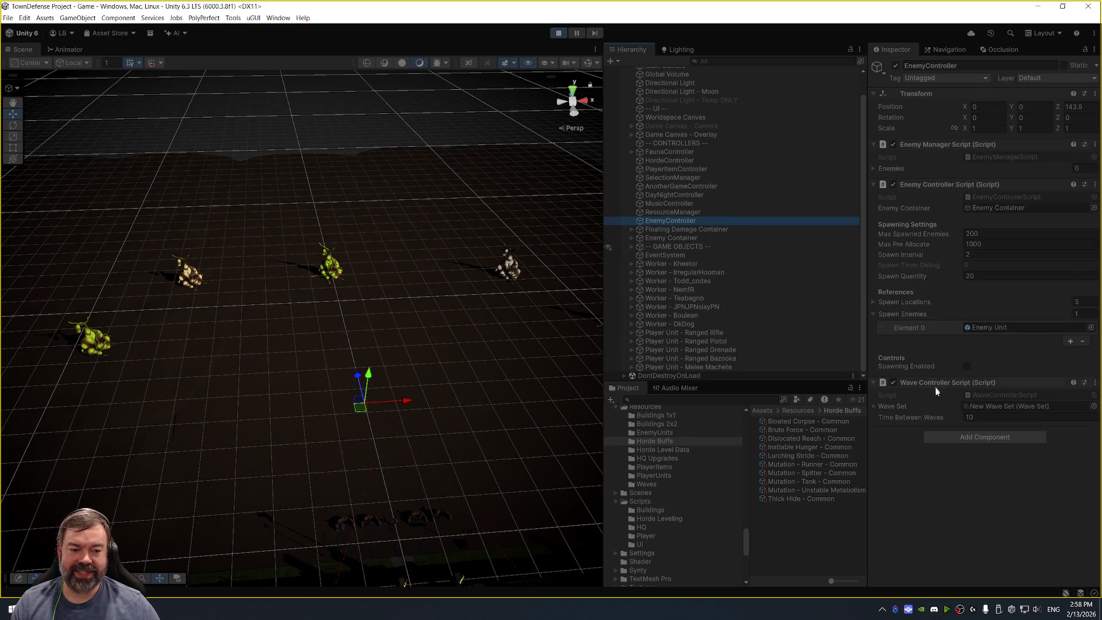
# Tick Spawning Enabled on the Enemy Controller Script and orbit the Scene view to watch hordes appear.
pyautogui.click(966, 366)
pyautogui.scroll(2, 331, 340)
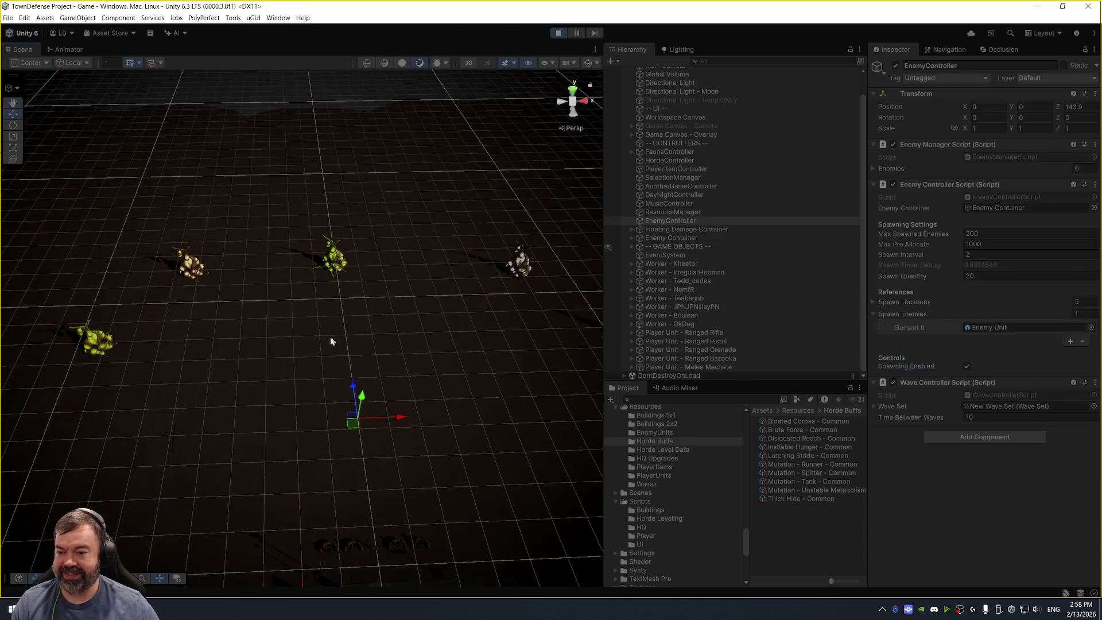
pyautogui.scroll(2, 330, 339)
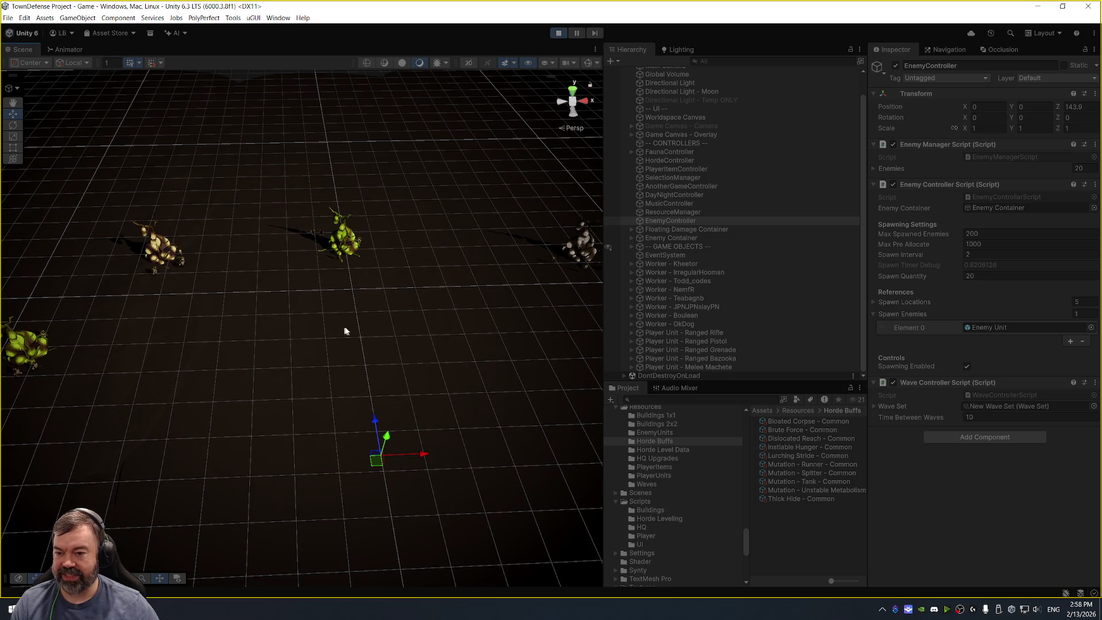
pyautogui.moveTo(345, 331)
pyautogui.mouseDown()
pyautogui.moveTo(302, 327)
pyautogui.moveTo(295, 295)
pyautogui.mouseUp()
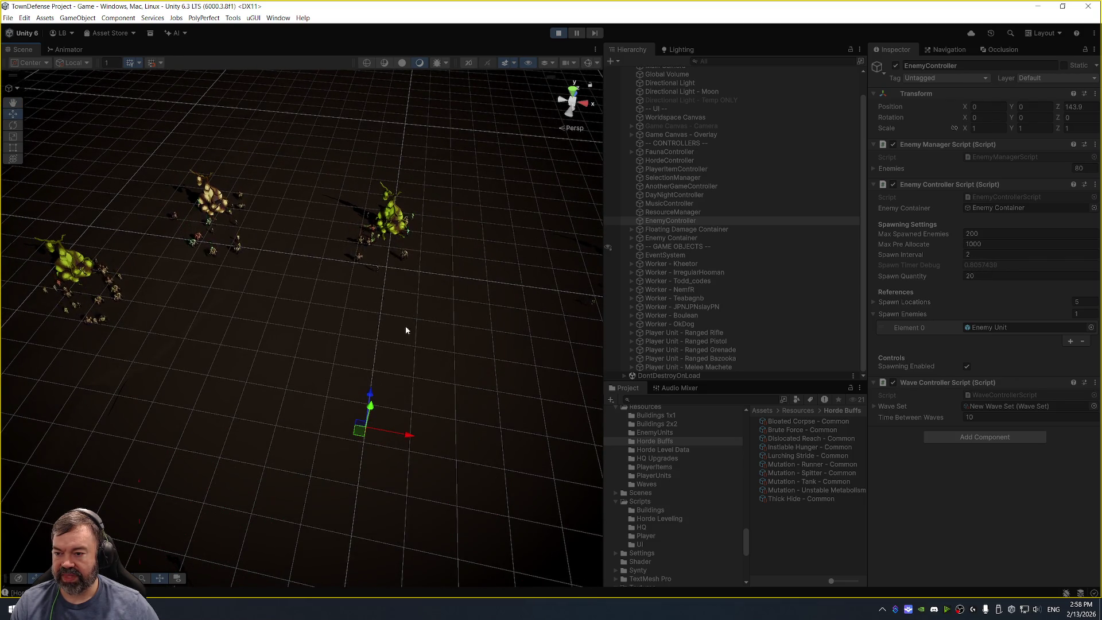
pyautogui.moveTo(405, 330); pyautogui.dragTo(423, 337)
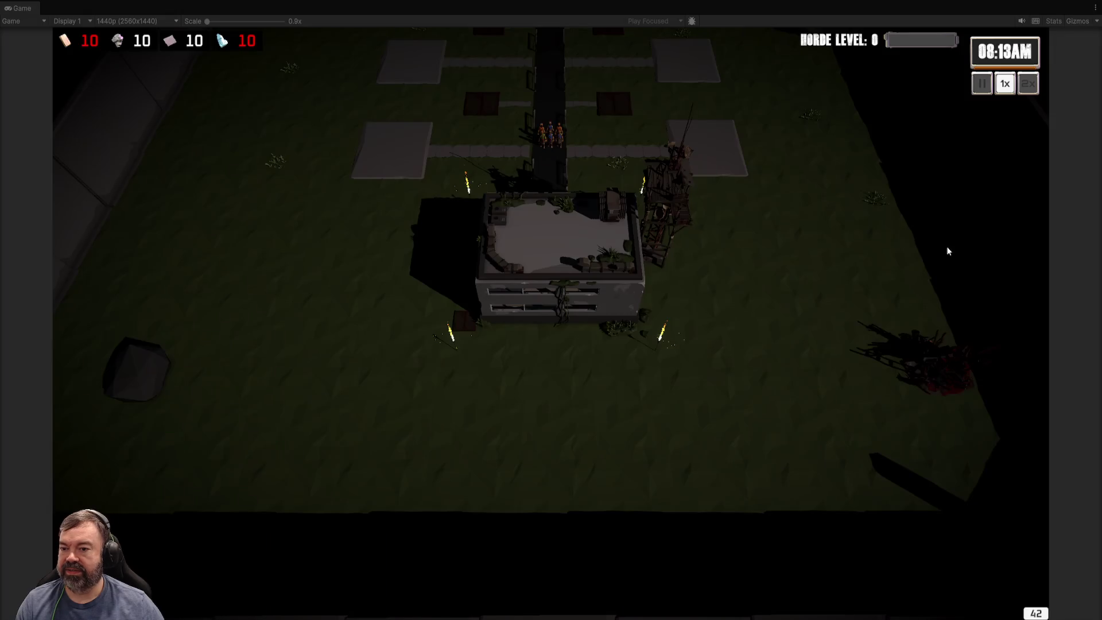
# Pan the game camera north past the gate, pause, then resume at 1x speed.
pyautogui.scroll(2, 844, 281)
pyautogui.press('w')
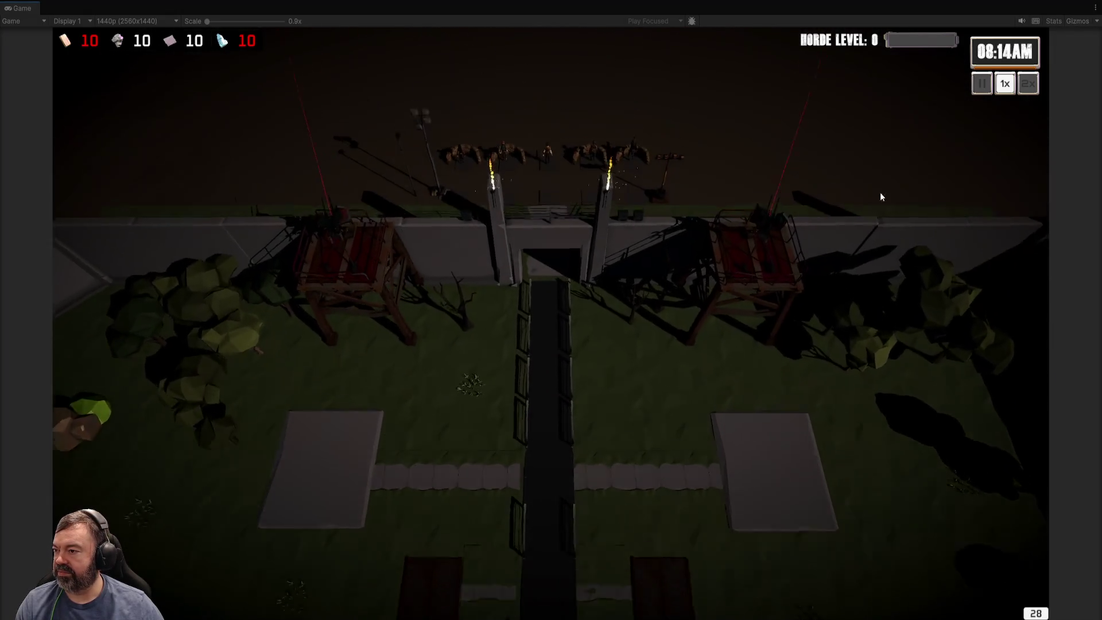
pyautogui.press('w')
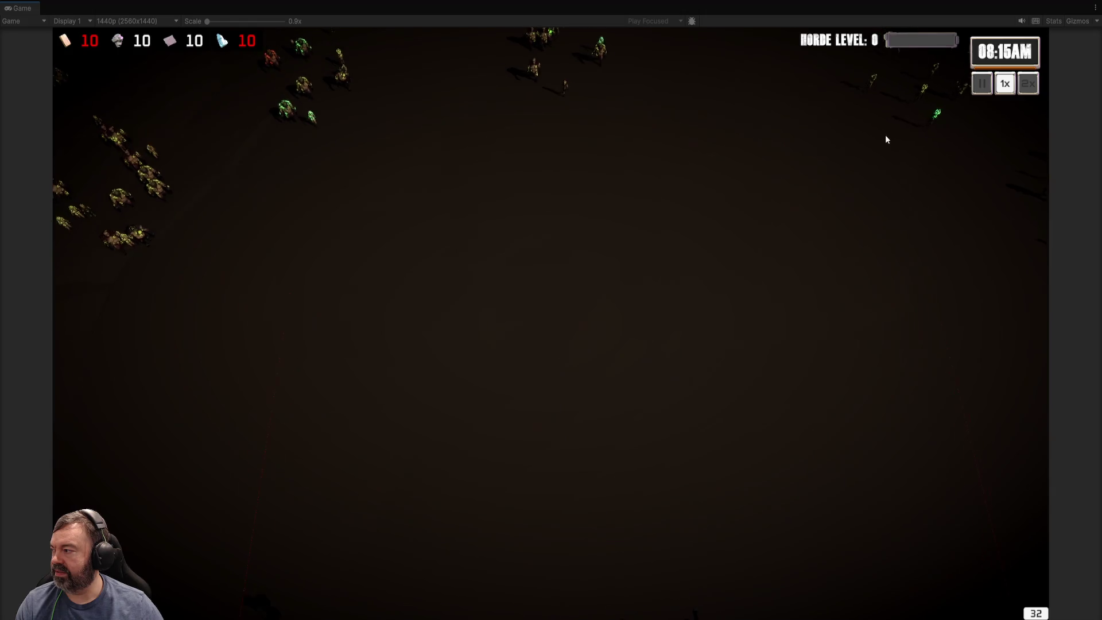
pyautogui.click(984, 85)
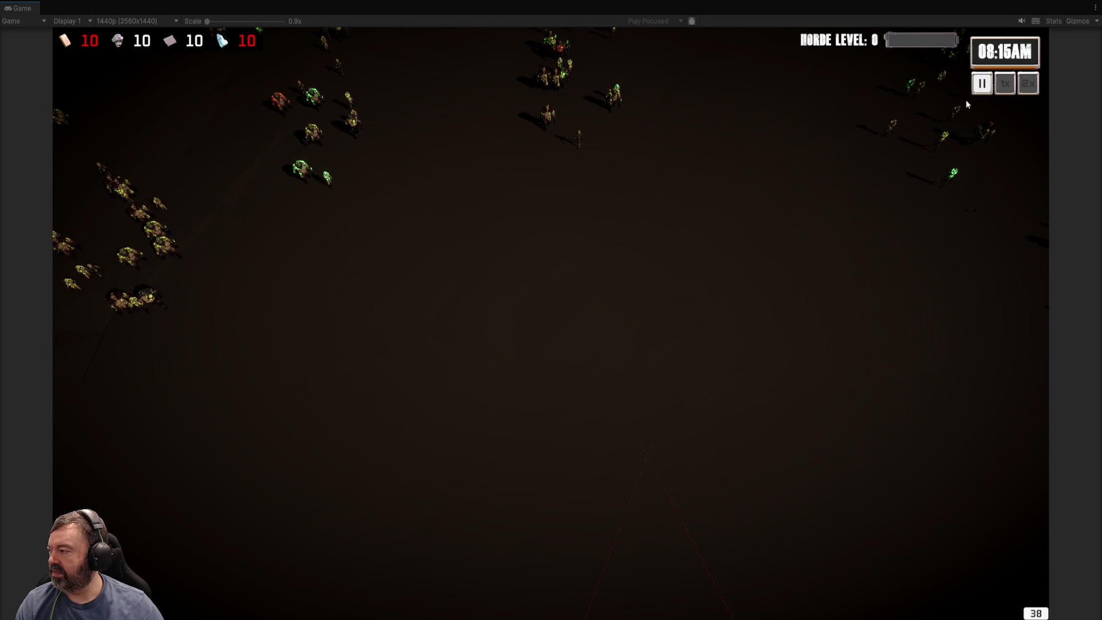
pyautogui.click(996, 85)
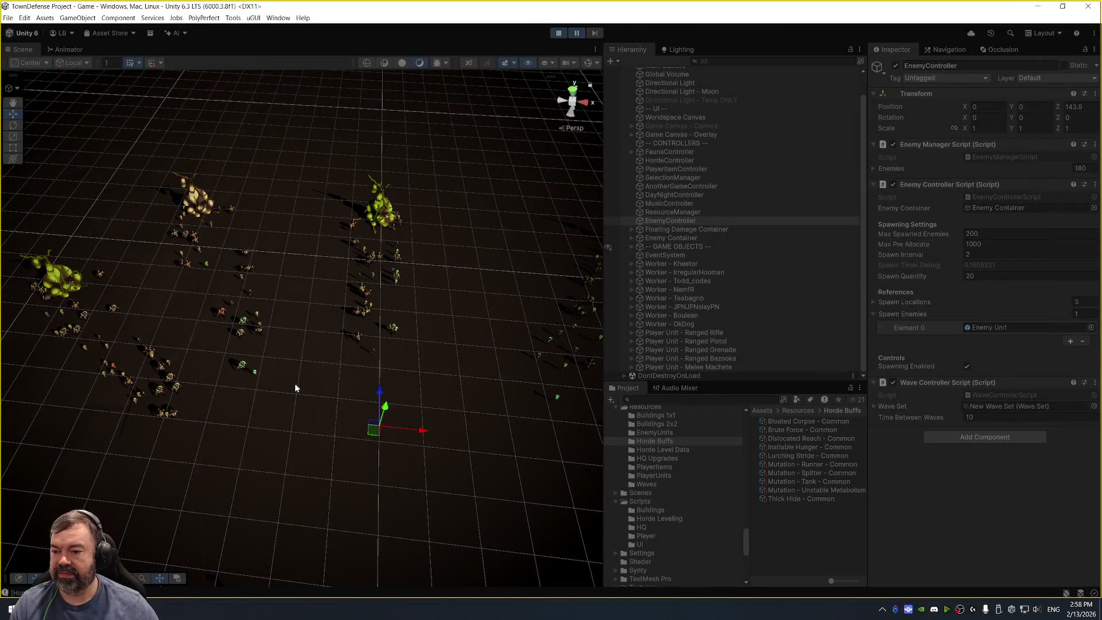
# Select a glowing zombie's SM_Chr_Mutant_02 model inside its enemy unit.
pyautogui.scroll(10, 323, 381)
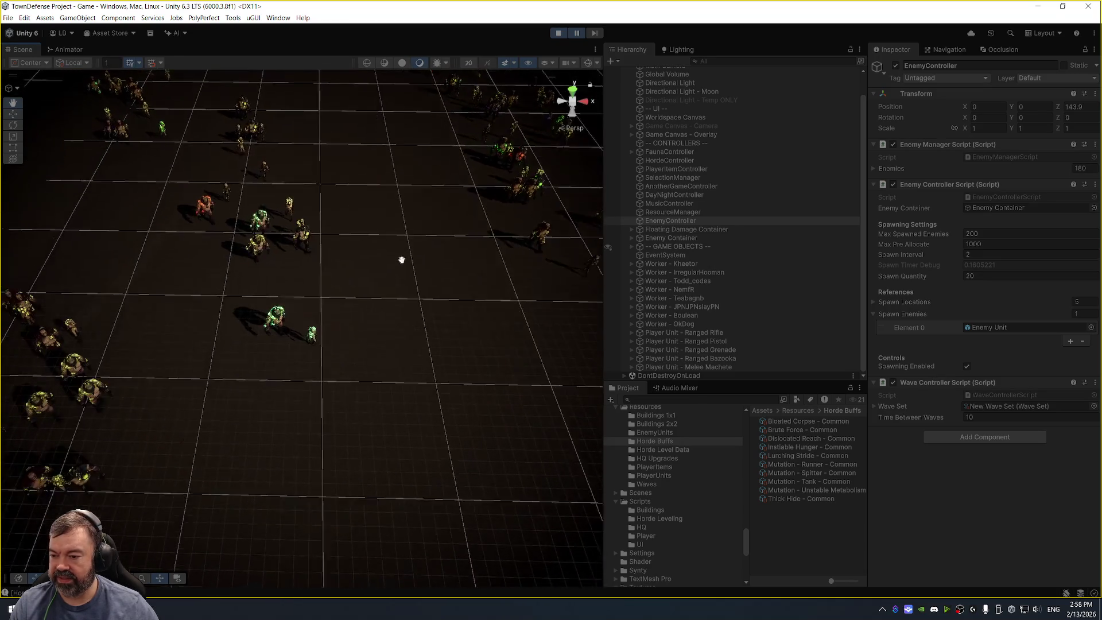
pyautogui.scroll(10, 318, 317)
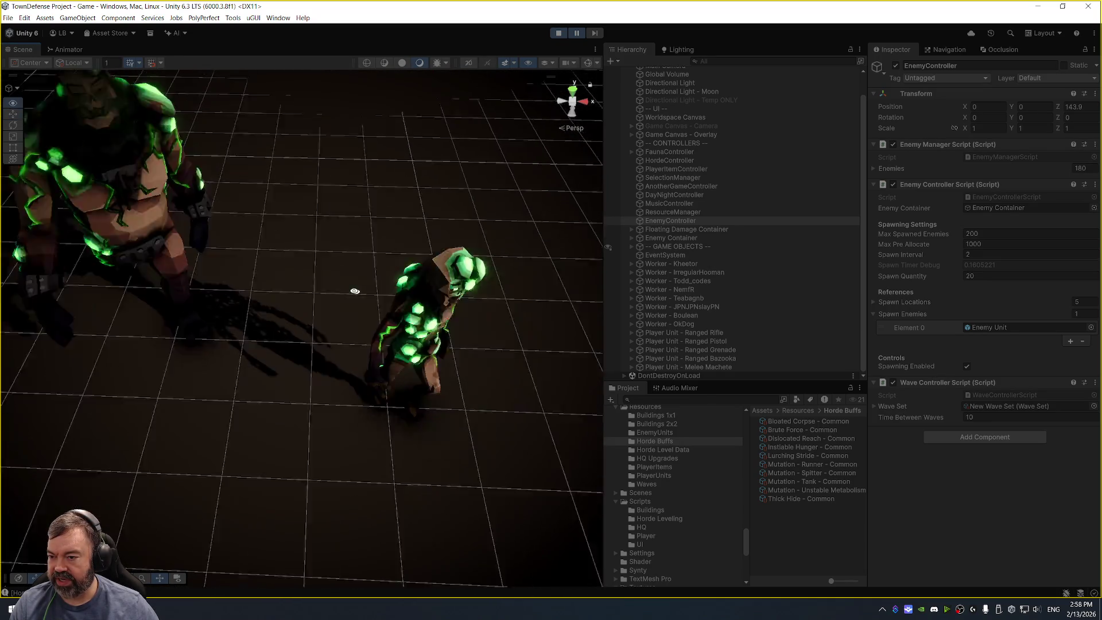
pyautogui.scroll(-5, 340, 294)
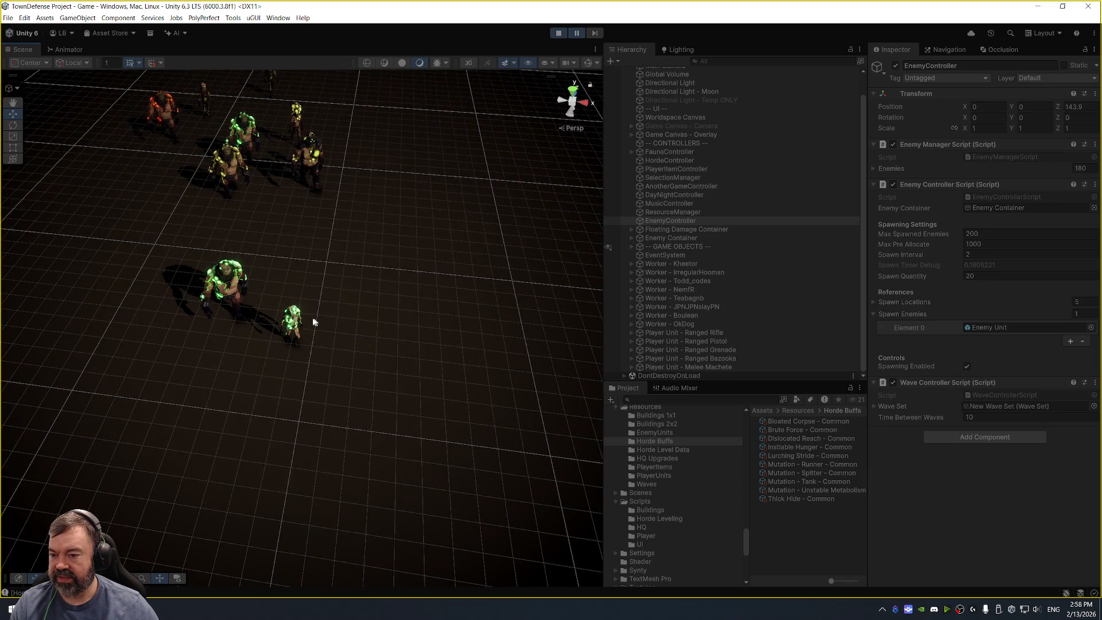
pyautogui.click(293, 320)
pyautogui.click(711, 281)
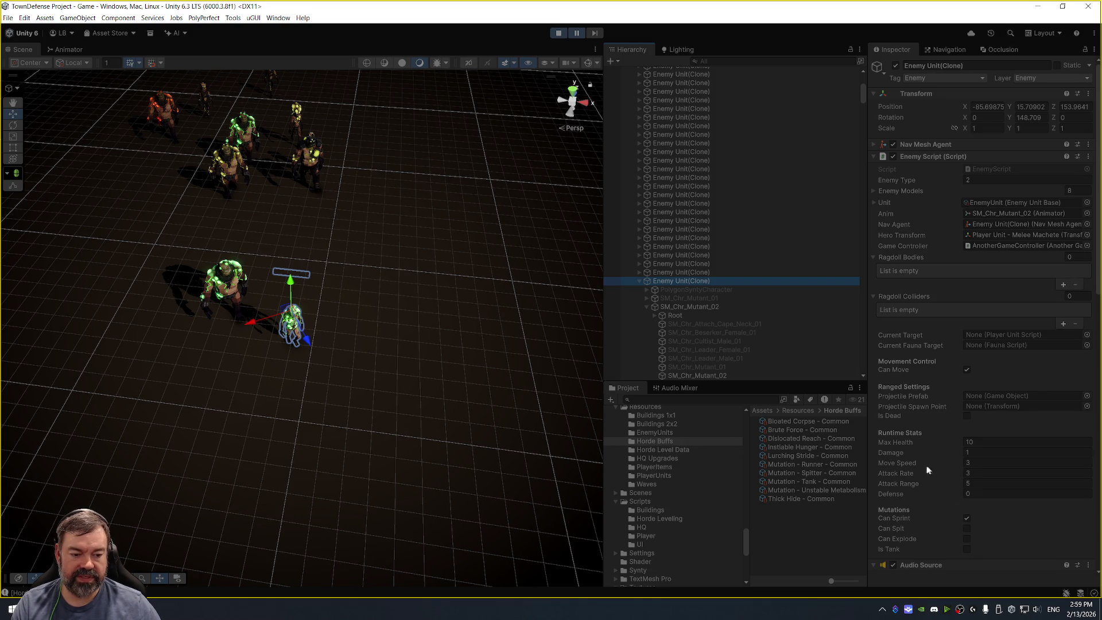
pyautogui.scroll(-5, 723, 298)
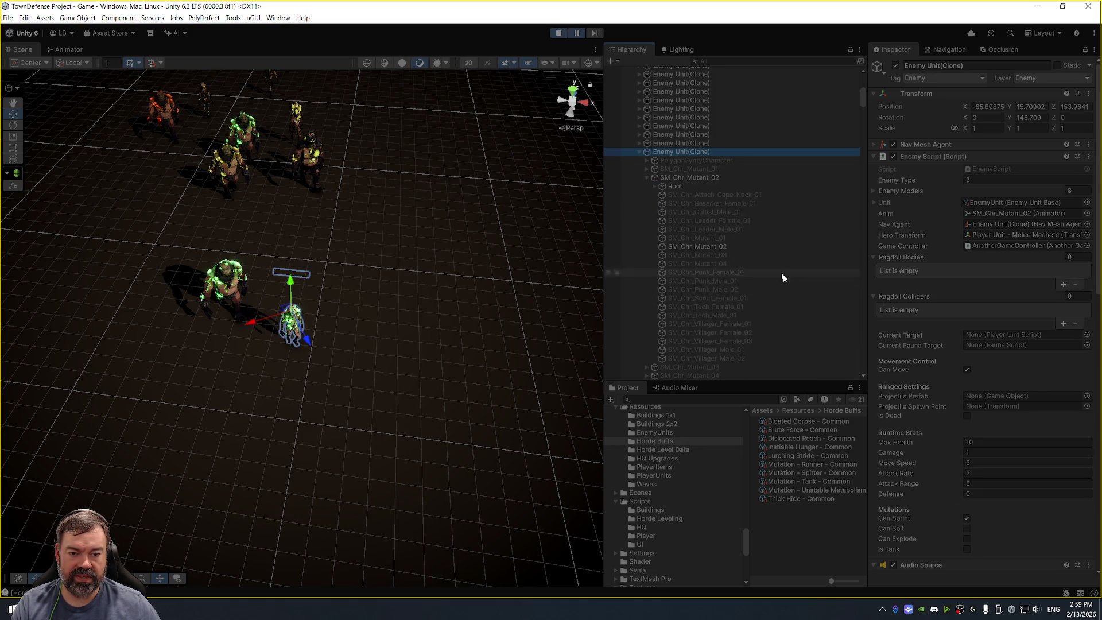
pyautogui.scroll(-3, 969, 450)
pyautogui.click(724, 246)
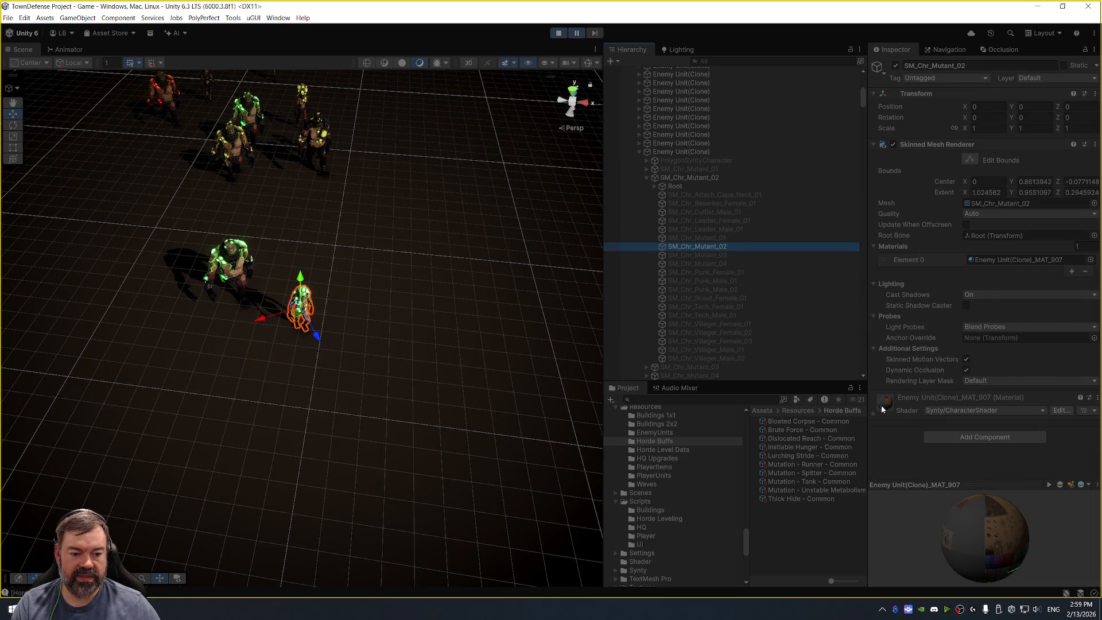
# Expand its material and lower EmissiveAmount from 3 to about 2.82.
pyautogui.click(873, 412)
pyautogui.scroll(-8, 911, 356)
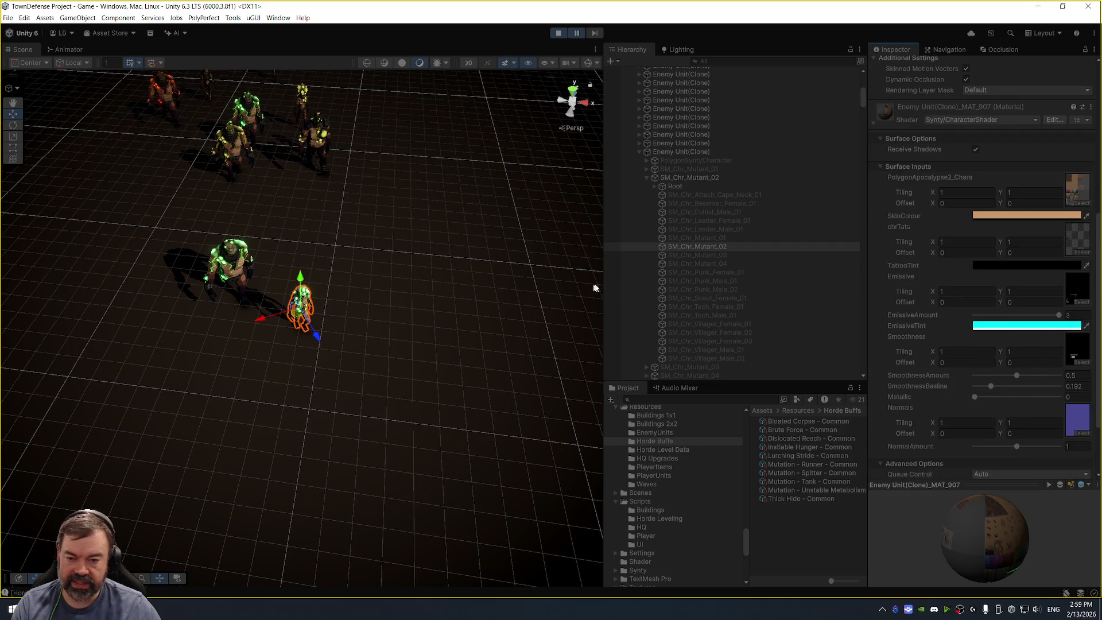
pyautogui.moveTo(1057, 315)
pyautogui.mouseDown()
pyautogui.moveTo(843, 305)
pyautogui.moveTo(1070, 314)
pyautogui.mouseUp()
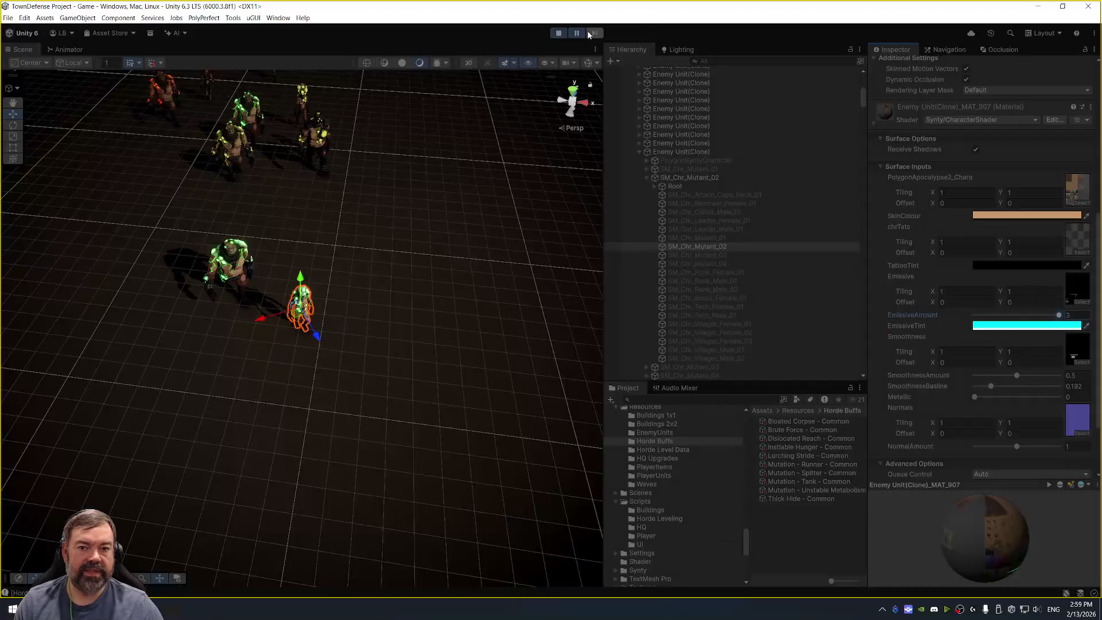
# Stop the game and change the shader's EmissiveAmount Range(0,3) to Range(0,5), then save.
pyautogui.click(558, 33)
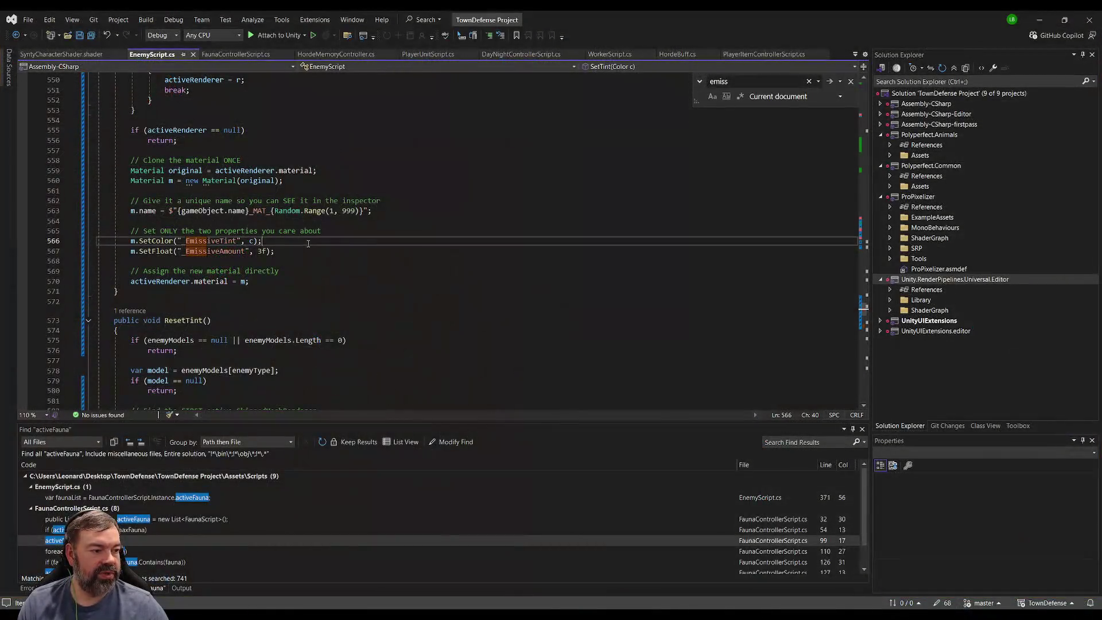
pyautogui.click(62, 54)
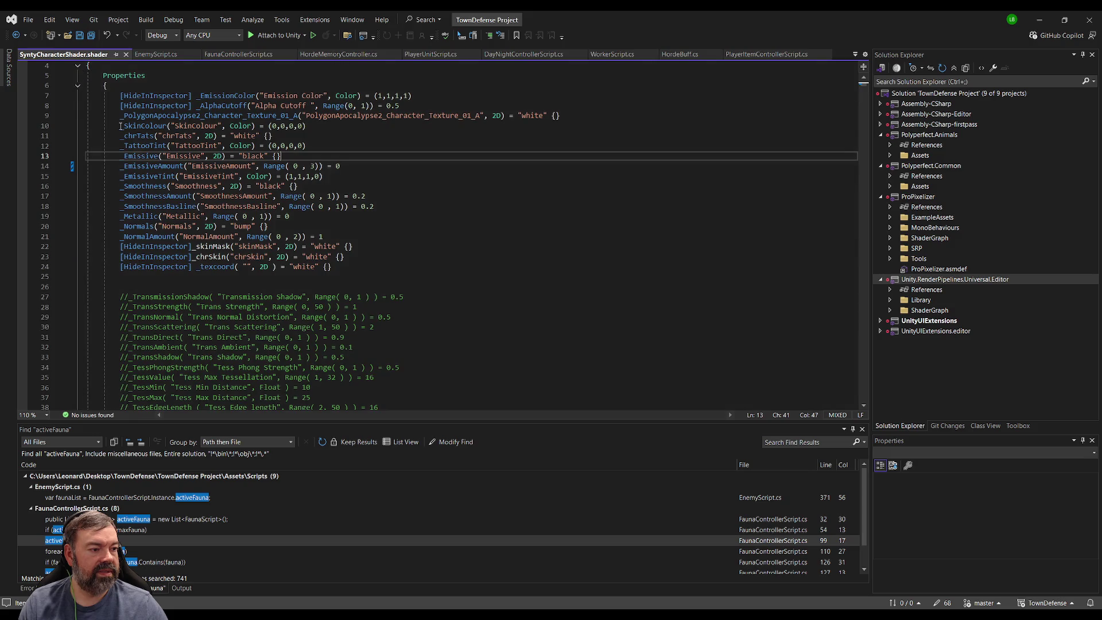
pyautogui.click(314, 166)
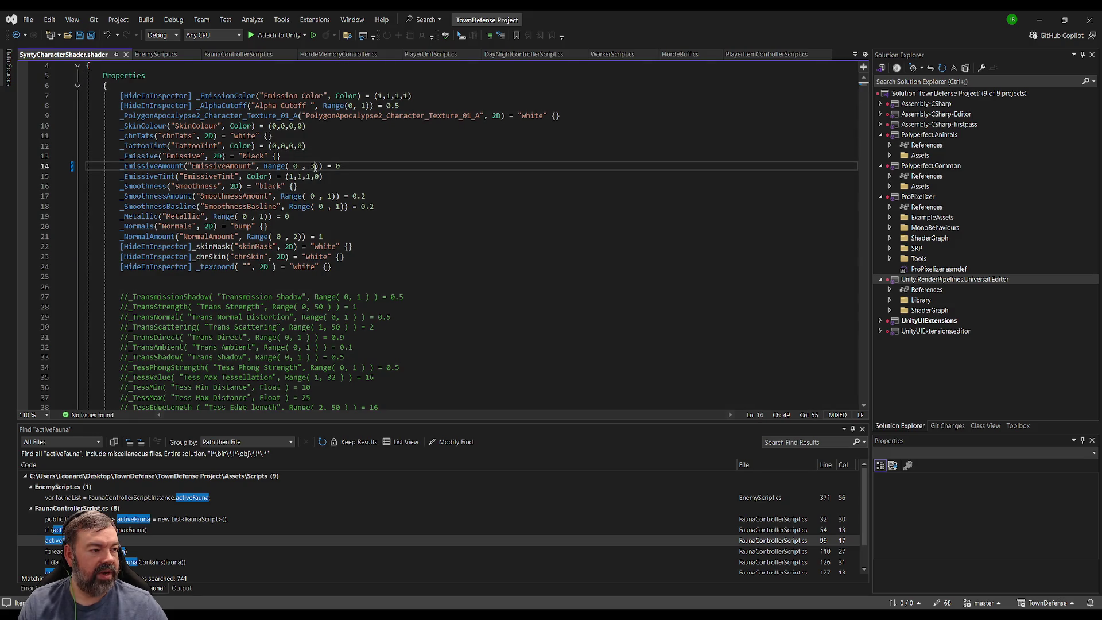
pyautogui.doubleClick(314, 165)
pyautogui.write('5')
pyautogui.click(355, 145)
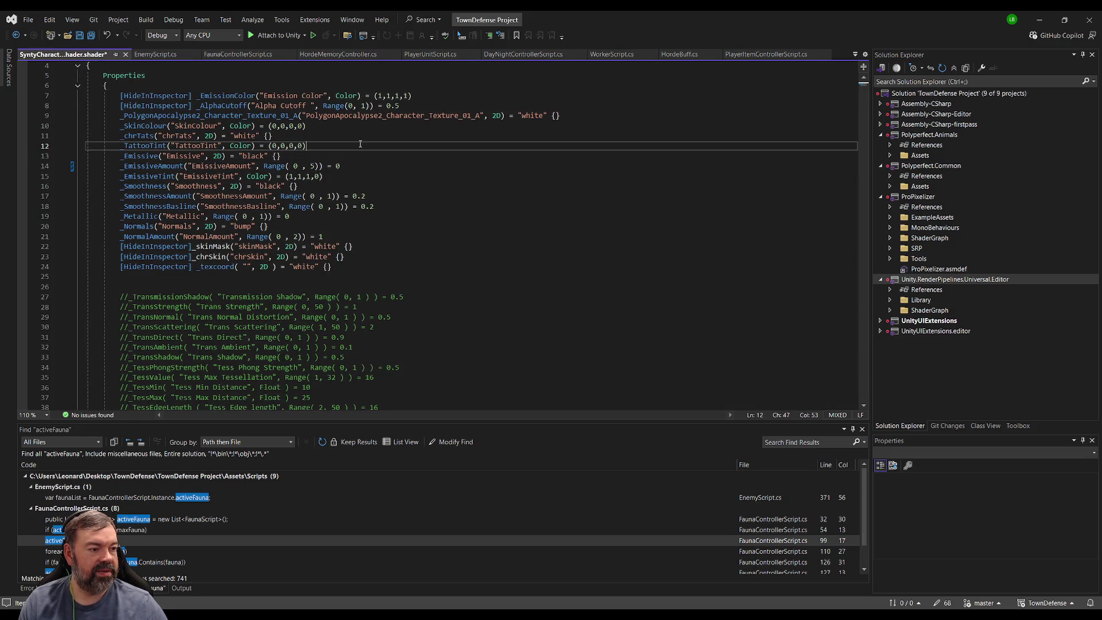
pyautogui.hotkey('ctrl', 's')
# Change EnemyScript's tint emission value from 3f to 5f and save.
pyautogui.click(154, 54)
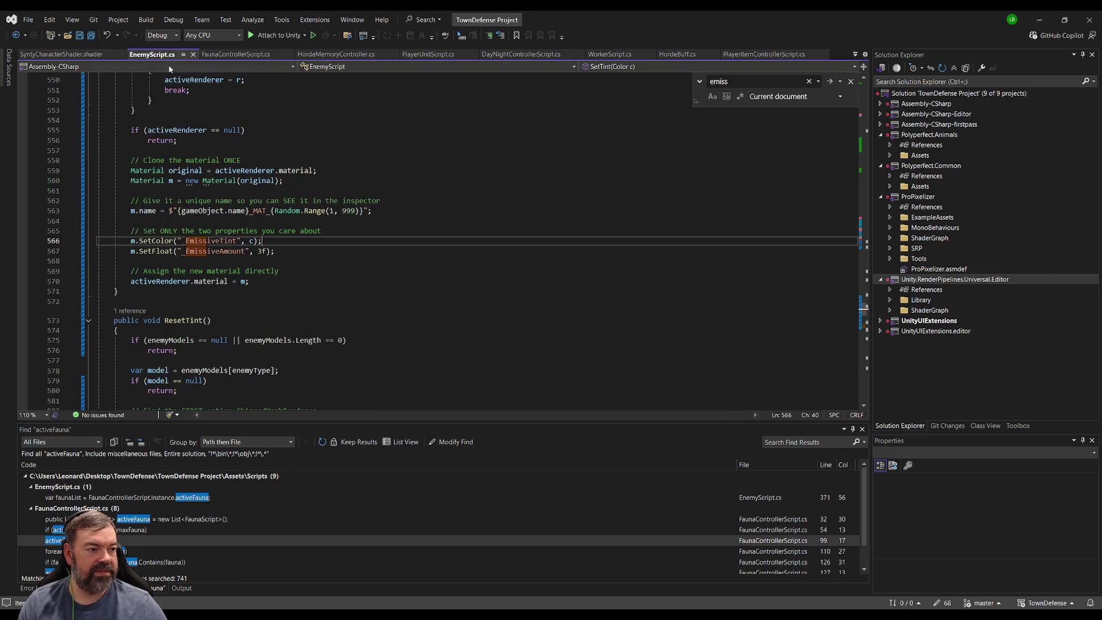
pyautogui.doubleClick(261, 251)
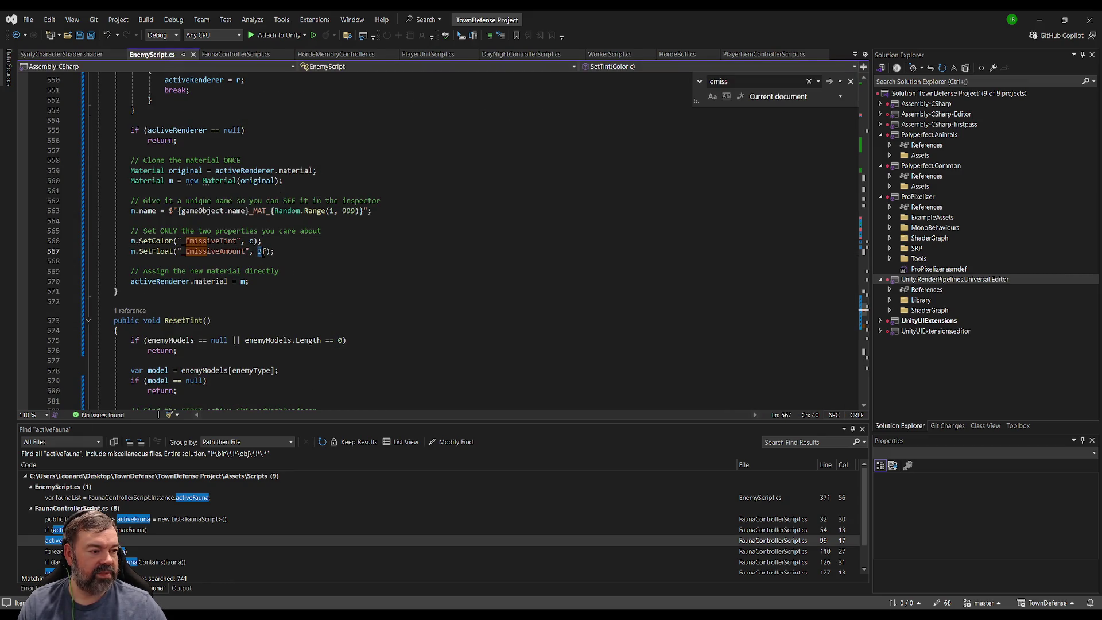
pyautogui.write('5f')
pyautogui.click(295, 245)
pyautogui.hotkey('ctrl', 's')
# Open the HordeBuff.cs script in Visual Studio.
pyautogui.scroll(-7, 295, 245)
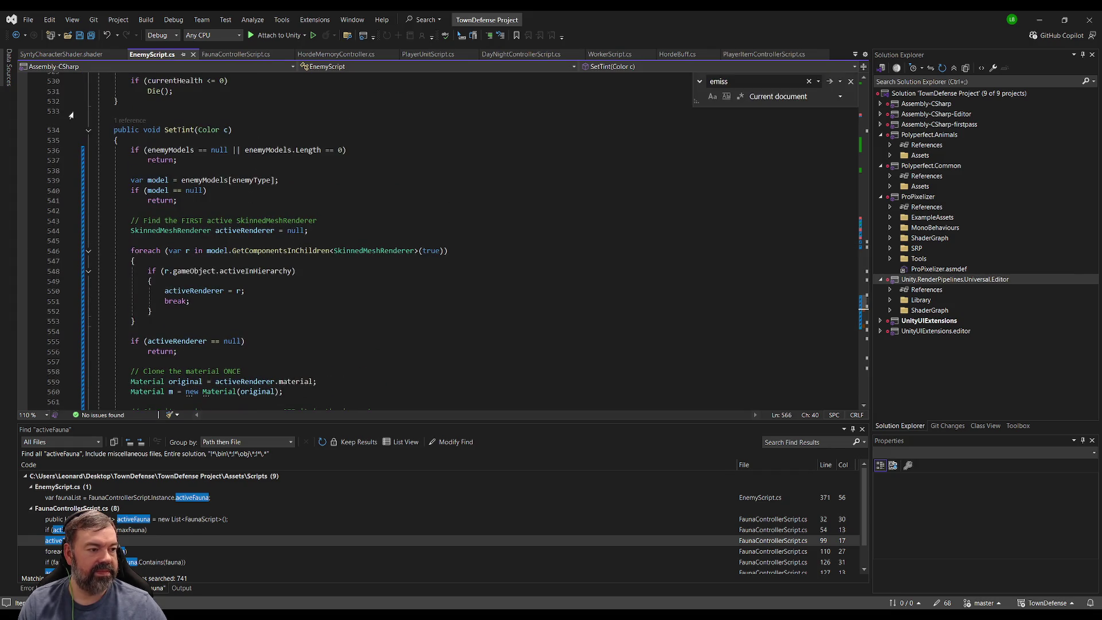
pyautogui.hotkey('alt', 'Tab')
pyautogui.click(558, 33)
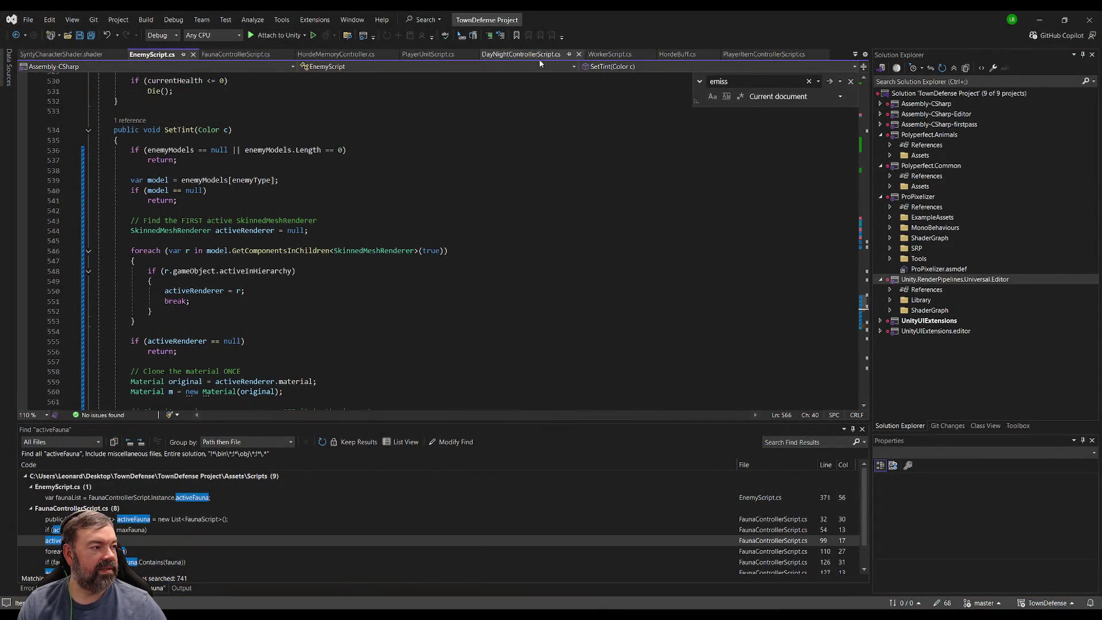
pyautogui.click(671, 55)
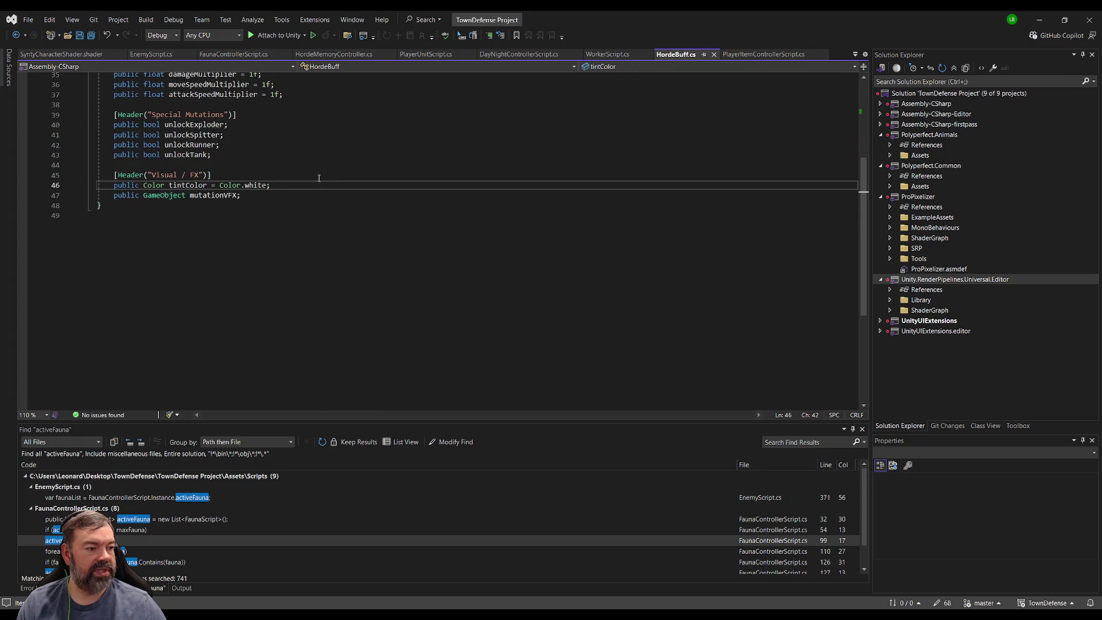
# Add '[Range(1, 5)] public int tintEmissionValue = 2;' under the Visual / FX header and save.
pyautogui.click(320, 175)
pyautogui.press('Return')
pyautogui.write('public int ')
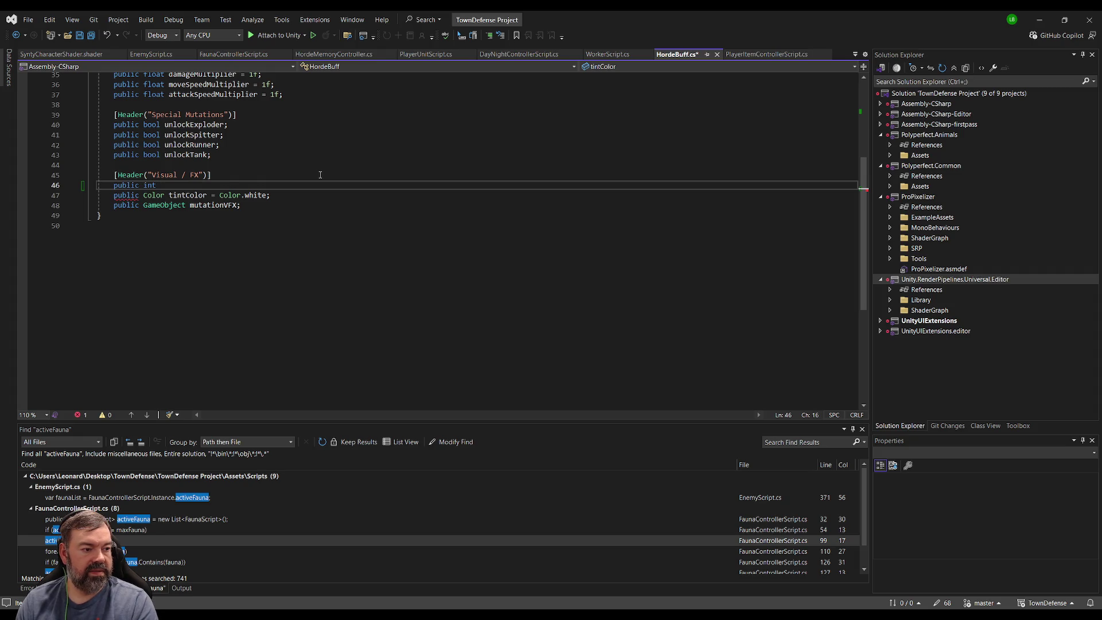
pyautogui.write('tintEmission')
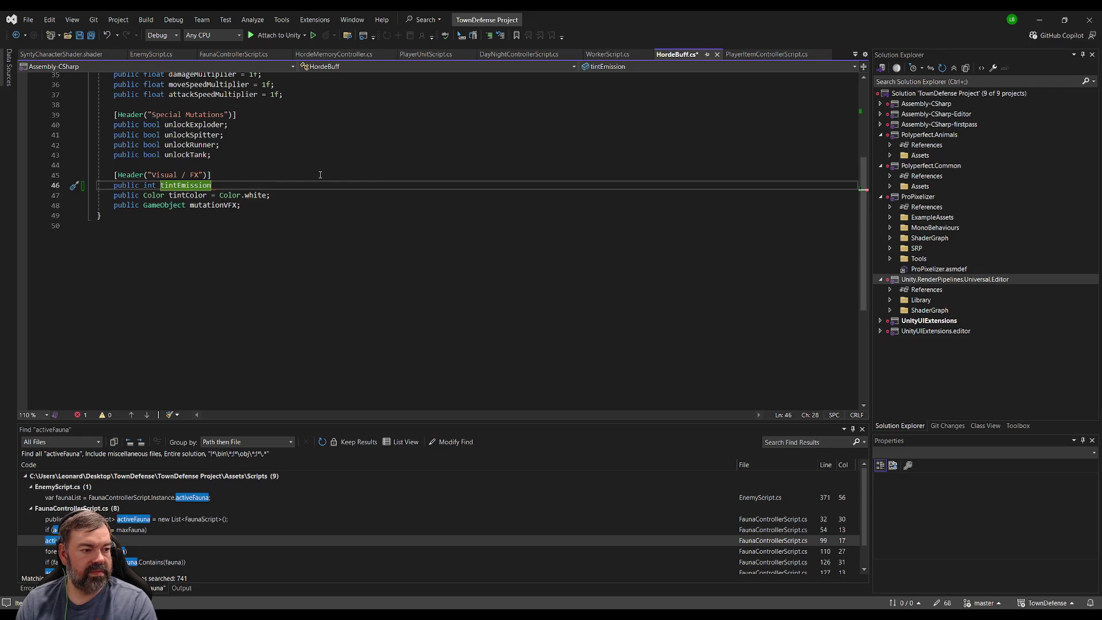
pyautogui.write('Value')
pyautogui.write(' = ')
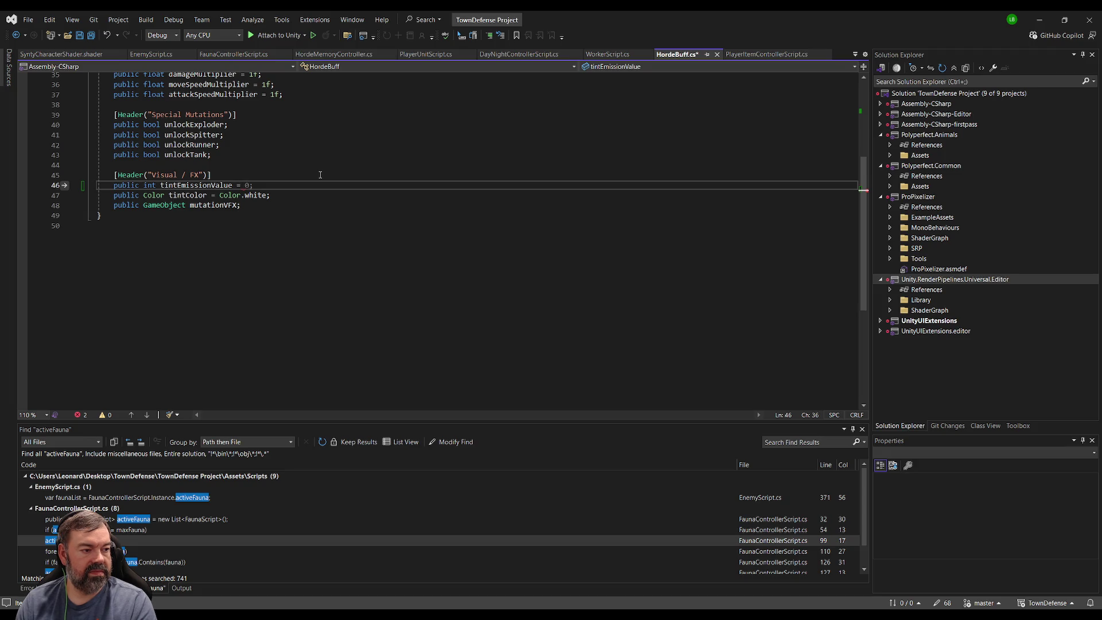
pyautogui.write('2')
pyautogui.hotkey('ctrl', 'Return')
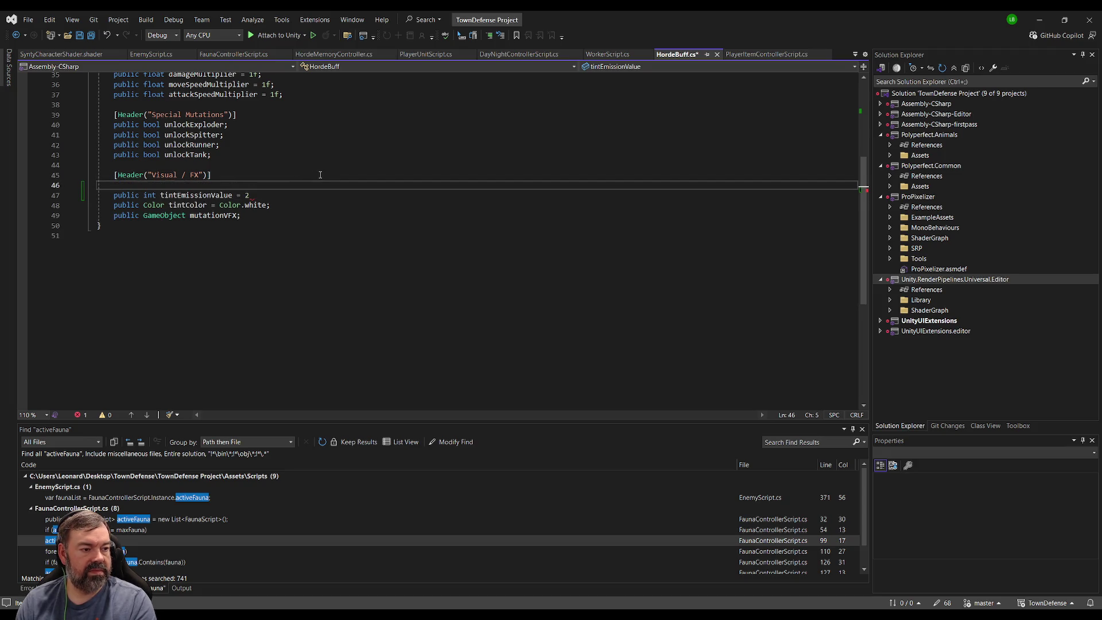
pyautogui.write('[Range')
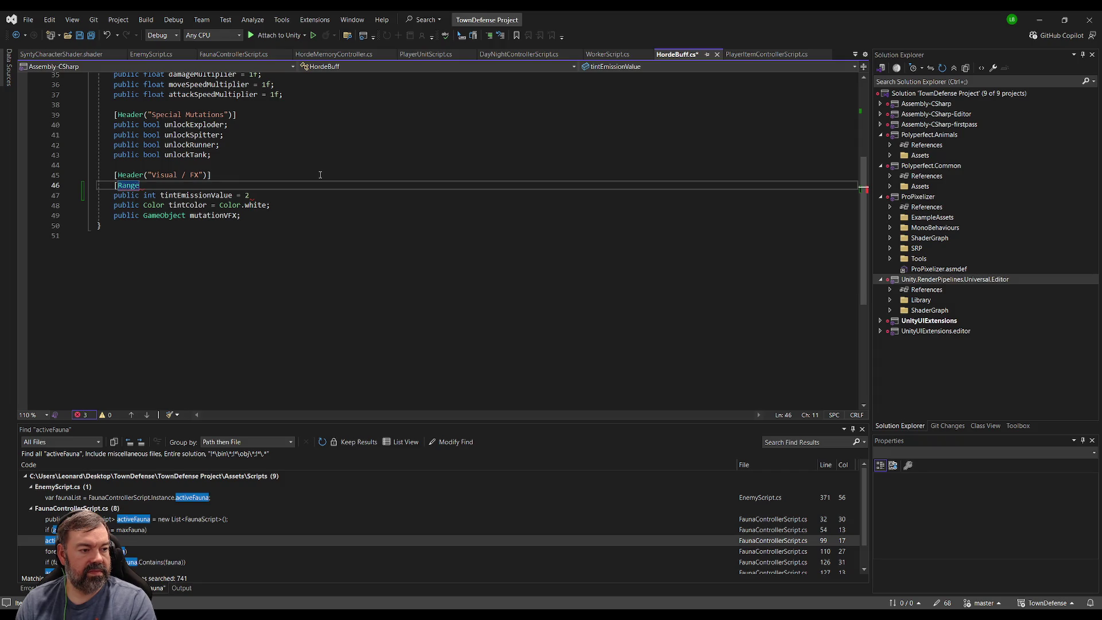
pyautogui.write('(')
pyautogui.write('1, 5)]')
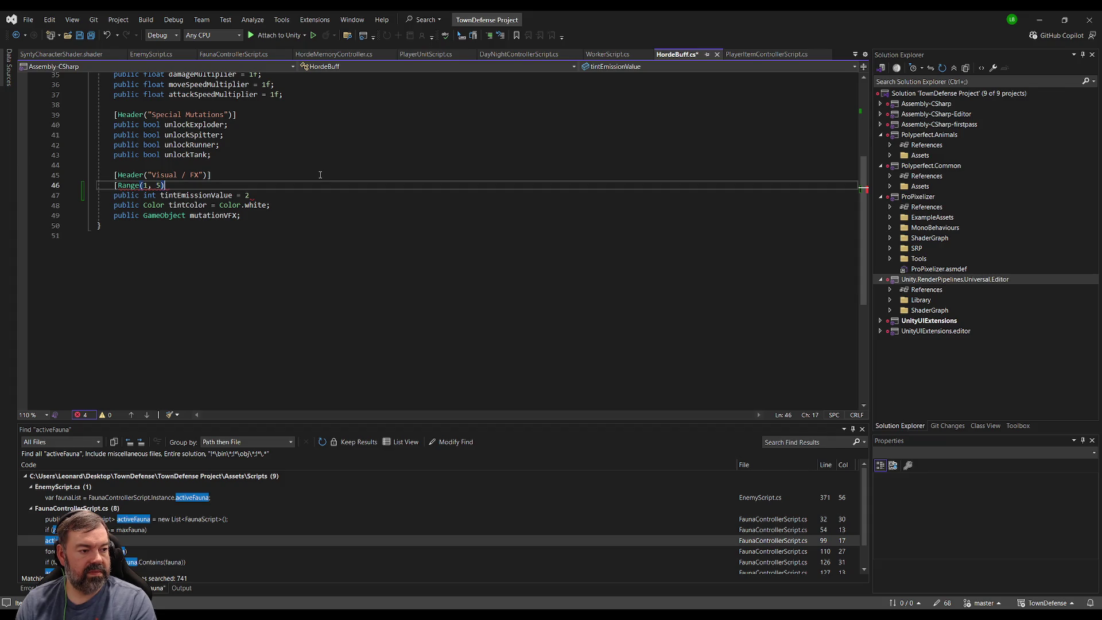
pyautogui.press('Down')
pyautogui.press('End')
pyautogui.write(';')
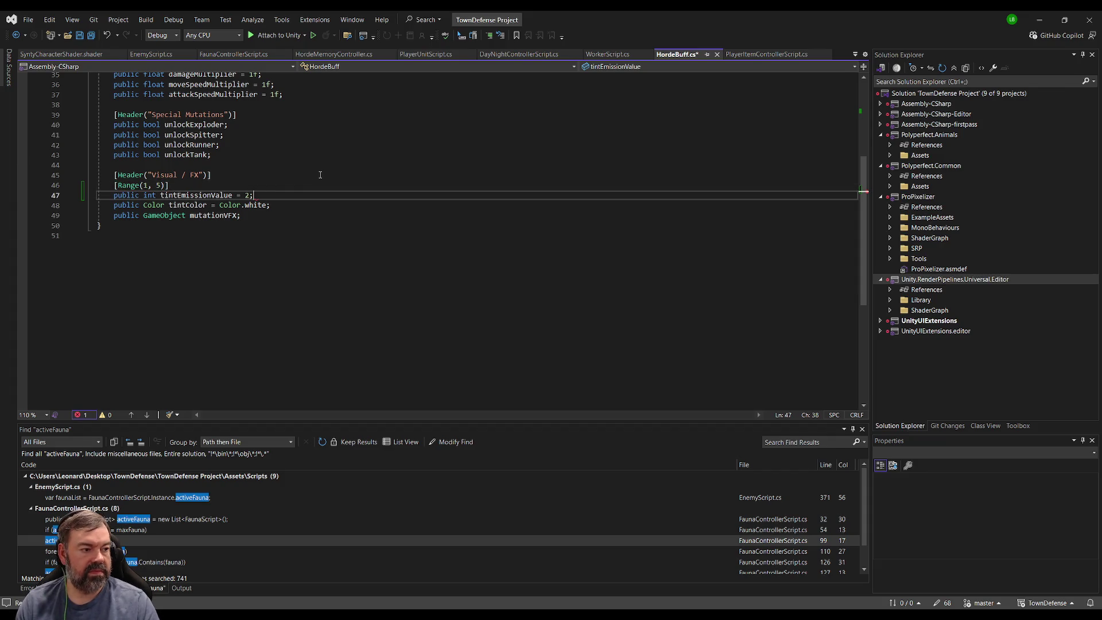
pyautogui.click(304, 171)
pyautogui.hotkey('ctrl', 's')
pyautogui.hotkey('alt', 'Tab')
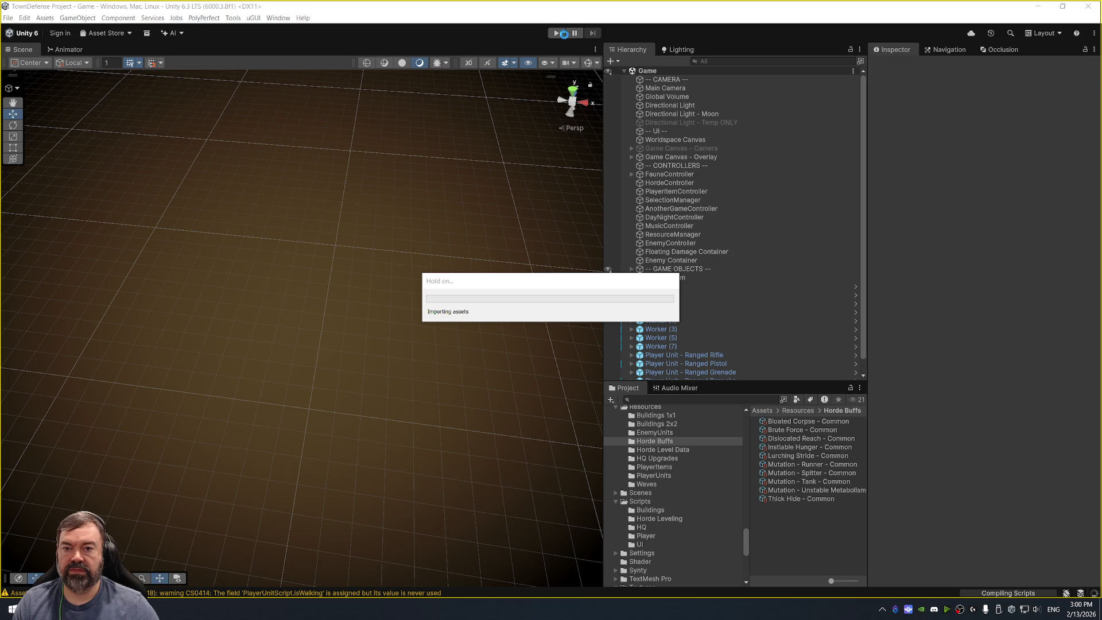
# Switch between Visual Studio and Unity while the updated scripts recompile.
pyautogui.hotkey('alt', 'Tab')
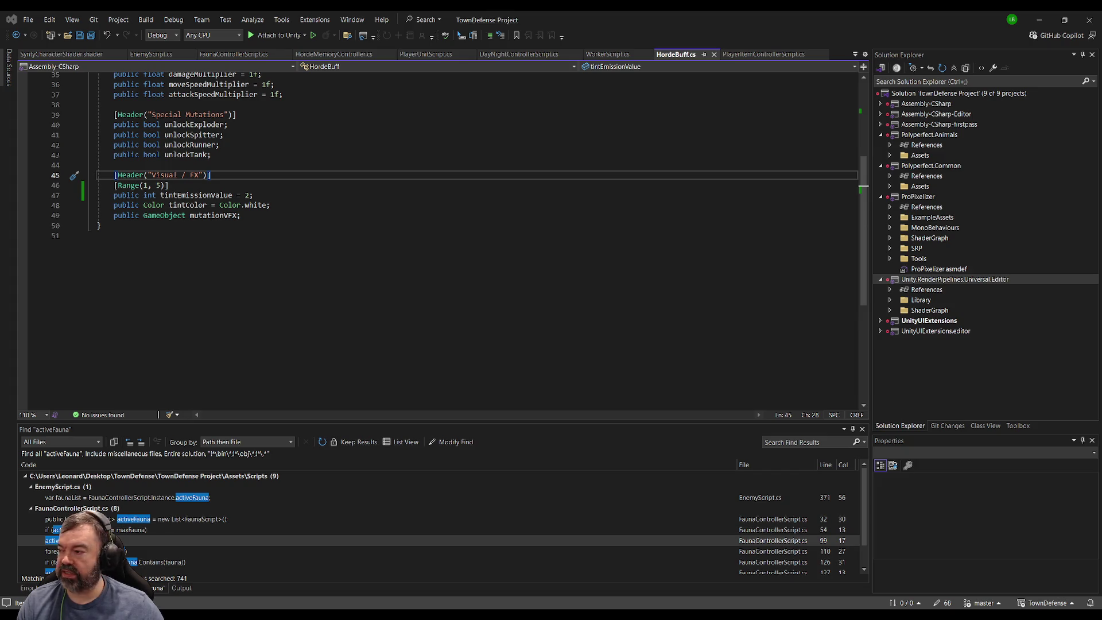
pyautogui.hotkey('alt', 'Tab')
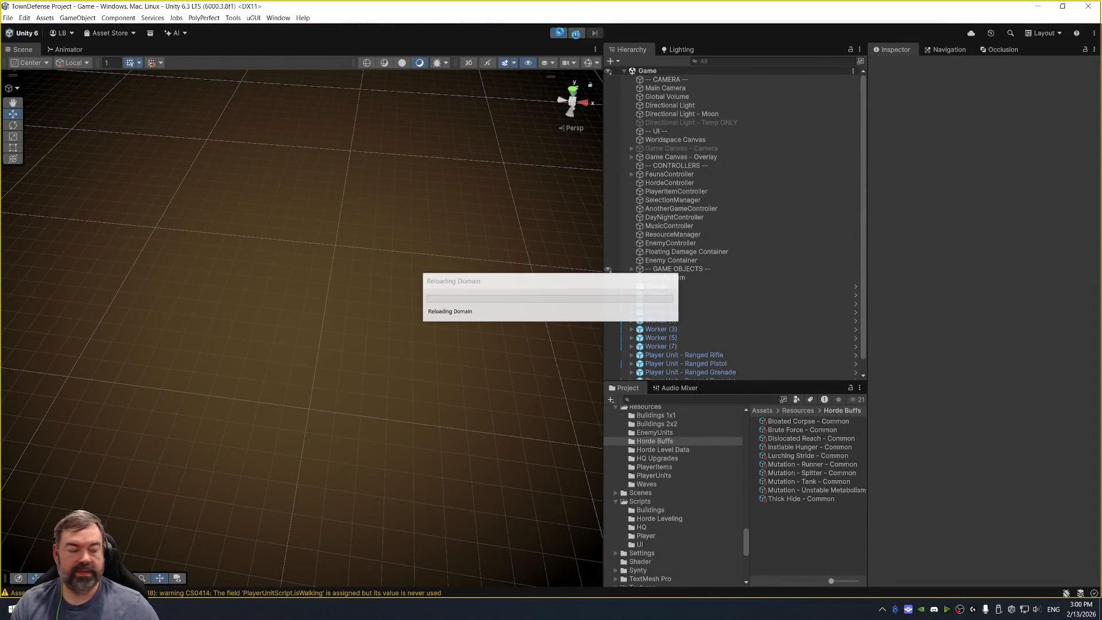
pyautogui.hotkey('alt', 'Tab')
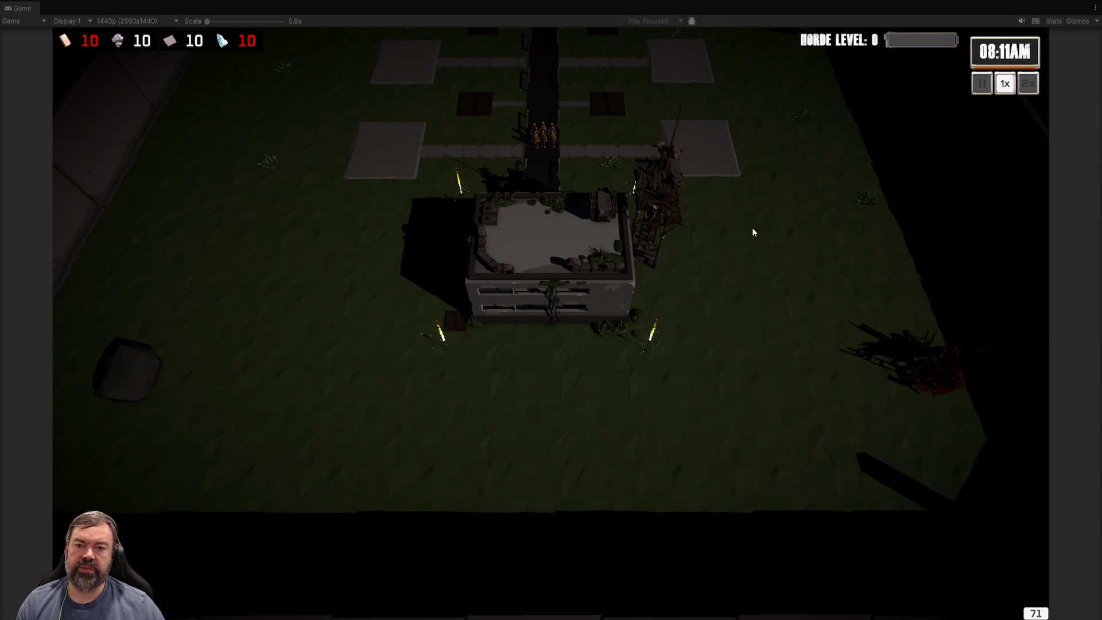
# Pan the game camera north past the gate to view the horde, then stop the game.
pyautogui.press('w')
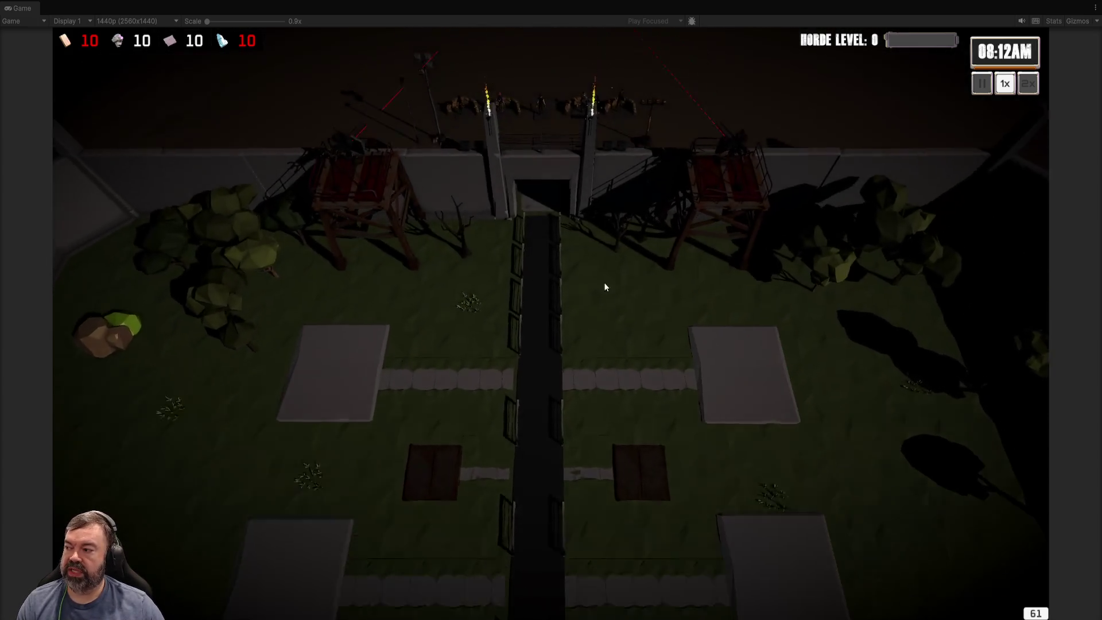
pyautogui.press('w')
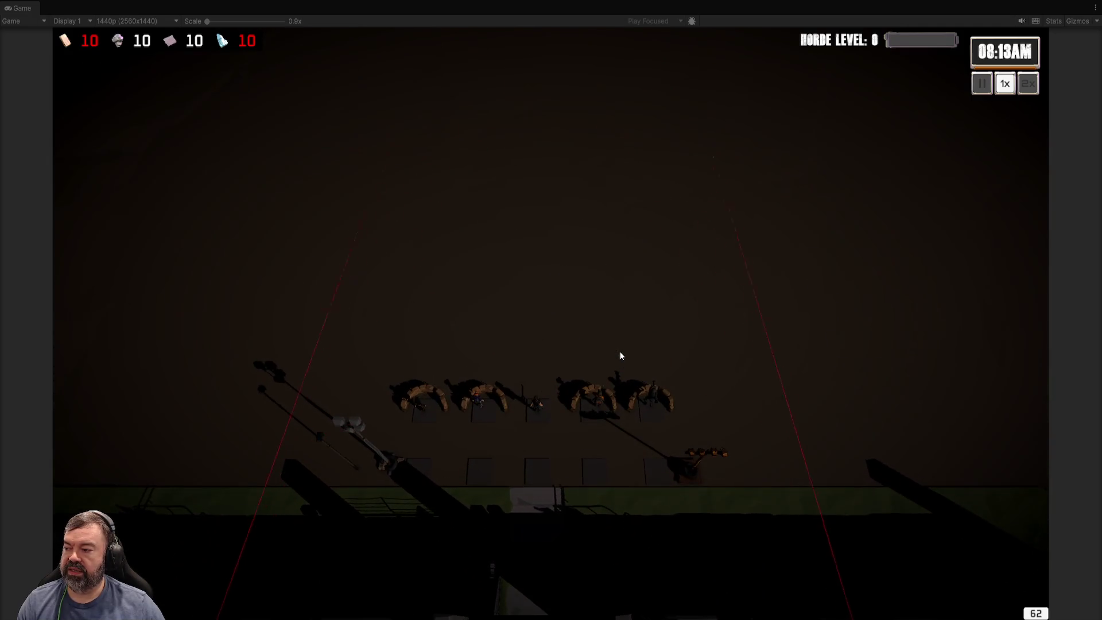
pyautogui.hotkey('alt', 'Tab')
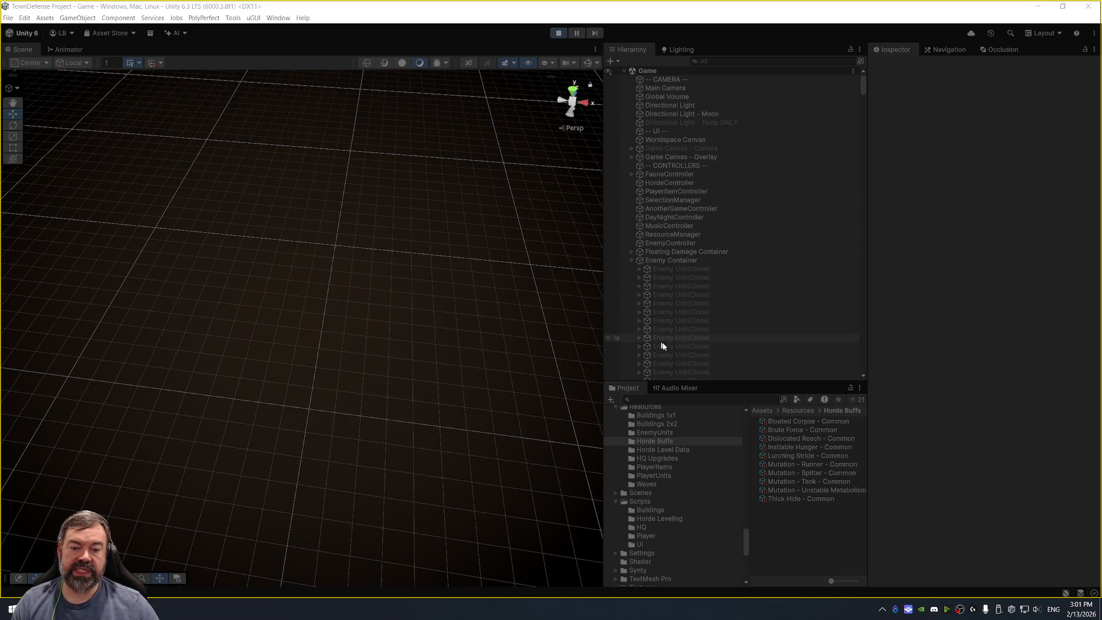
# Collapse the Enemy Container, bring both creature models into the Scene view, and select EnemyController.
pyautogui.moveTo(752, 382); pyautogui.dragTo(755, 394)
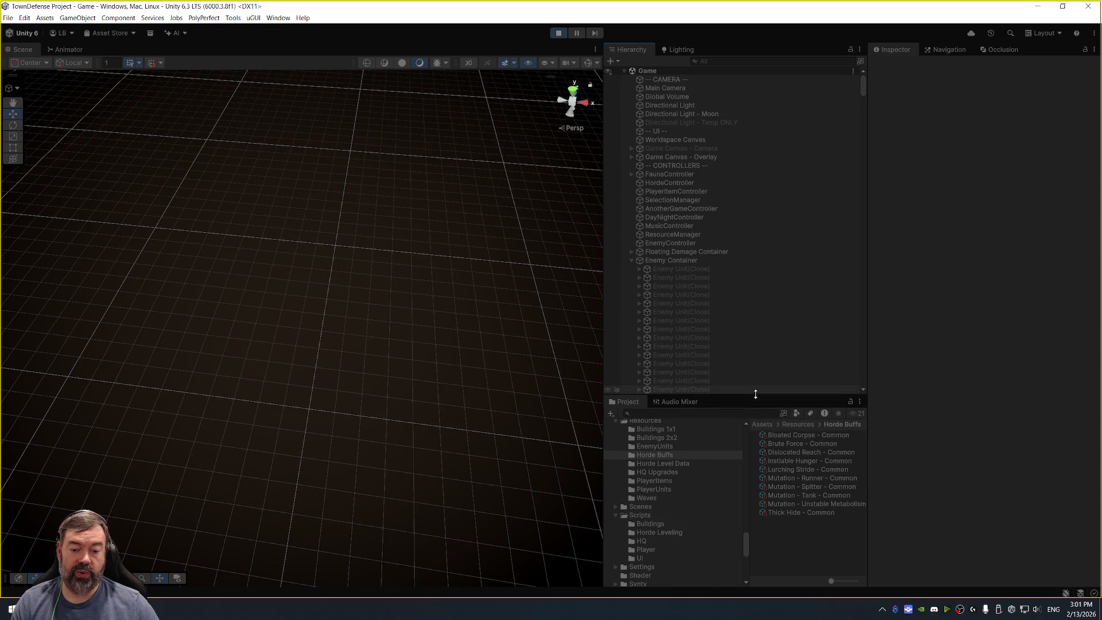
pyautogui.click(631, 260)
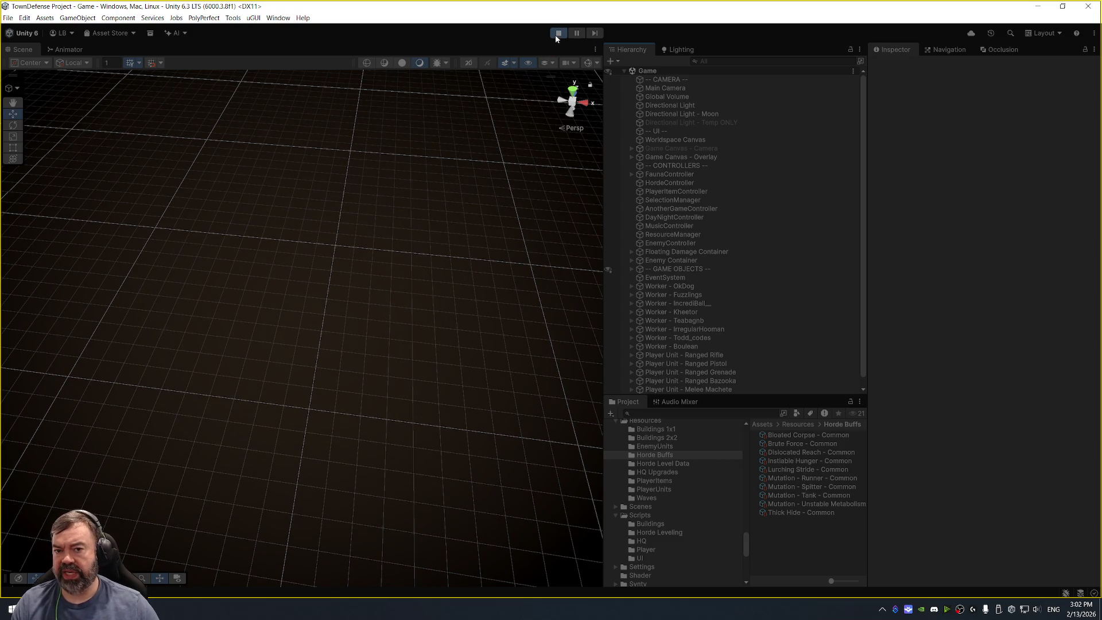
pyautogui.moveTo(534, 161)
pyautogui.mouseDown()
pyautogui.moveTo(453, 130)
pyautogui.moveTo(460, 155)
pyautogui.mouseUp()
pyautogui.moveTo(492, 195); pyautogui.dragTo(492, 191)
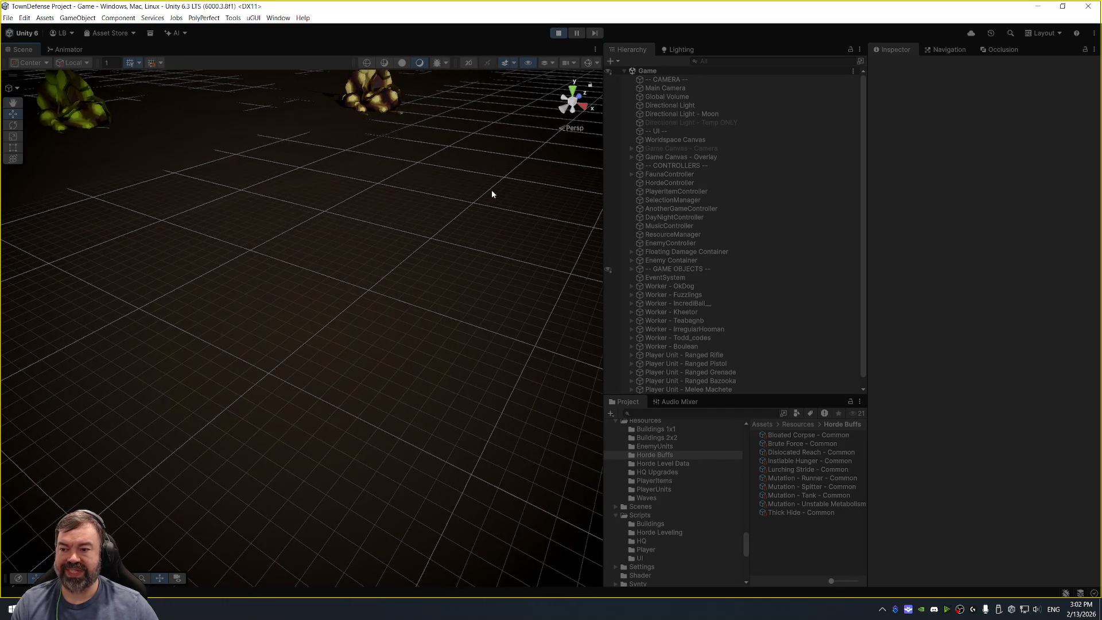
pyautogui.moveTo(431, 165); pyautogui.dragTo(587, 281)
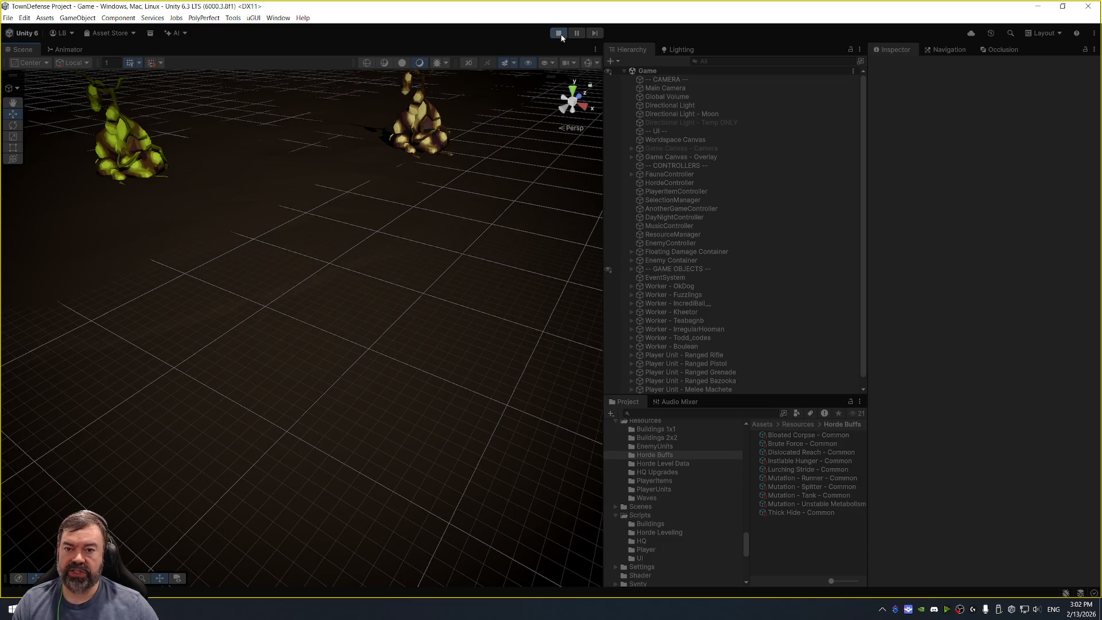
pyautogui.click(736, 243)
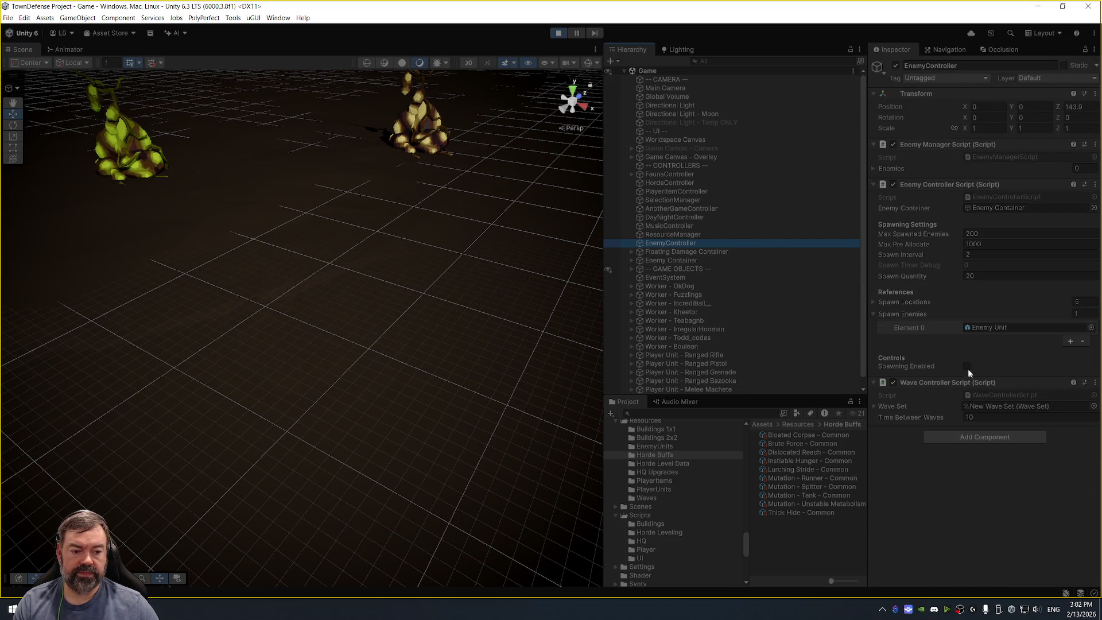
# Enable Spawning on the Enemy Controller Script and watch zombies fill the spawn areas.
pyautogui.click(967, 366)
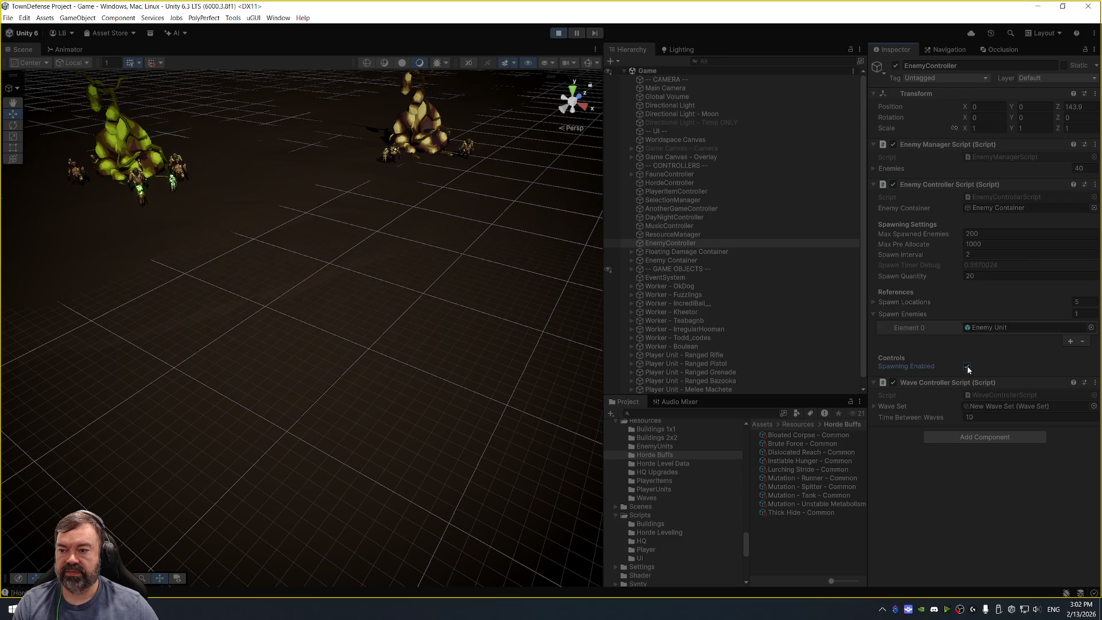
pyautogui.scroll(-5, 339, 256)
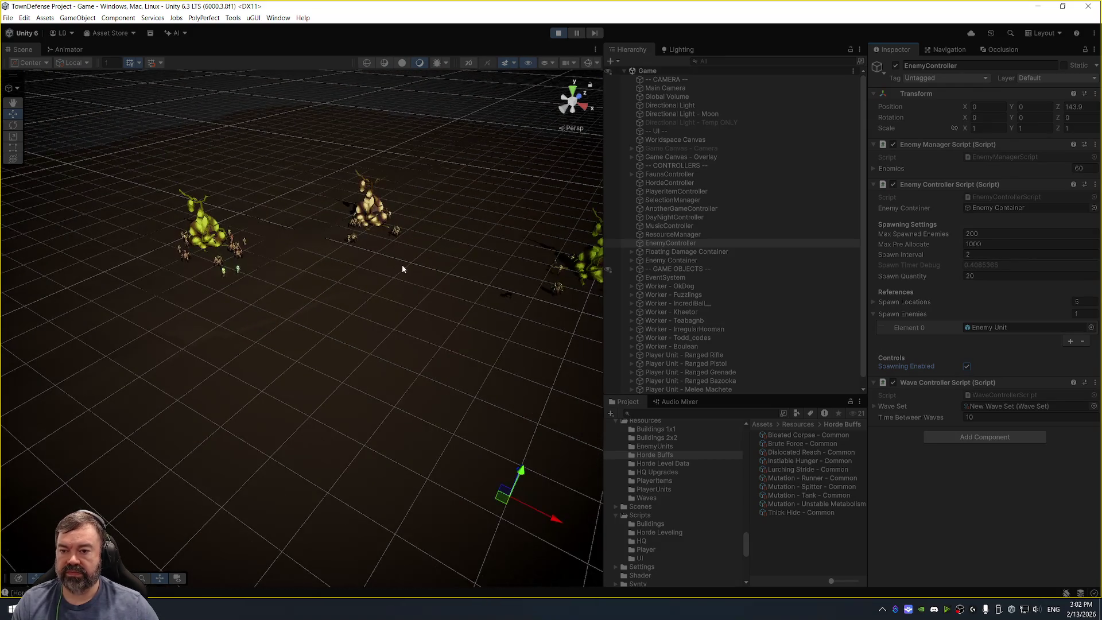
pyautogui.moveTo(402, 269)
pyautogui.mouseDown()
pyautogui.moveTo(504, 278)
pyautogui.moveTo(370, 253)
pyautogui.mouseUp()
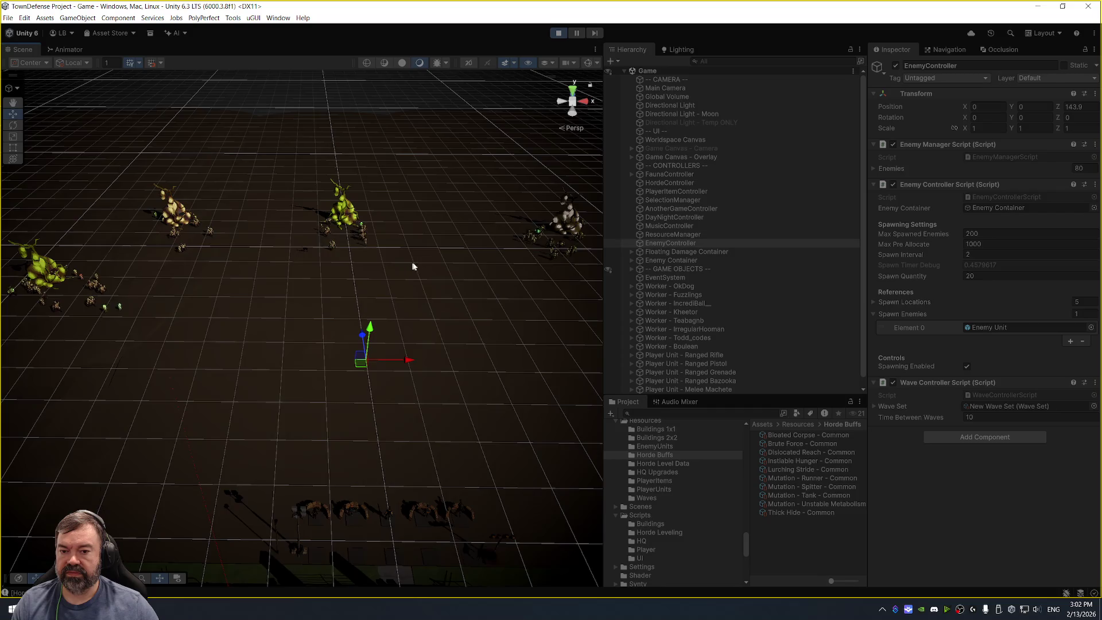
pyautogui.moveTo(453, 292)
pyautogui.mouseDown()
pyautogui.moveTo(241, 268)
pyautogui.moveTo(447, 271)
pyautogui.mouseUp()
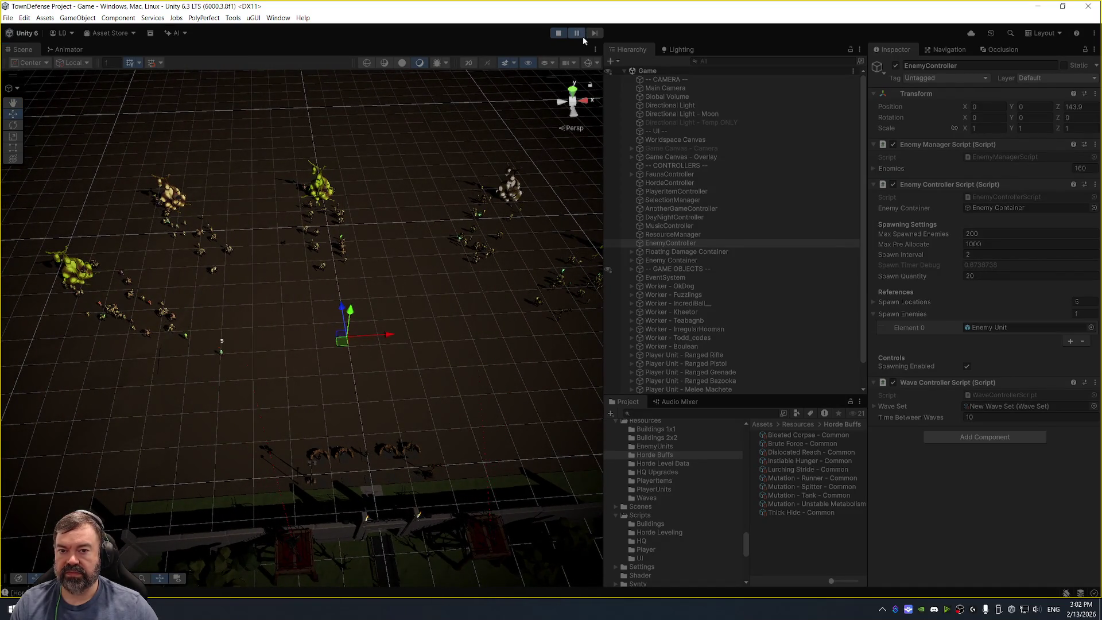
pyautogui.click(152, 304)
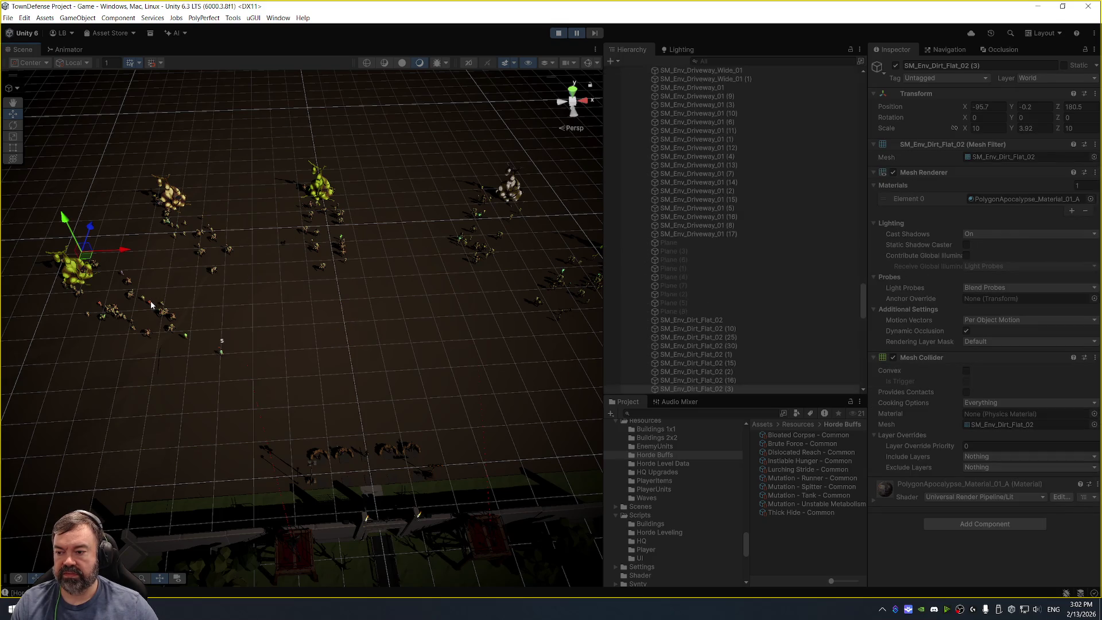
# Frame a glowing mutant and orbit around it, then bring up HordeBuff.cs in Visual Studio.
pyautogui.click(152, 305)
pyautogui.press('f')
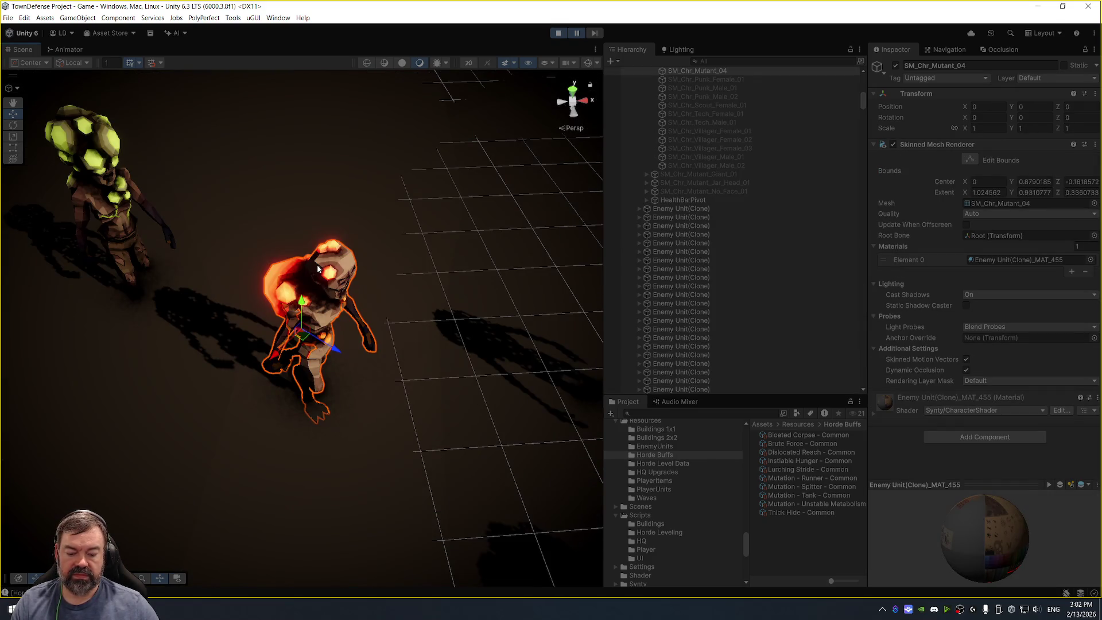
pyautogui.moveTo(318, 269)
pyautogui.mouseDown()
pyautogui.moveTo(403, 310)
pyautogui.moveTo(464, 318)
pyautogui.moveTo(399, 244)
pyautogui.moveTo(433, 234)
pyautogui.moveTo(497, 242)
pyautogui.mouseUp()
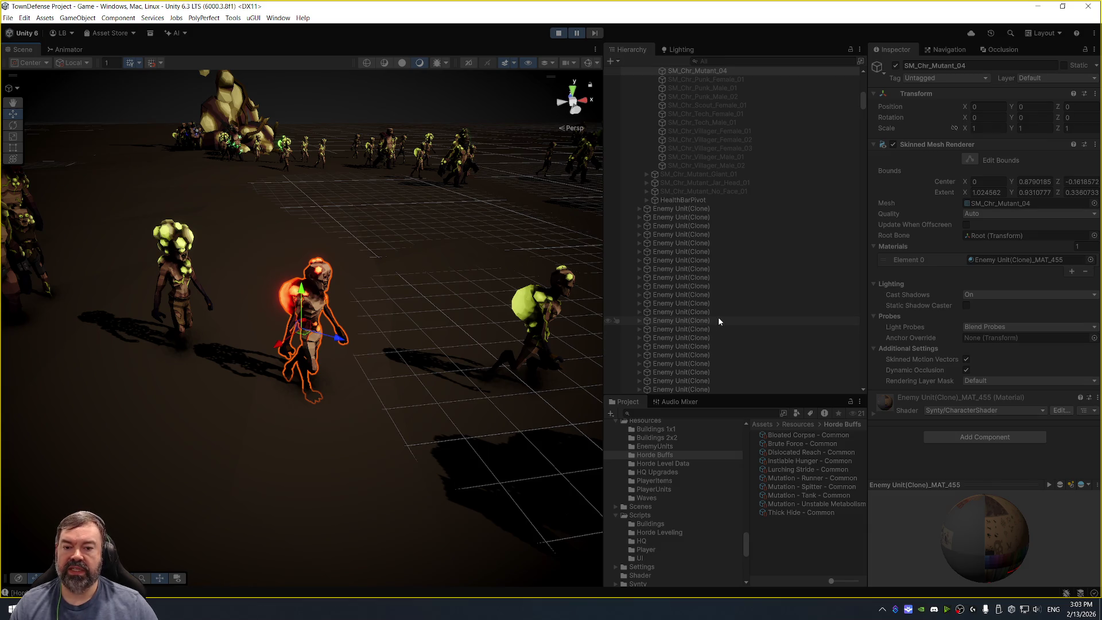
pyautogui.hotkey('alt', 'Tab')
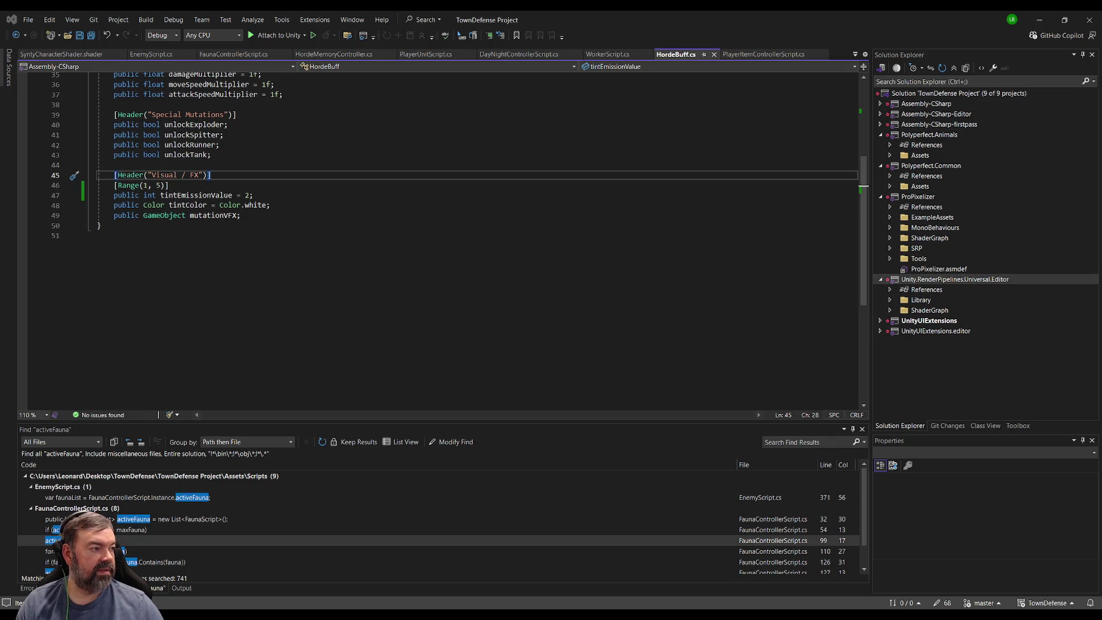
# Return to the running game in Unity and survey the enemy crowd.
pyautogui.hotkey('alt', 'Tab')
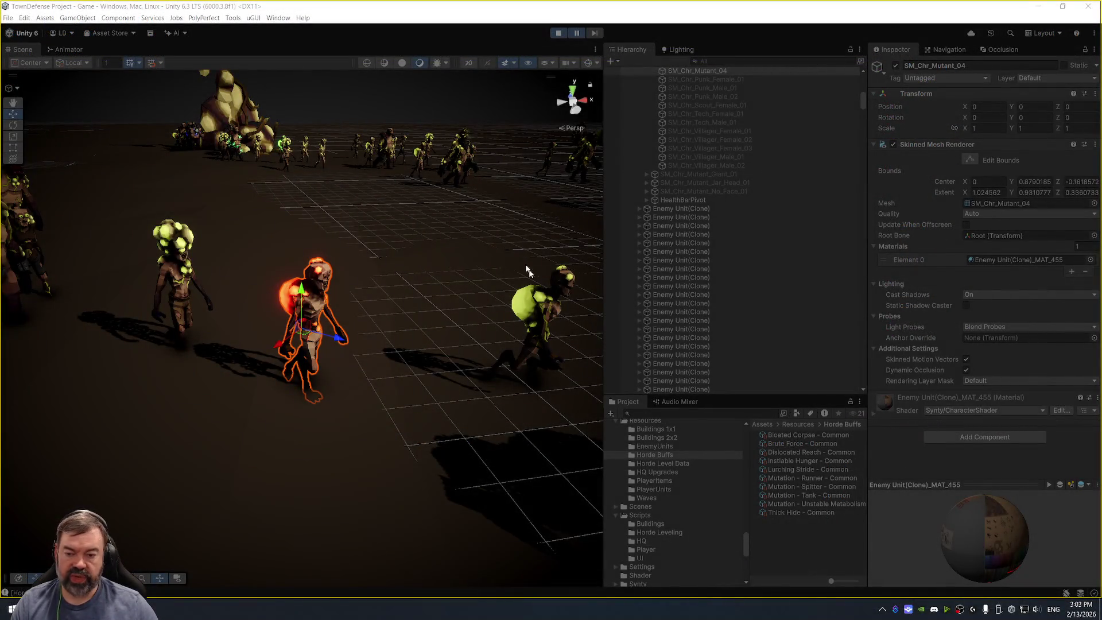
pyautogui.moveTo(423, 278)
pyautogui.mouseDown()
pyautogui.moveTo(508, 237)
pyautogui.moveTo(463, 258)
pyautogui.moveTo(492, 258)
pyautogui.mouseUp()
pyautogui.moveTo(426, 323); pyautogui.dragTo(454, 326)
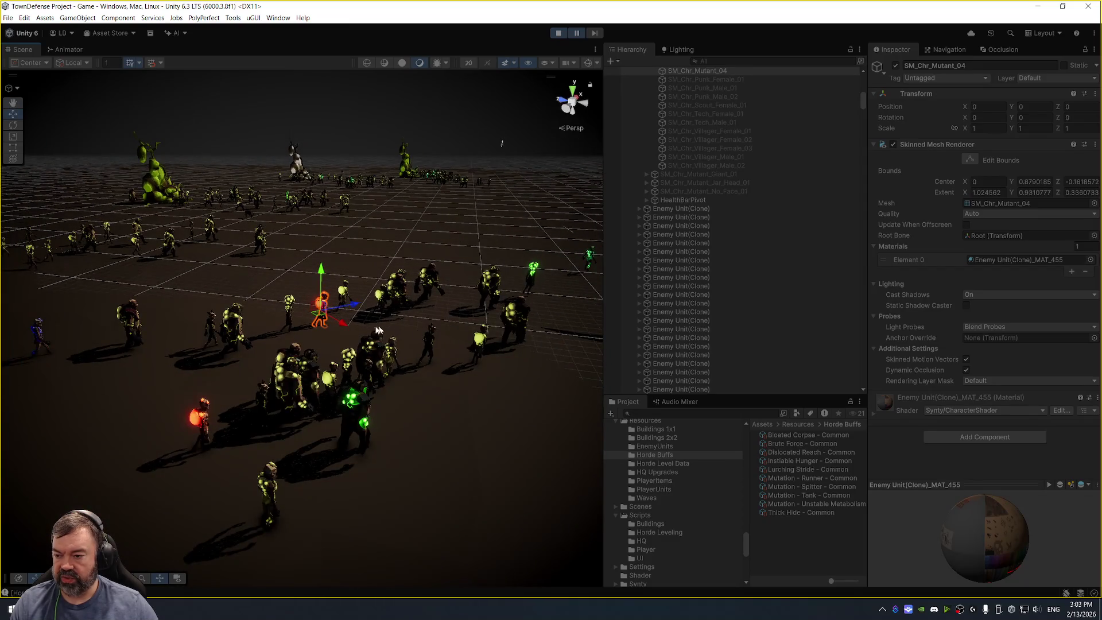
pyautogui.moveTo(304, 287)
pyautogui.mouseDown()
pyautogui.moveTo(368, 298)
pyautogui.moveTo(444, 251)
pyautogui.mouseUp()
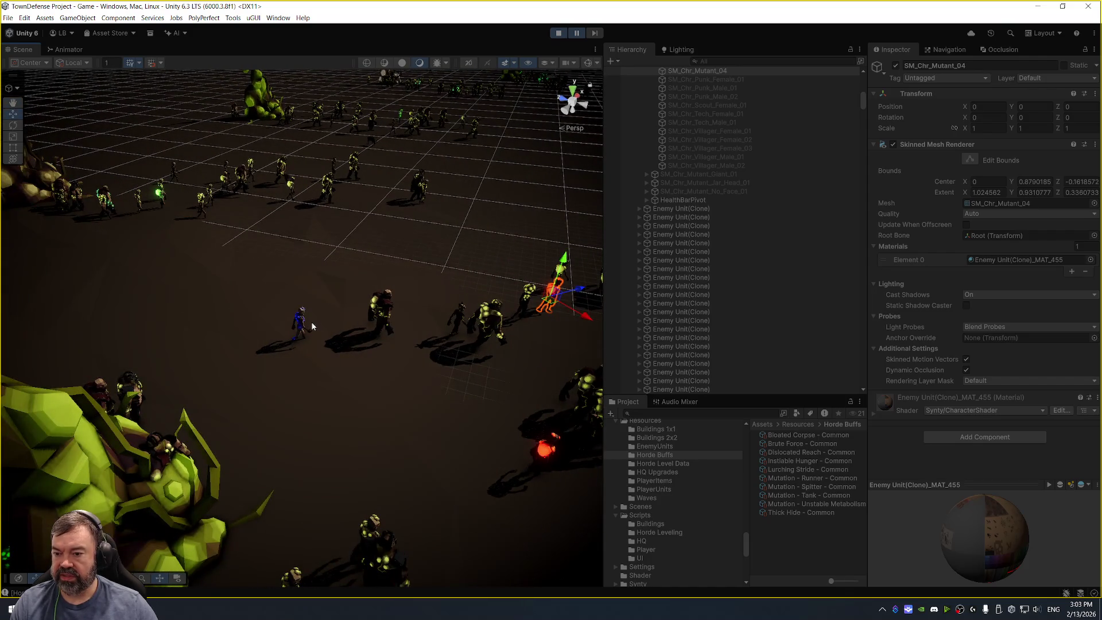
pyautogui.moveTo(301, 288); pyautogui.dragTo(89, 326)
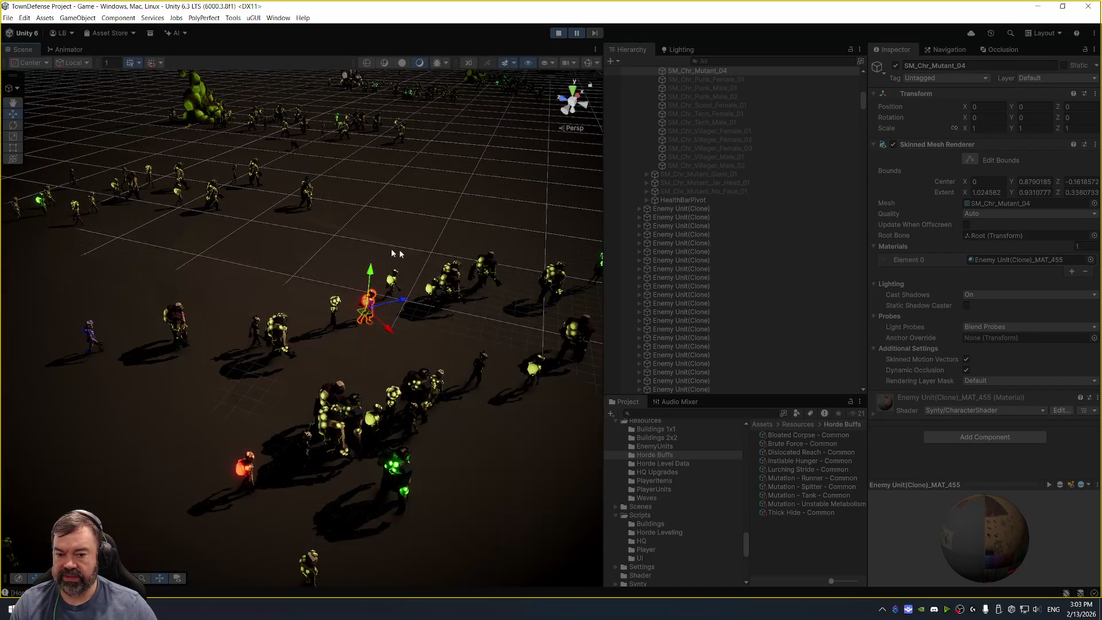
# Select a glowing enemy, view its parent Enemy Unit(Clone) stats, and frame it.
pyautogui.click(89, 326)
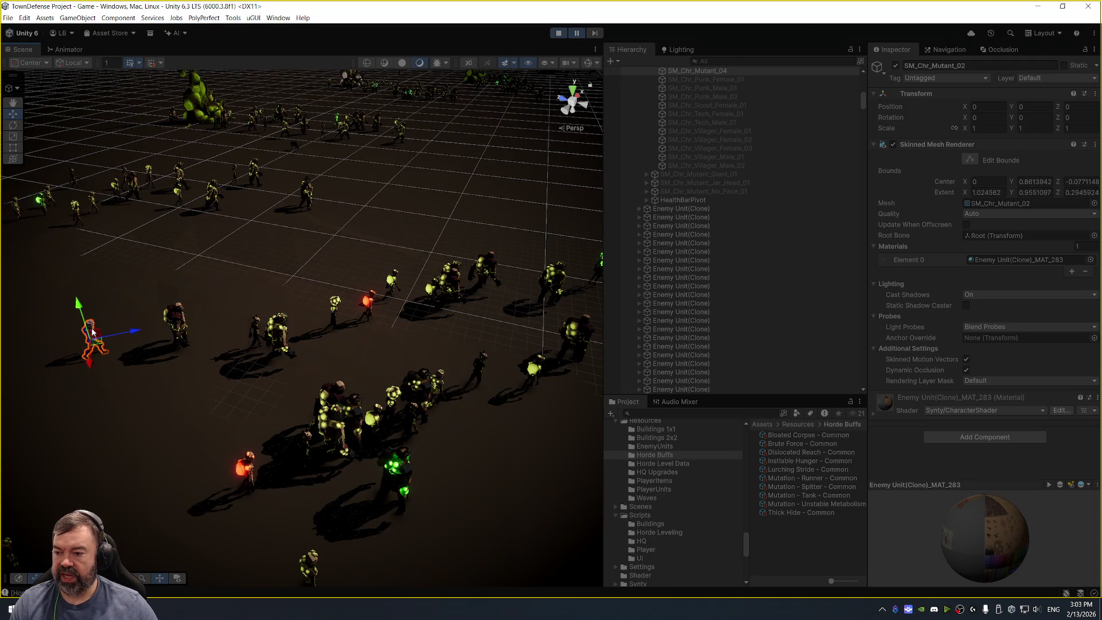
pyautogui.click(720, 295)
pyautogui.scroll(-5, 999, 445)
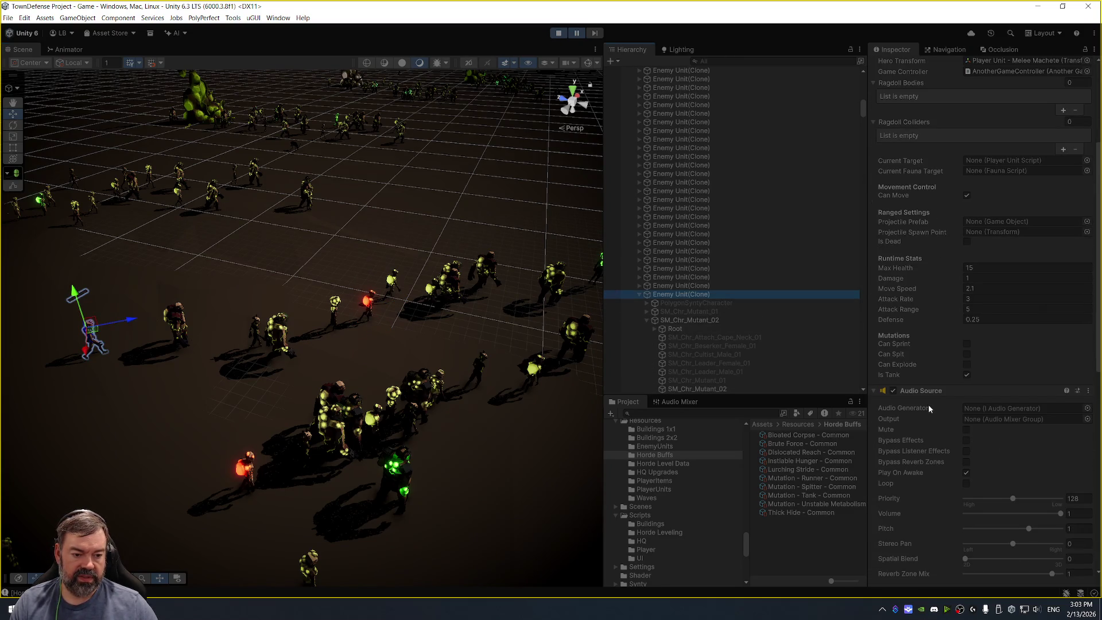
pyautogui.press('f')
pyautogui.moveTo(189, 314)
pyautogui.keyDown('alt'); pyautogui.mouseDown()
pyautogui.moveTo(202, 234)
pyautogui.moveTo(252, 249)
pyautogui.moveTo(269, 189)
pyautogui.mouseUp(); pyautogui.keyUp('alt')
pyautogui.keyDown('alt'); pyautogui.moveTo(321, 241); pyautogui.dragTo(394, 281); pyautogui.keyUp('alt')
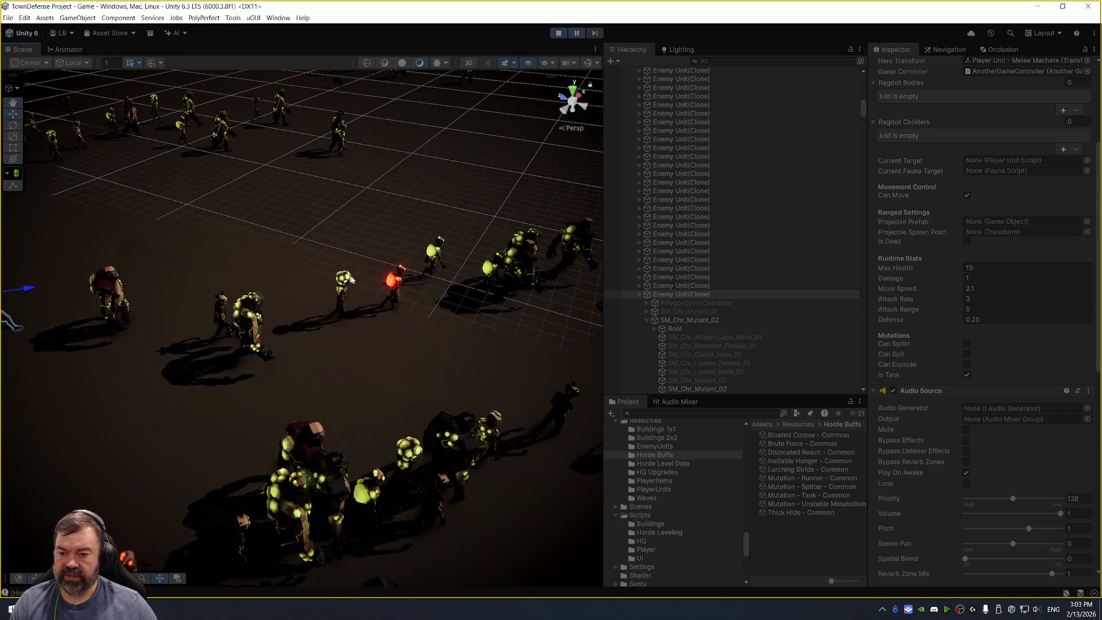
# Inspect the mutation flags and stats of another glowing enemy and a green-glowing one.
pyautogui.click(394, 281)
pyautogui.scroll(5, 734, 218)
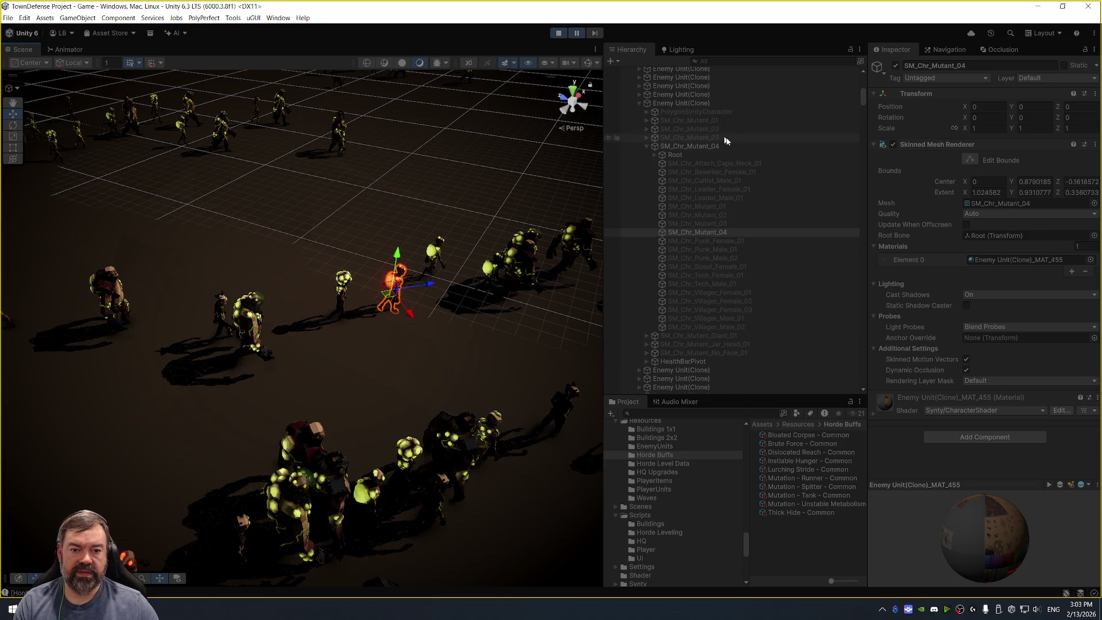
pyautogui.click(732, 103)
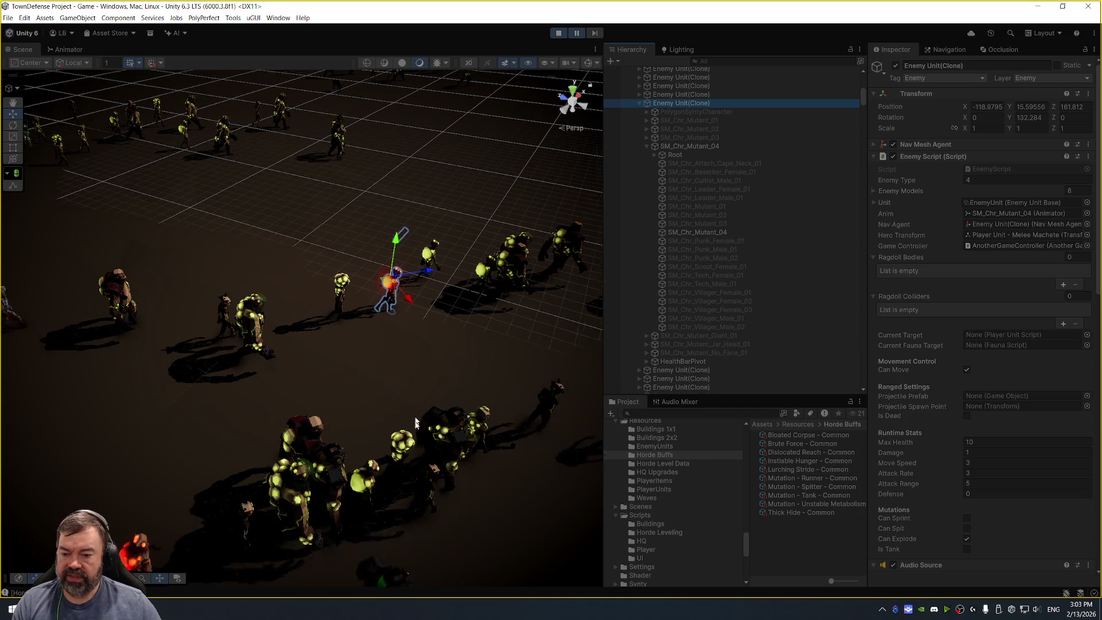
pyautogui.scroll(-3, 414, 418)
pyautogui.click(281, 461)
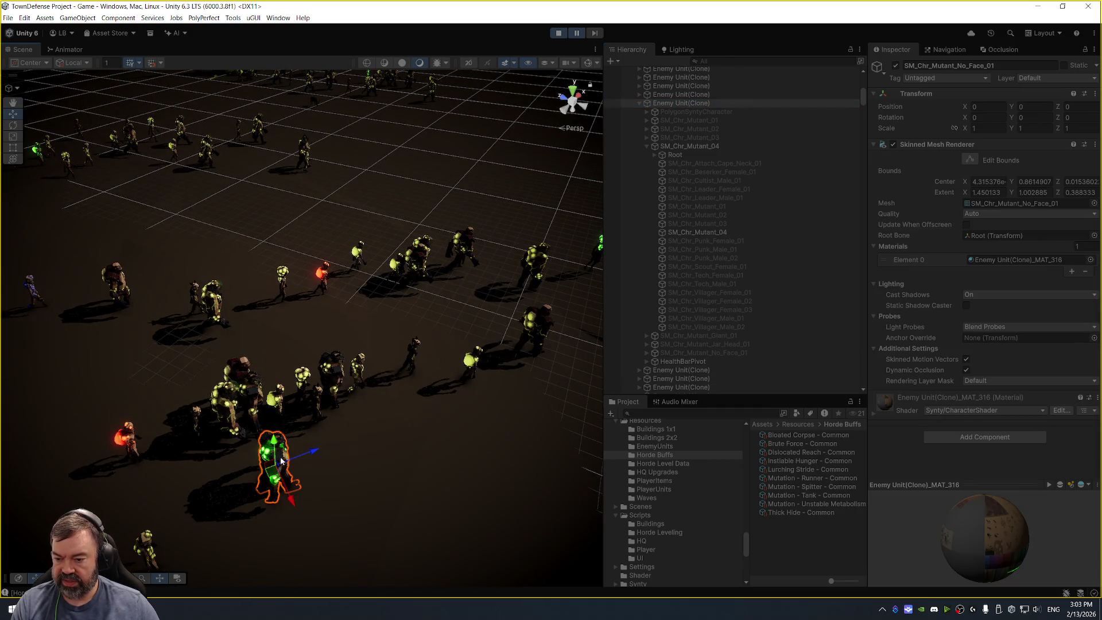
pyautogui.click(699, 278)
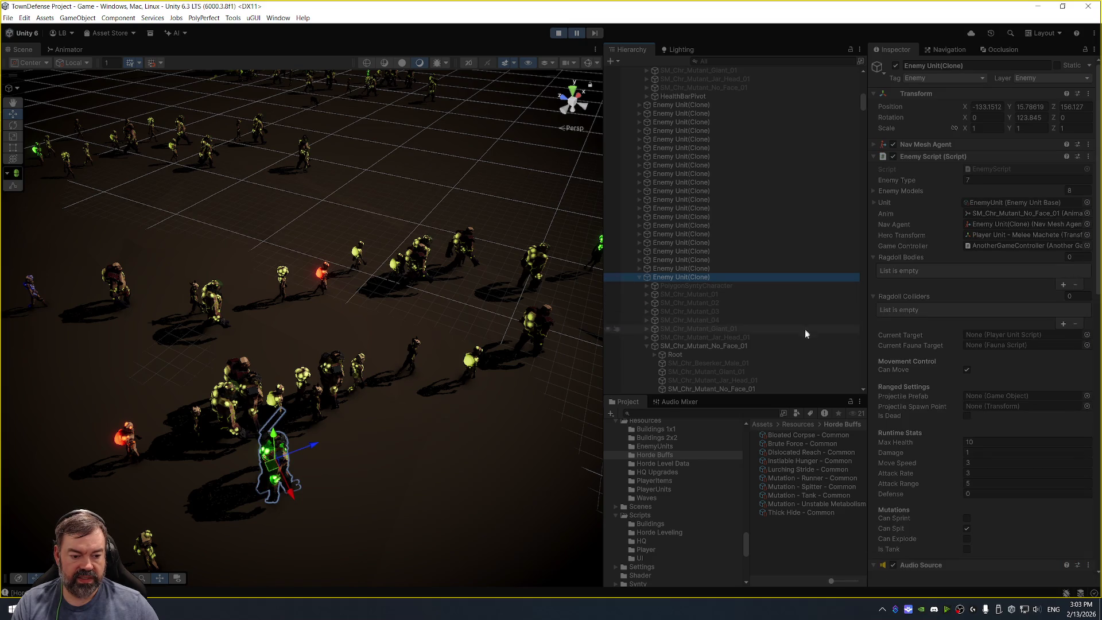
# Pick the green-glowing enemy further back and check its parent's mutation settings.
pyautogui.moveTo(506, 308); pyautogui.dragTo(443, 268)
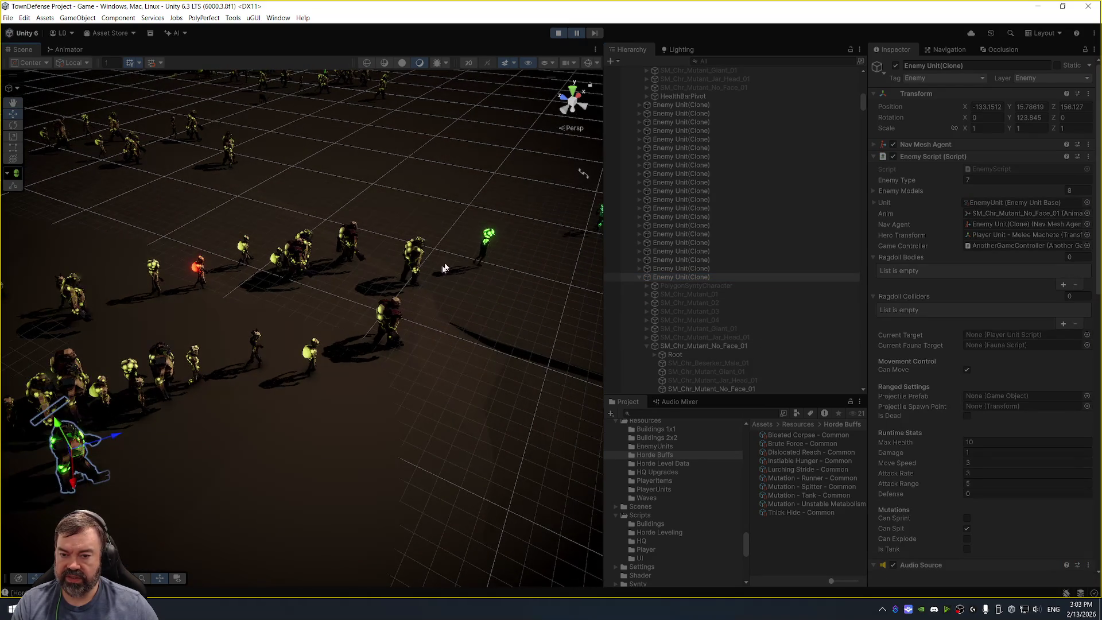
pyautogui.click(488, 237)
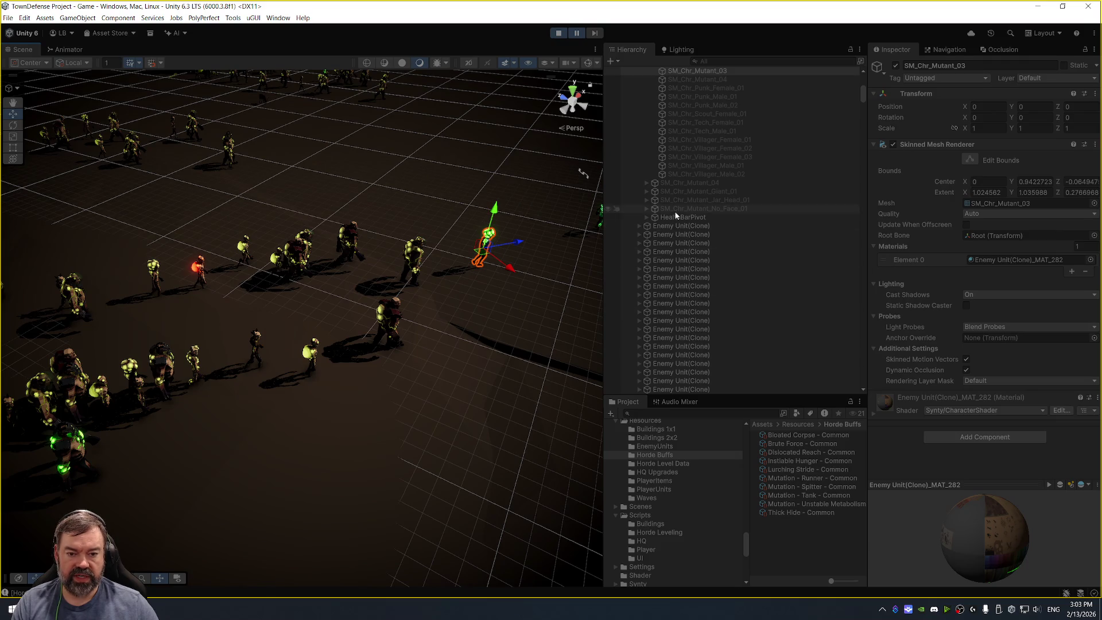
pyautogui.scroll(6, 676, 215)
pyautogui.click(718, 155)
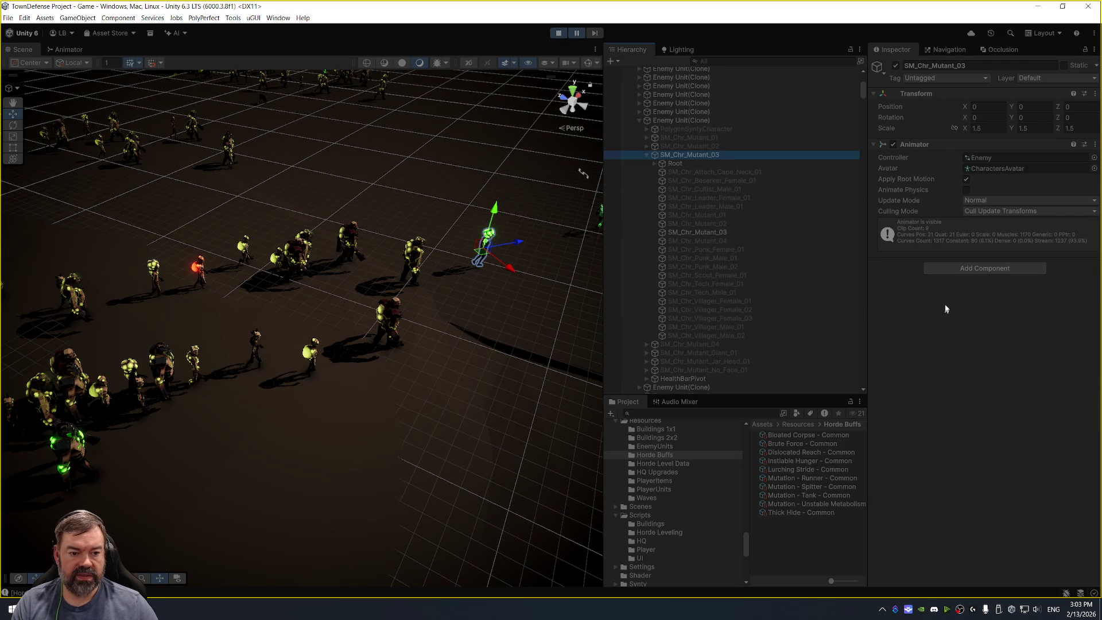
pyautogui.click(688, 120)
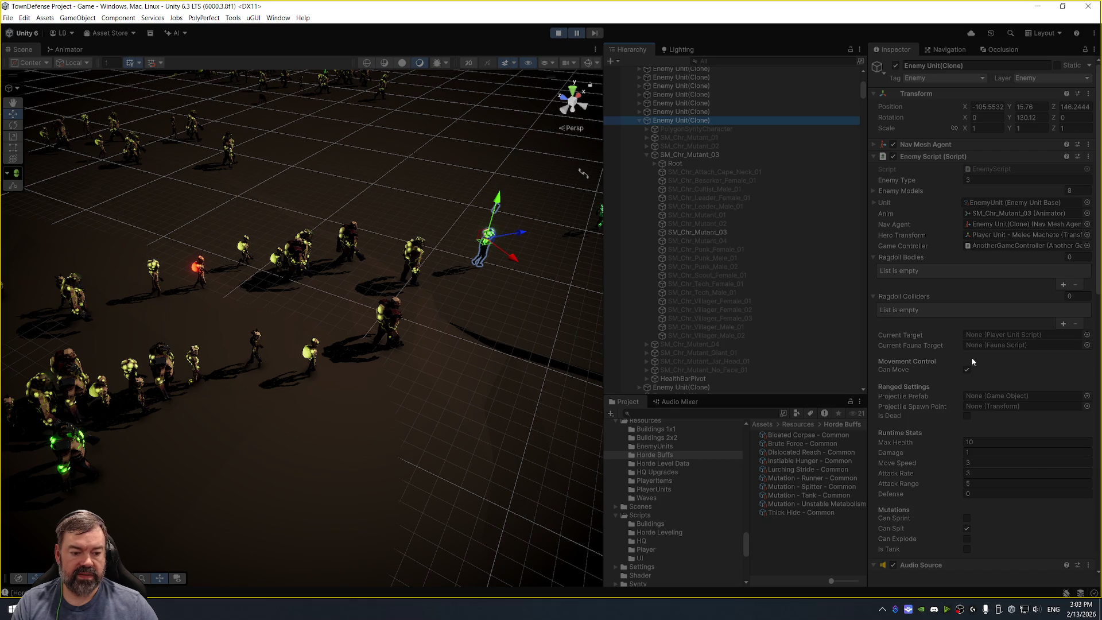
pyautogui.scroll(-3, 458, 192)
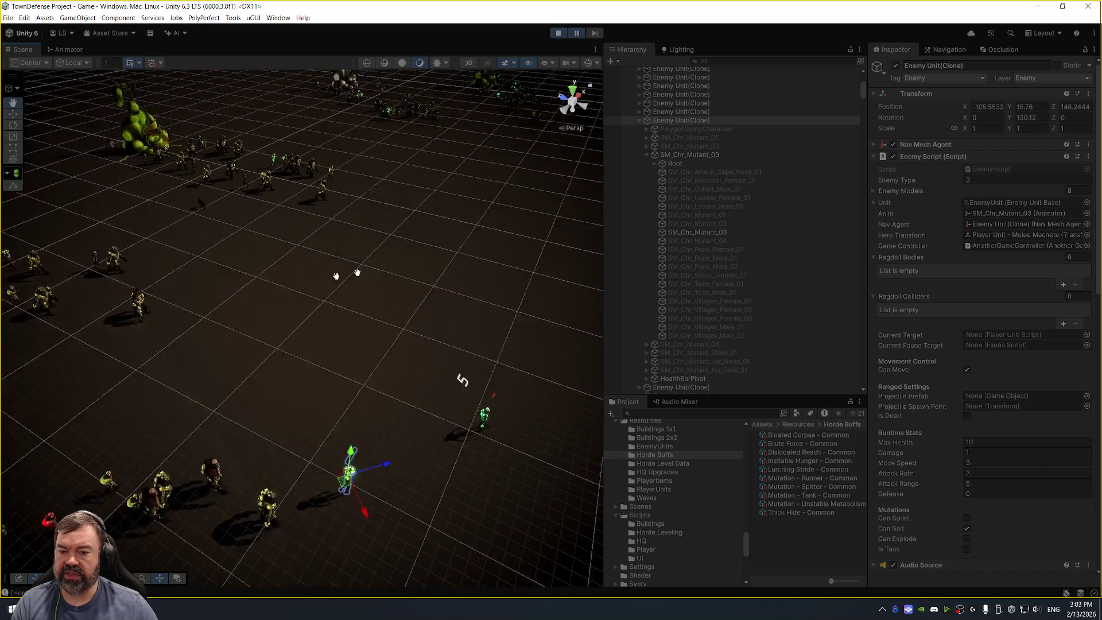
pyautogui.scroll(2, 458, 192)
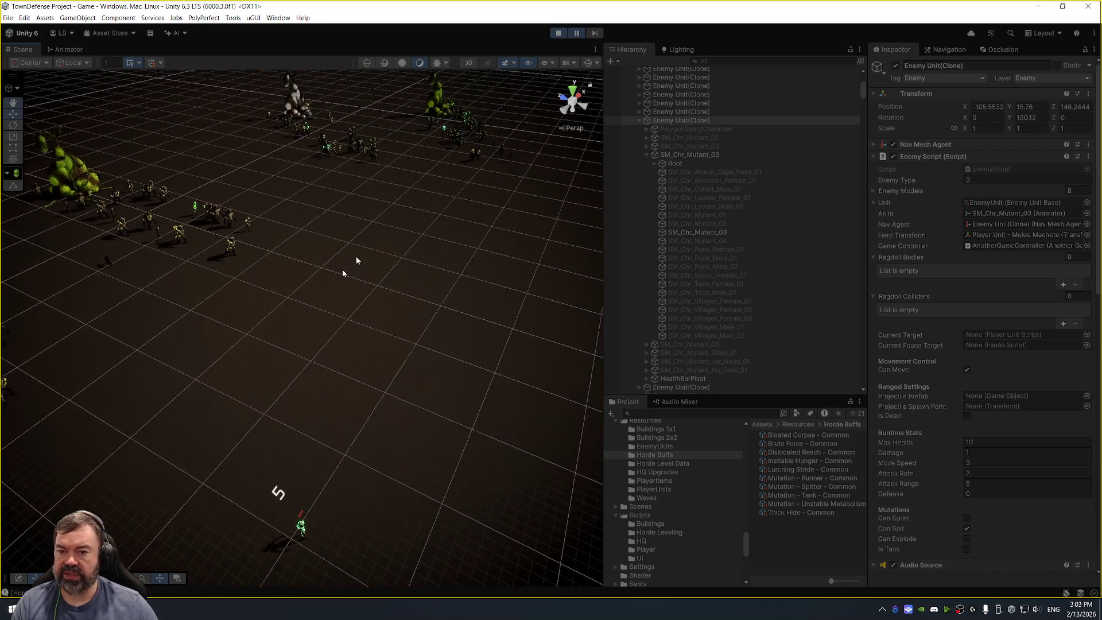
# Select the SM_Chr_Mutant_03 mesh and expand its MAT_738 material showing EmissiveAmount 5 and cyan tint.
pyautogui.click(444, 131)
pyautogui.press('f')
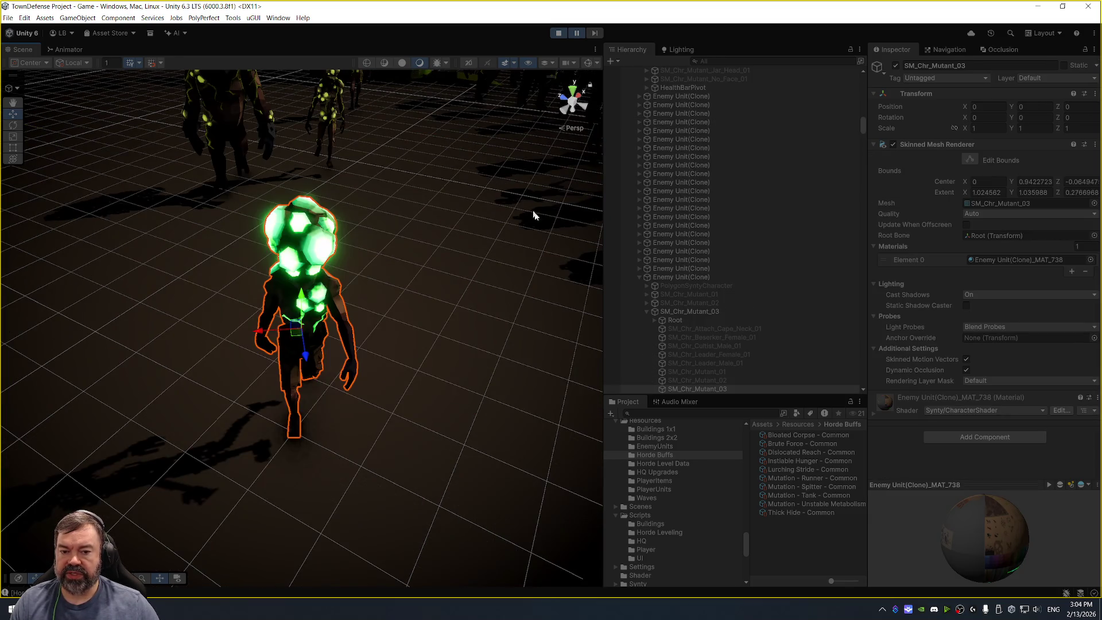
pyautogui.click(721, 277)
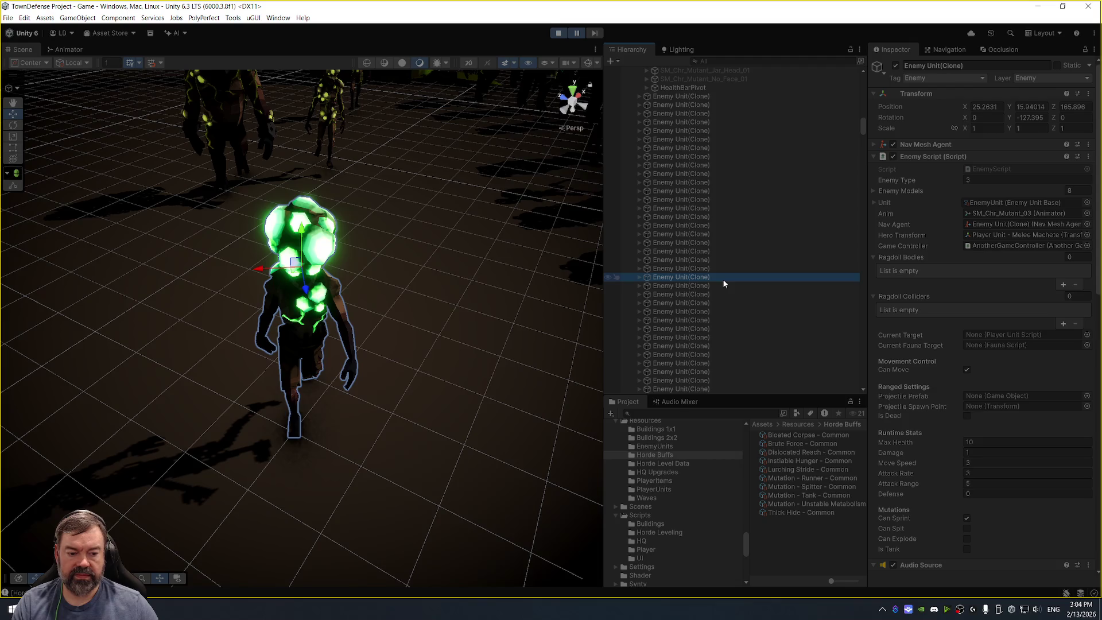
pyautogui.press('Right')
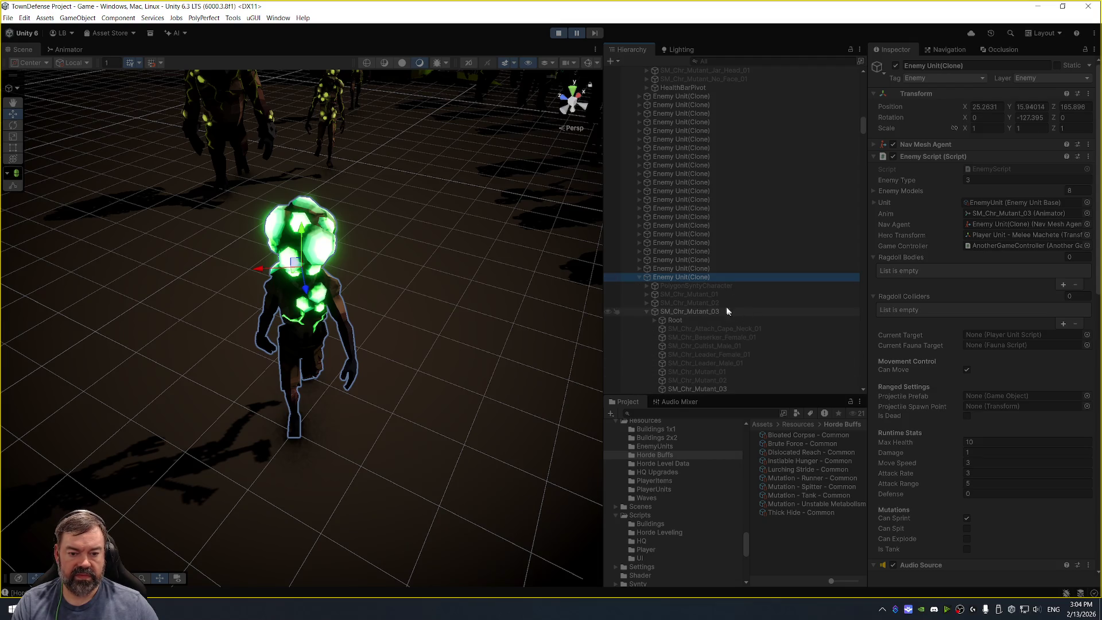
pyautogui.click(729, 312)
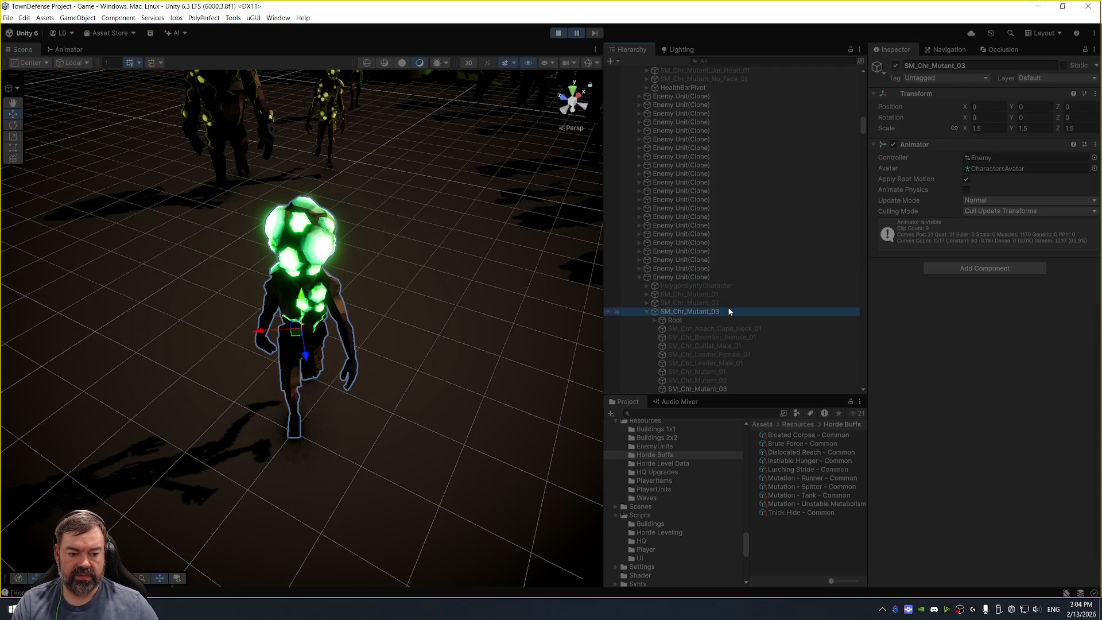
pyautogui.click(696, 388)
pyautogui.click(873, 412)
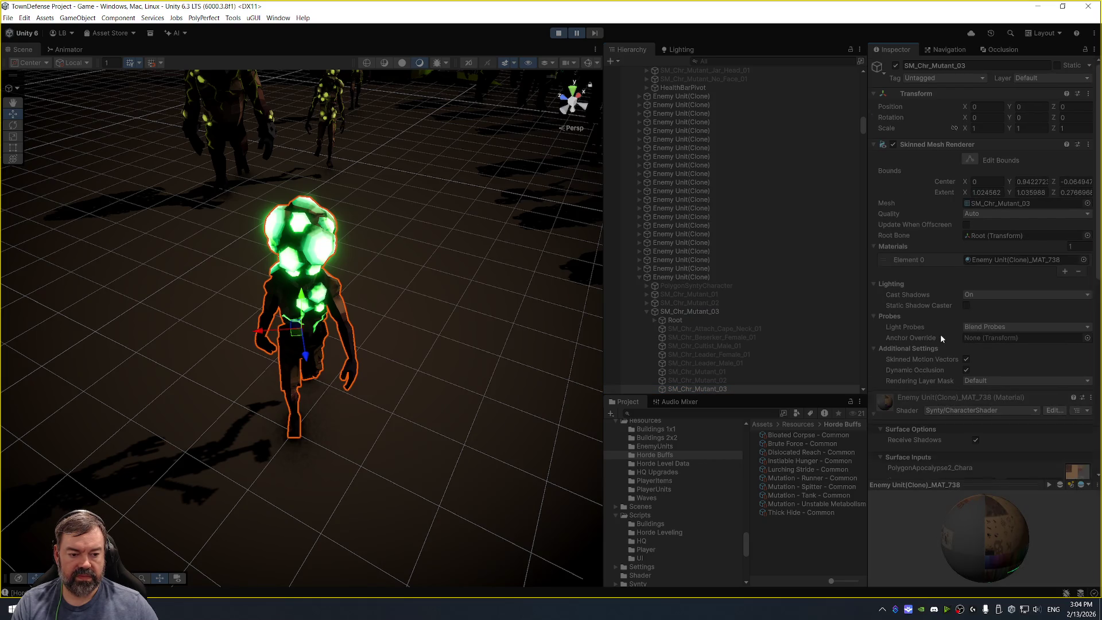
pyautogui.scroll(-5, 940, 334)
pyautogui.scroll(-10, 436, 258)
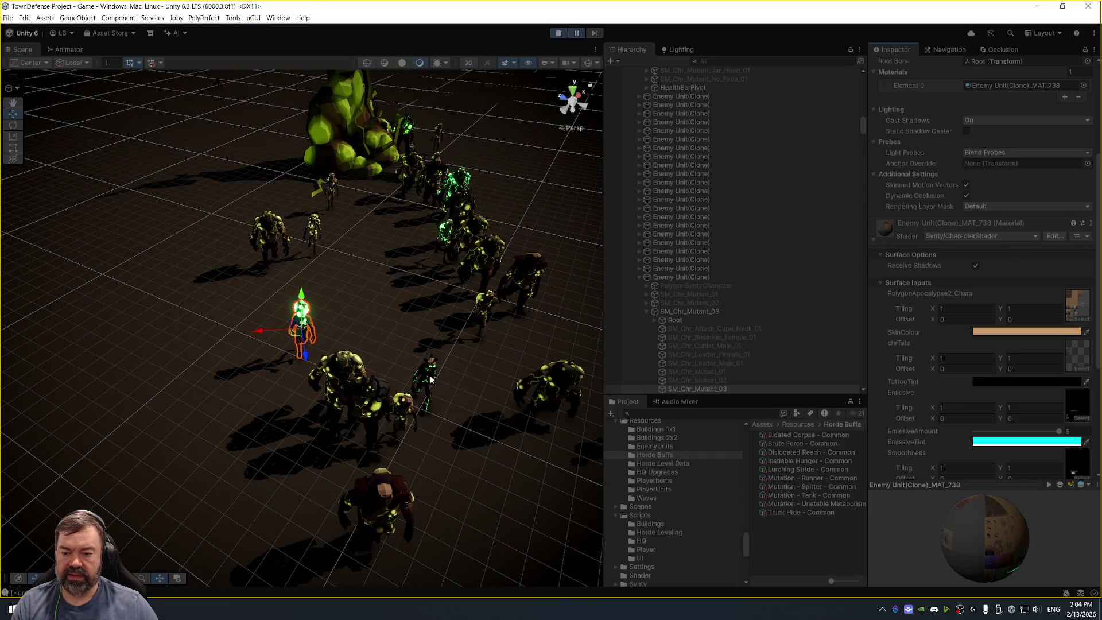
# Select a different enemy and step through the Enemy Unit(Clone) rows in the Hierarchy.
pyautogui.click(432, 379)
pyautogui.click(712, 208)
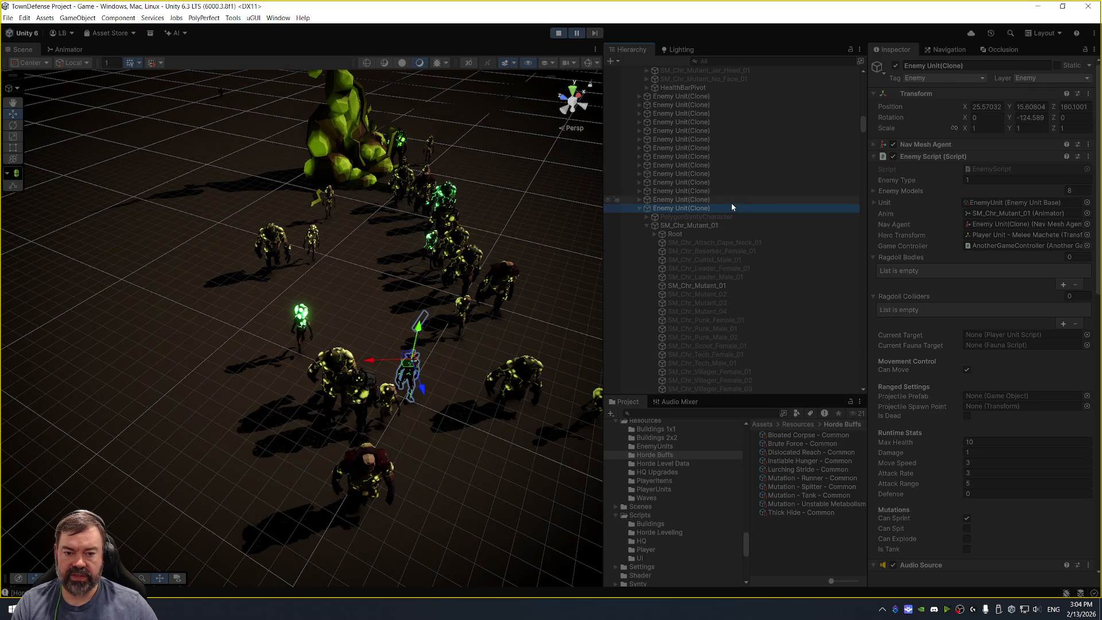
pyautogui.click(731, 201)
pyautogui.press('Up')
pyautogui.press('Up')
pyautogui.press('Up')
pyautogui.press('Up')
pyautogui.press('Up')
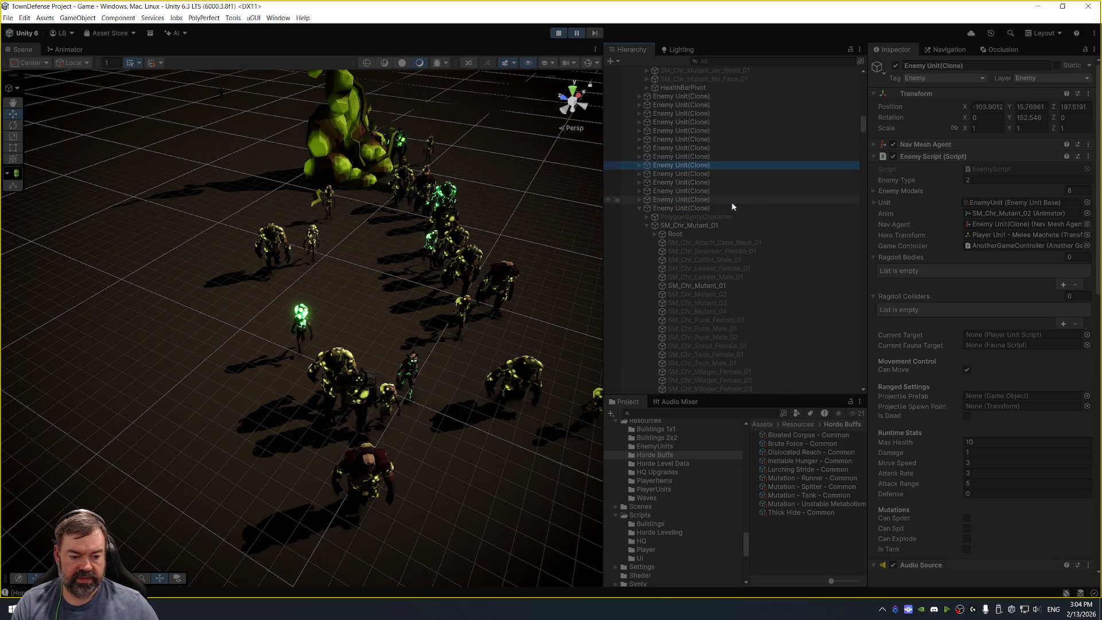
pyautogui.press('Down')
pyautogui.press('Up')
pyautogui.press('Up')
pyautogui.press('Up')
pyautogui.press('Up')
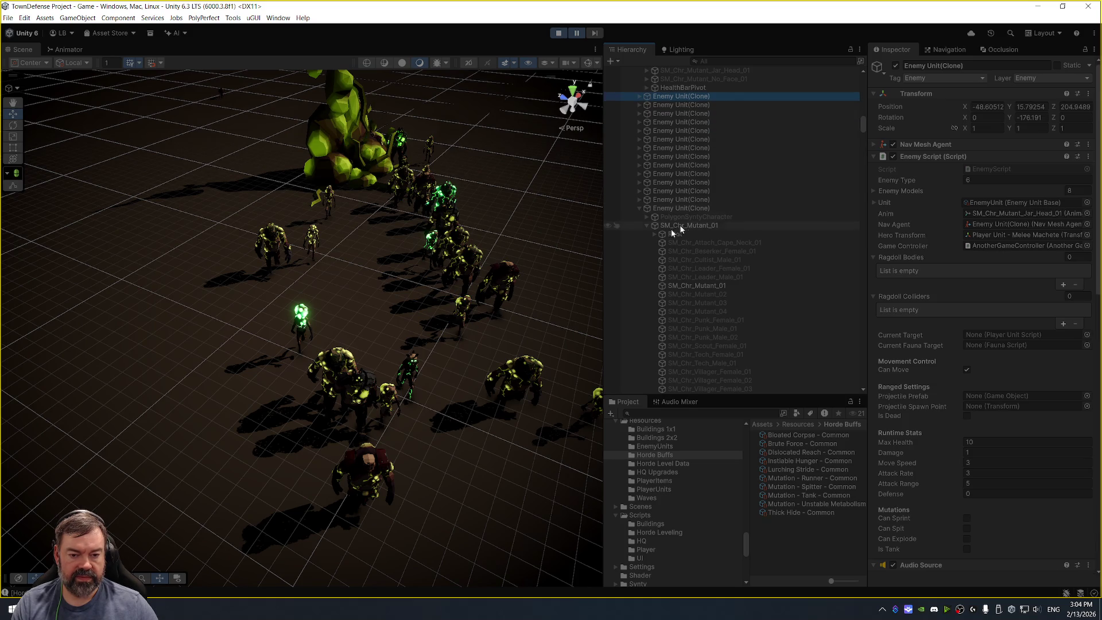
pyautogui.click(639, 208)
# Move to another Enemy Unit(Clone), frame it, and orbit around it.
pyautogui.click(690, 207)
pyautogui.press('Down')
pyautogui.press('Down')
pyautogui.press('Down')
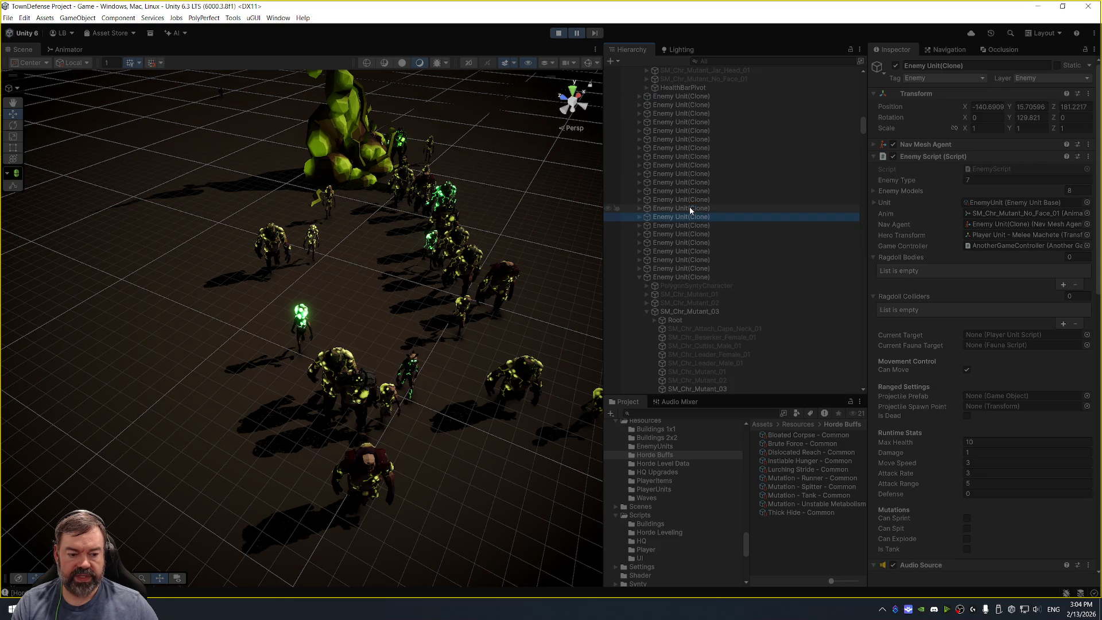
pyautogui.press('Down')
pyautogui.press('Down')
pyautogui.press('Down')
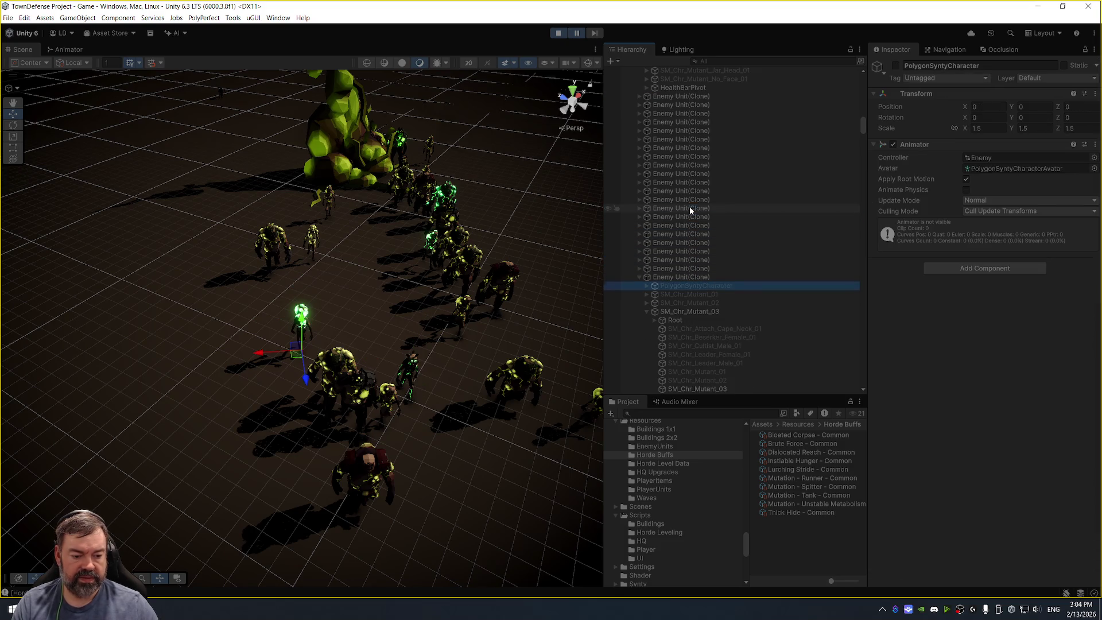
pyautogui.press('Up')
pyautogui.press('Up')
pyautogui.press('Left')
pyautogui.press('Left')
pyautogui.press('Down')
pyautogui.press('Down')
pyautogui.press('Down')
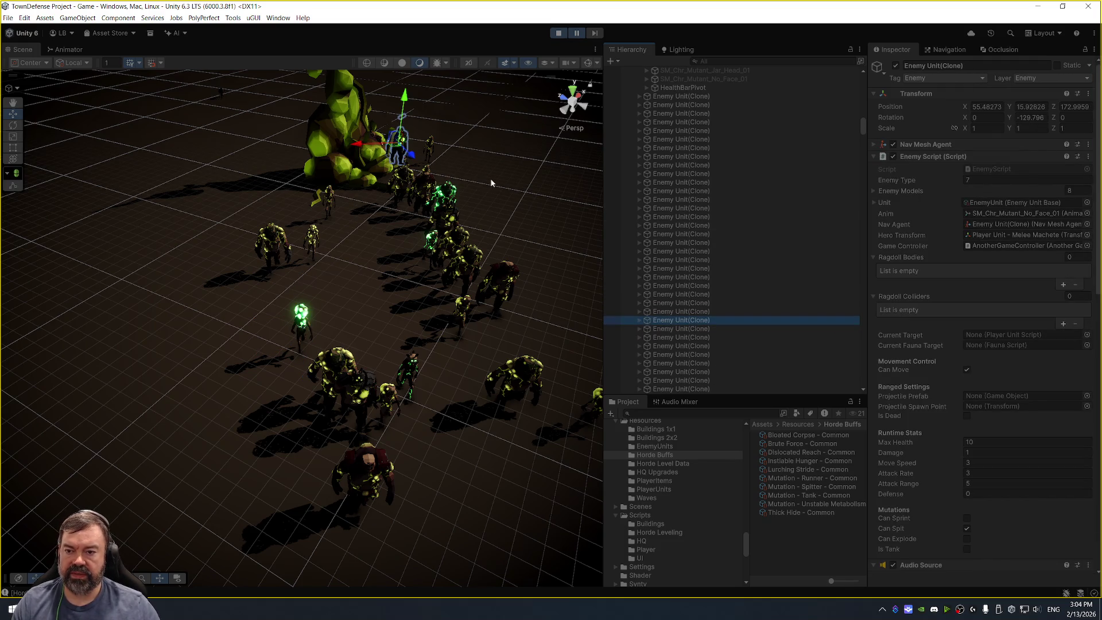
pyautogui.press('f')
pyautogui.moveTo(487, 189)
pyautogui.mouseDown()
pyautogui.moveTo(403, 191)
pyautogui.moveTo(312, 122)
pyautogui.moveTo(241, 132)
pyautogui.moveTo(218, 149)
pyautogui.moveTo(473, 288)
pyautogui.mouseUp()
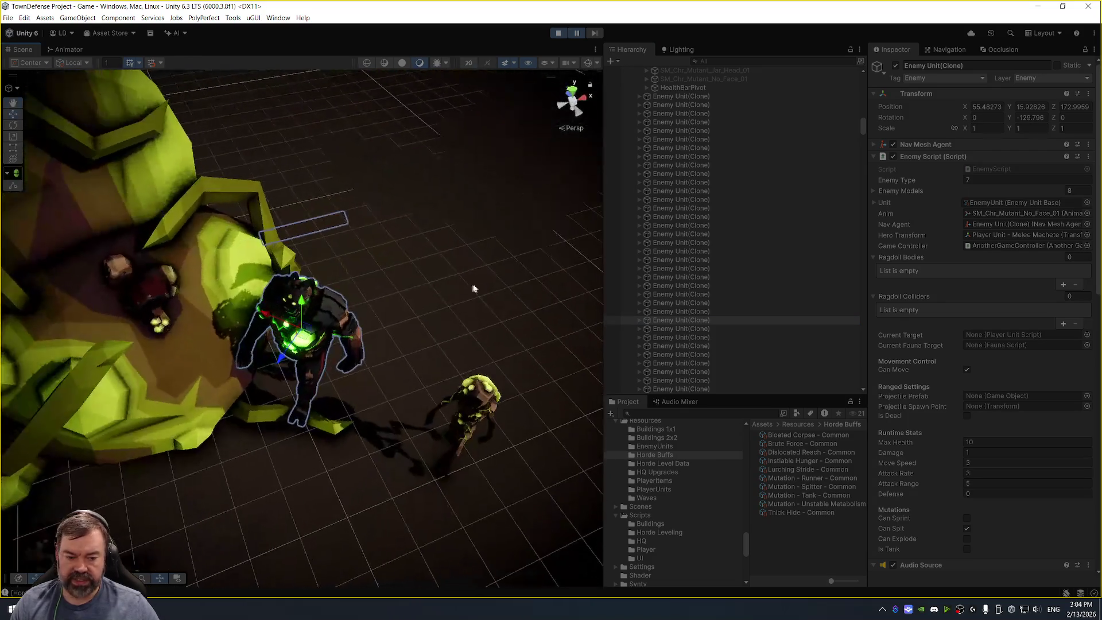
# Expand the enemy and select its SM_Chr_Mutant_No_Face_01 mesh, showing MAT_770's green EmissiveTint.
pyautogui.click(728, 323)
pyautogui.press('Right')
pyautogui.click(732, 329)
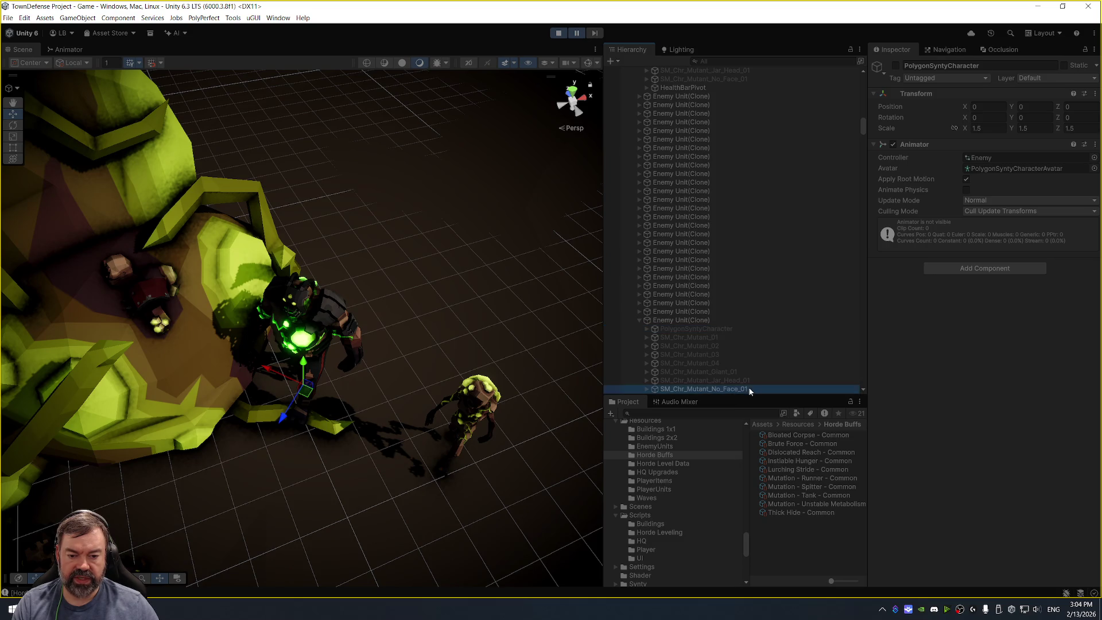
pyautogui.click(746, 389)
pyautogui.scroll(-5, 760, 371)
pyautogui.press('Right')
pyautogui.click(743, 238)
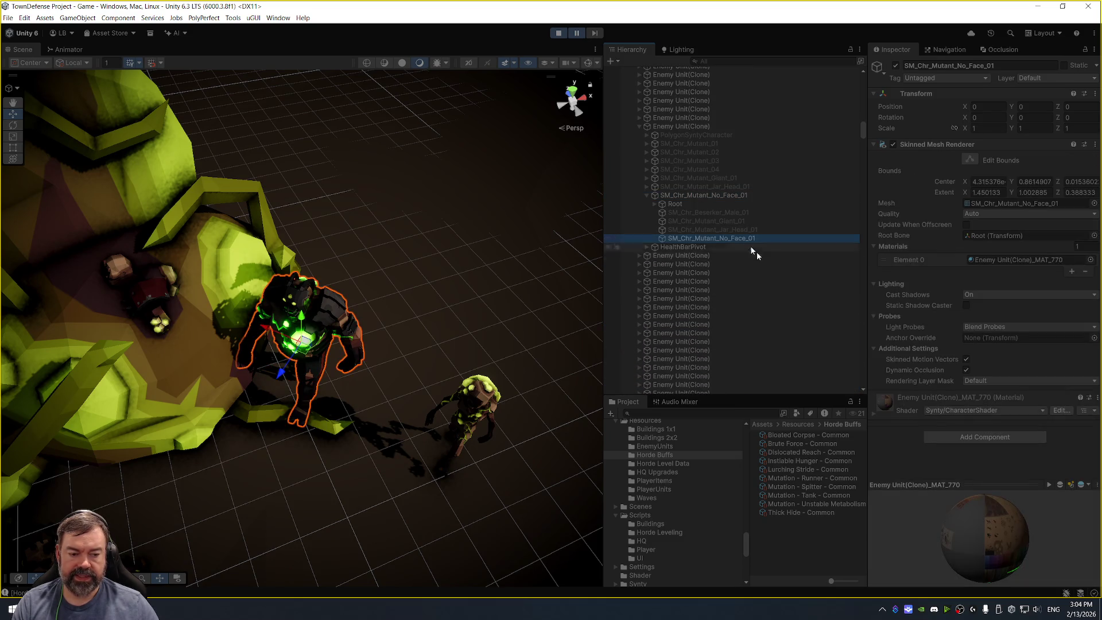
pyautogui.scroll(-5, 909, 406)
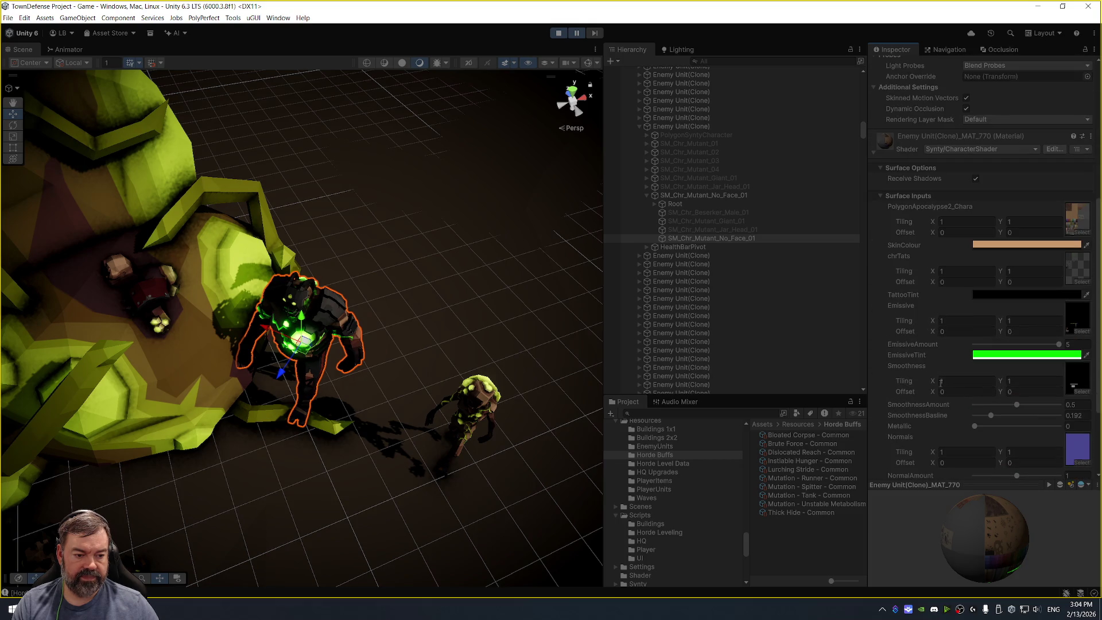
# Change MAT_770's EmissiveTint from green to purple in the Color picker.
pyautogui.click(1045, 355)
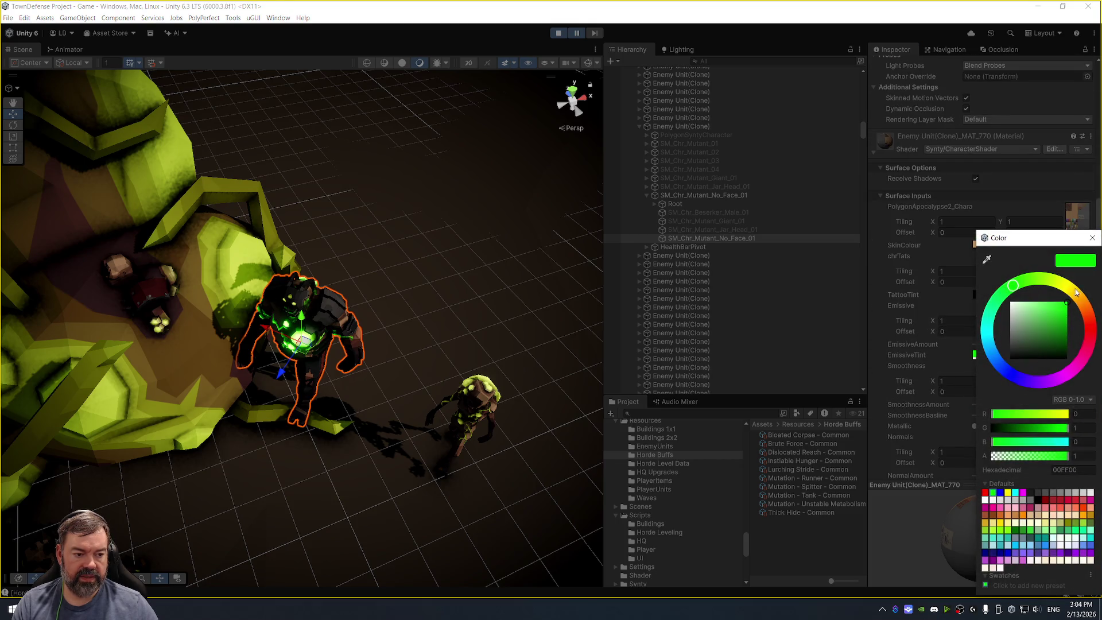
pyautogui.moveTo(1073, 291)
pyautogui.mouseDown()
pyautogui.moveTo(1048, 279)
pyautogui.moveTo(1082, 283)
pyautogui.moveTo(1095, 331)
pyautogui.moveTo(1086, 273)
pyautogui.mouseUp()
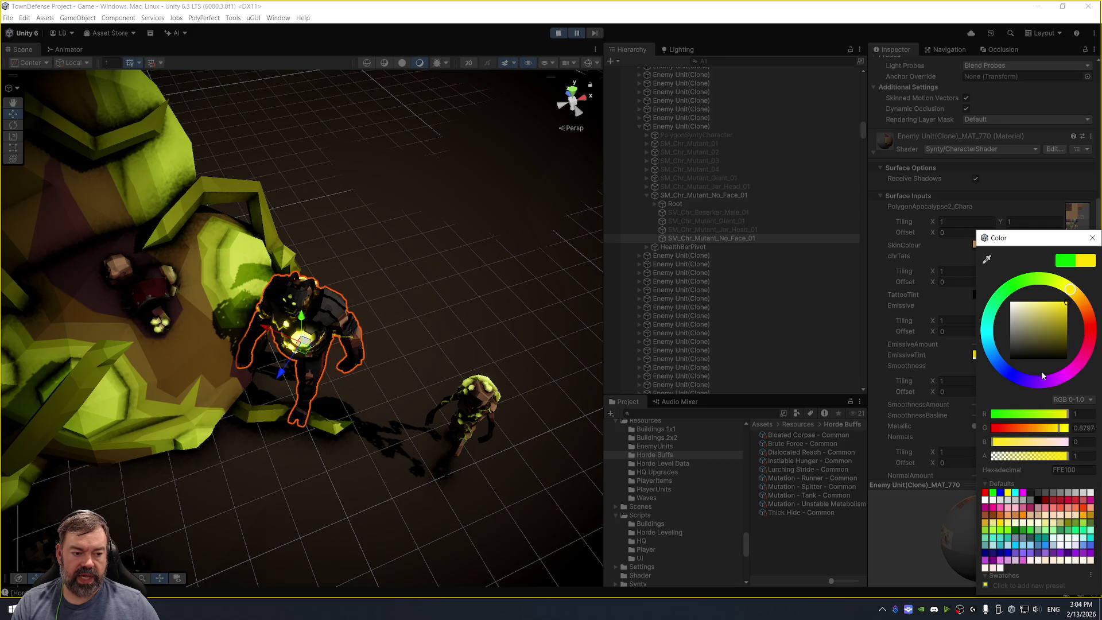
pyautogui.moveTo(1057, 383)
pyautogui.mouseDown()
pyautogui.moveTo(1070, 384)
pyautogui.moveTo(1036, 396)
pyautogui.moveTo(1077, 390)
pyautogui.moveTo(1057, 407)
pyautogui.mouseUp()
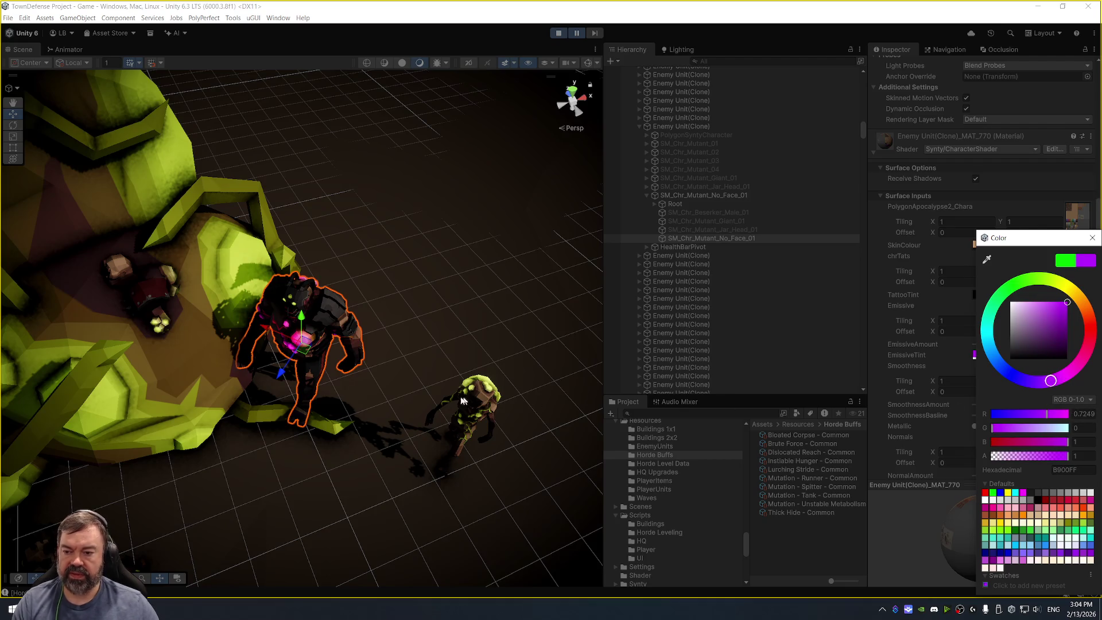
pyautogui.click(386, 458)
pyautogui.moveTo(386, 458)
pyautogui.mouseDown()
pyautogui.moveTo(442, 287)
pyautogui.moveTo(351, 293)
pyautogui.moveTo(492, 202)
pyautogui.mouseUp()
pyautogui.scroll(-10, 351, 292)
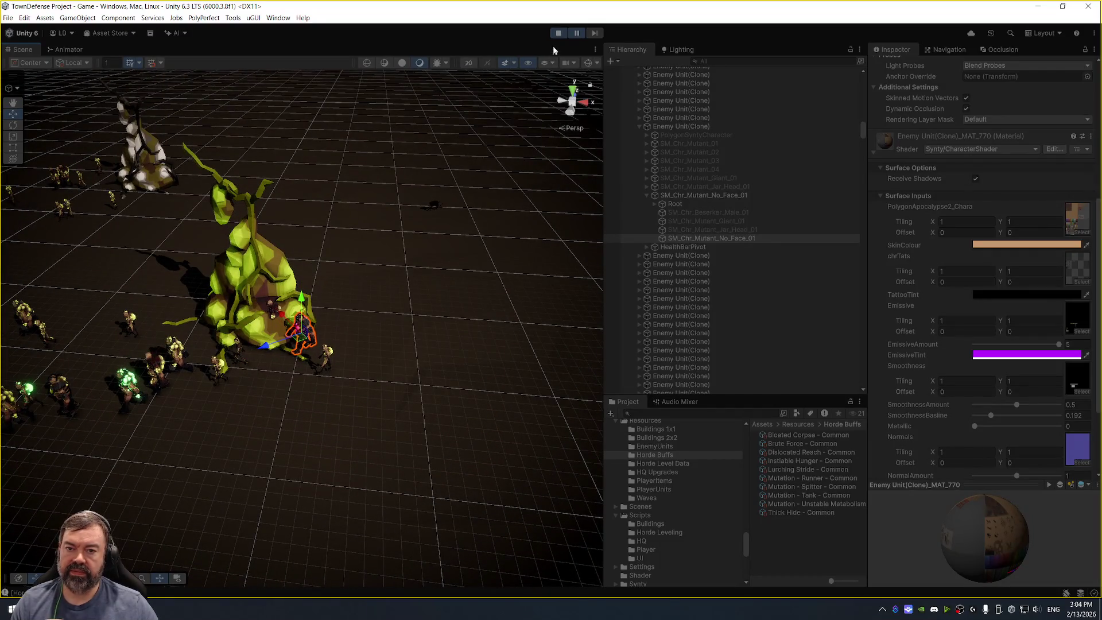
# Exit Play mode and pan the Scene view across the creatures toward the town.
pyautogui.click(558, 32)
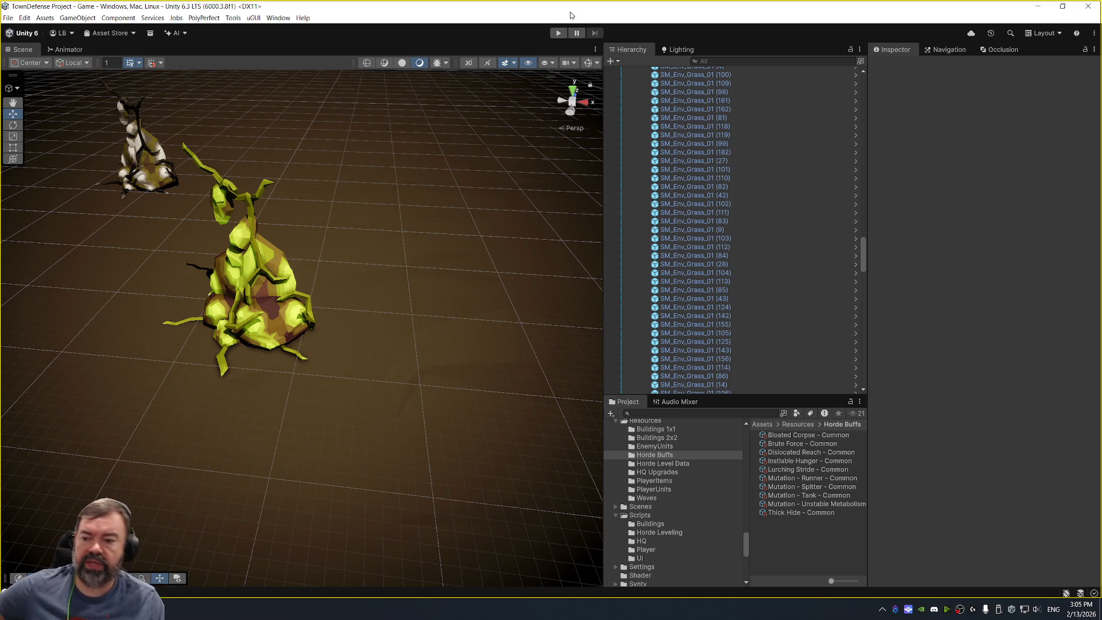
pyautogui.scroll(-3, 230, 287)
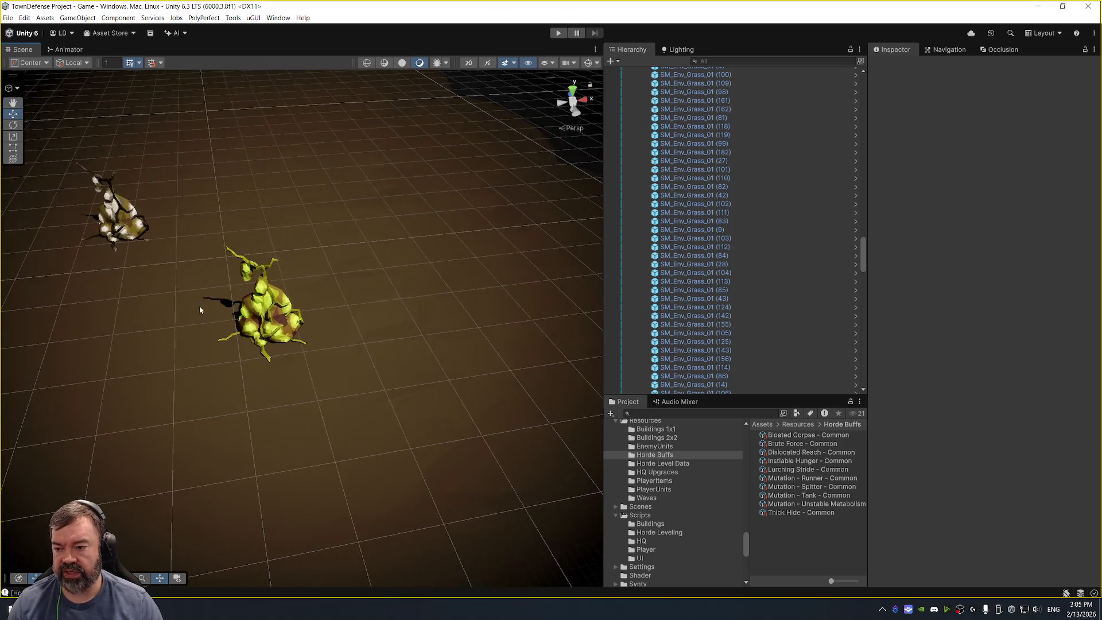
pyautogui.moveTo(199, 305); pyautogui.dragTo(354, 242)
pyautogui.scroll(-5, 278, 298)
pyautogui.moveTo(243, 293); pyautogui.dragTo(391, 251)
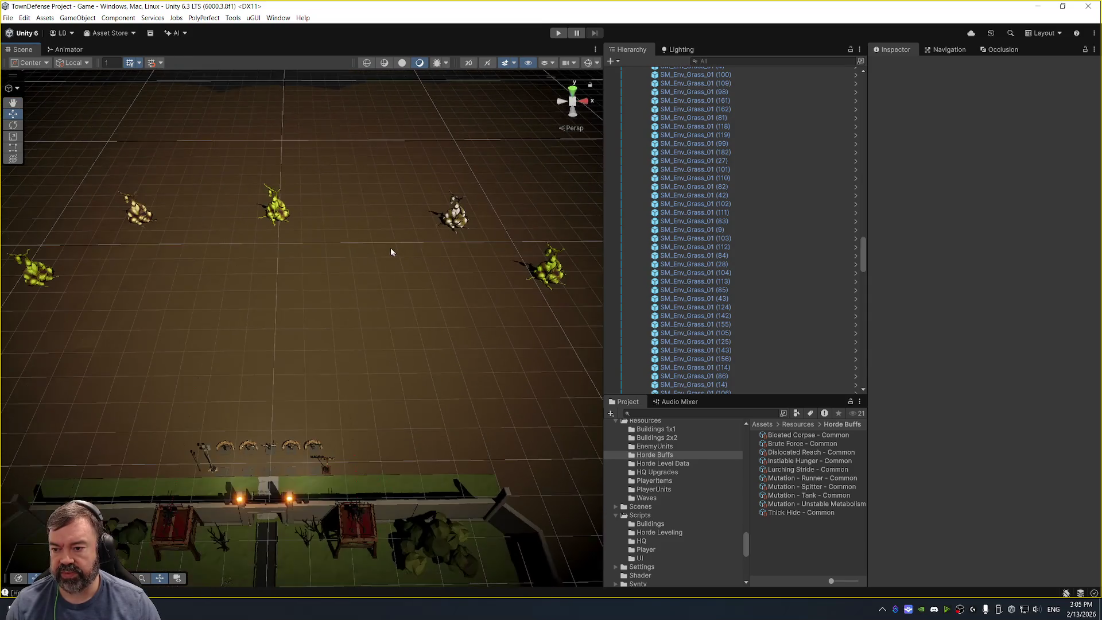
pyautogui.scroll(4, 298, 275)
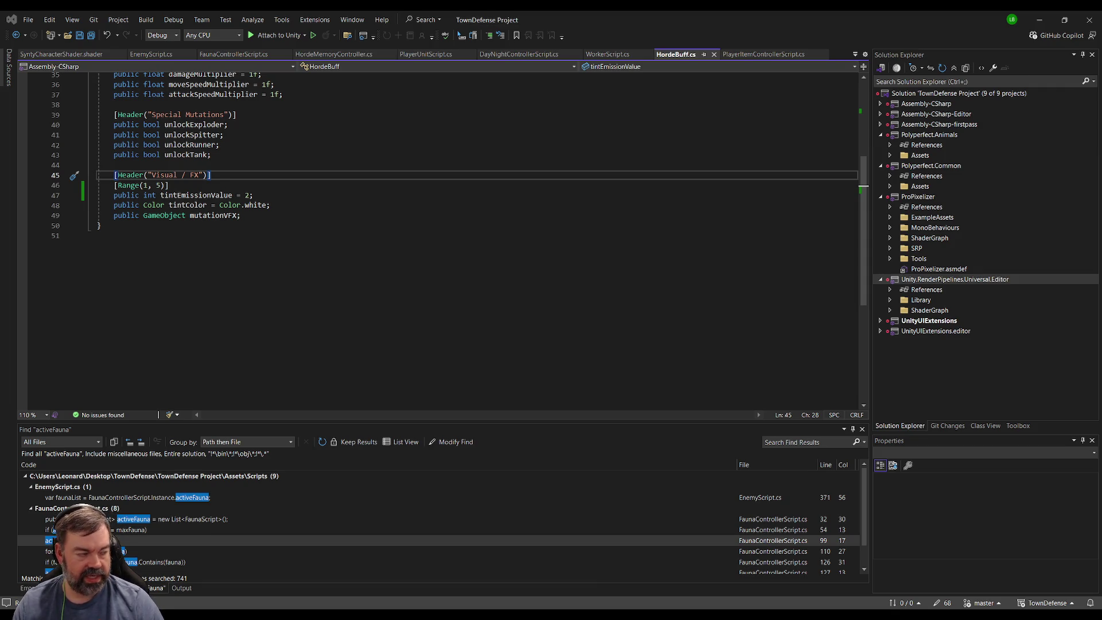
# Switch back to the Unity editor showing the scene and the Horde Buffs folder.
pyautogui.hotkey('alt', 'Tab')
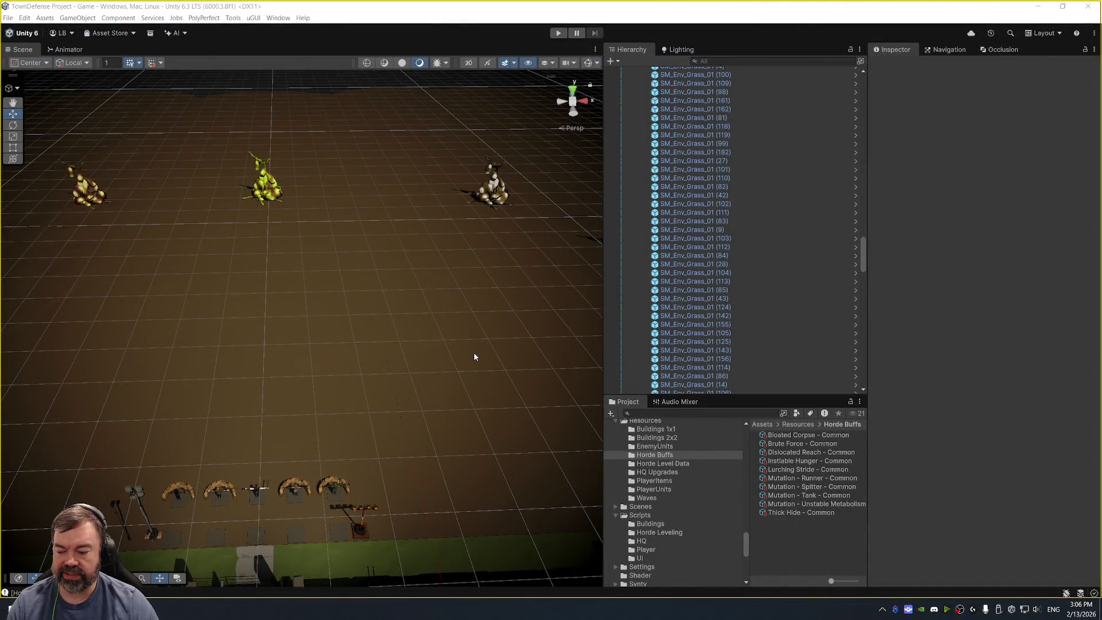
# Enter Play mode with Ctrl+P so the game starts at Horde Level 0.
pyautogui.hotkey('ctrl', 'p')
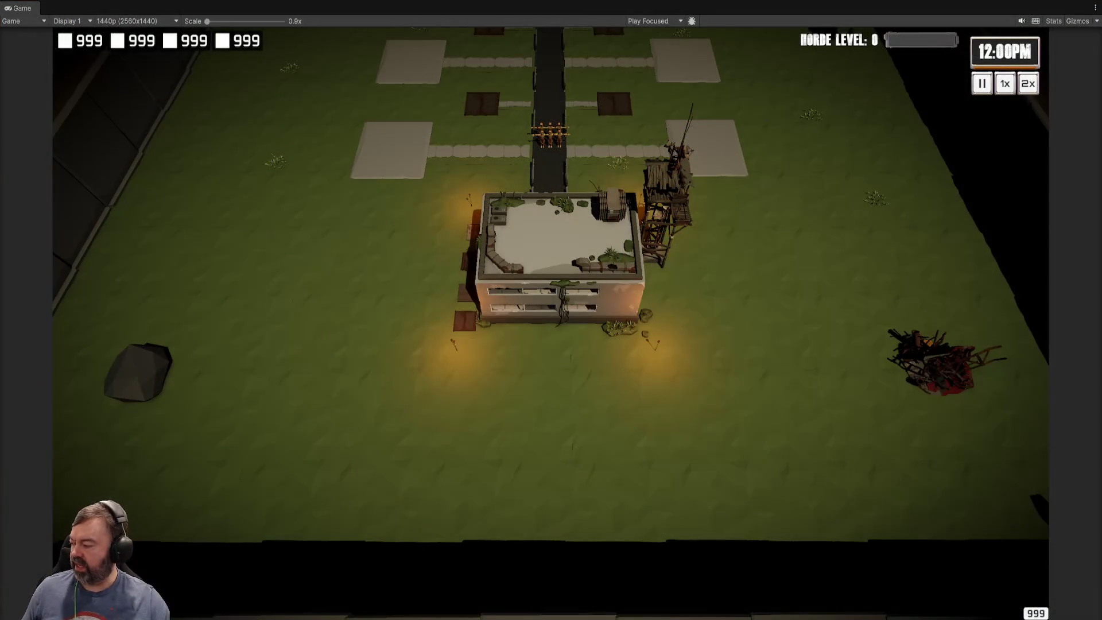